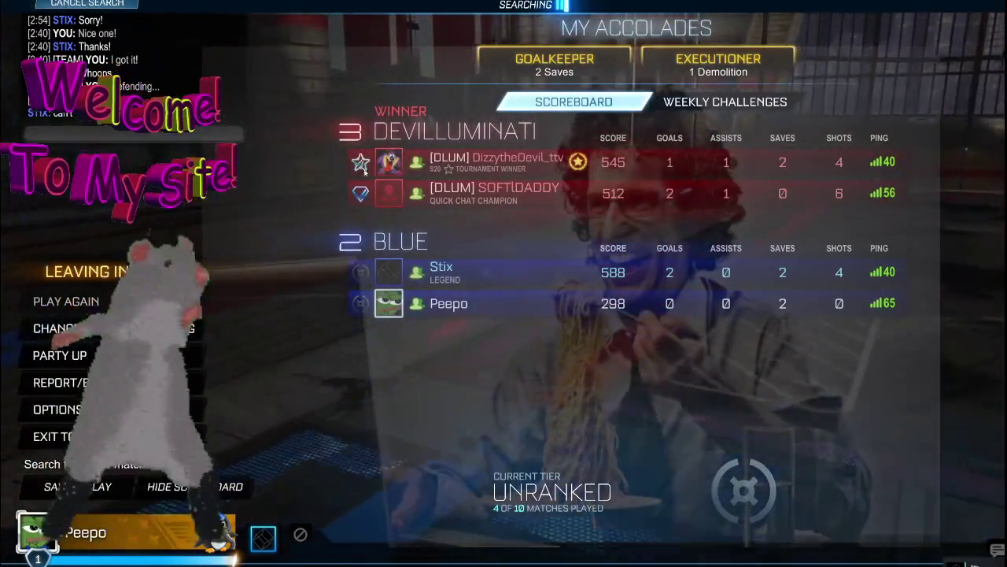
Toggle the Steam overlay open and closed, then exit the match to Rocket League's main menu.
{"action": "key", "text": "shift+Tab"}
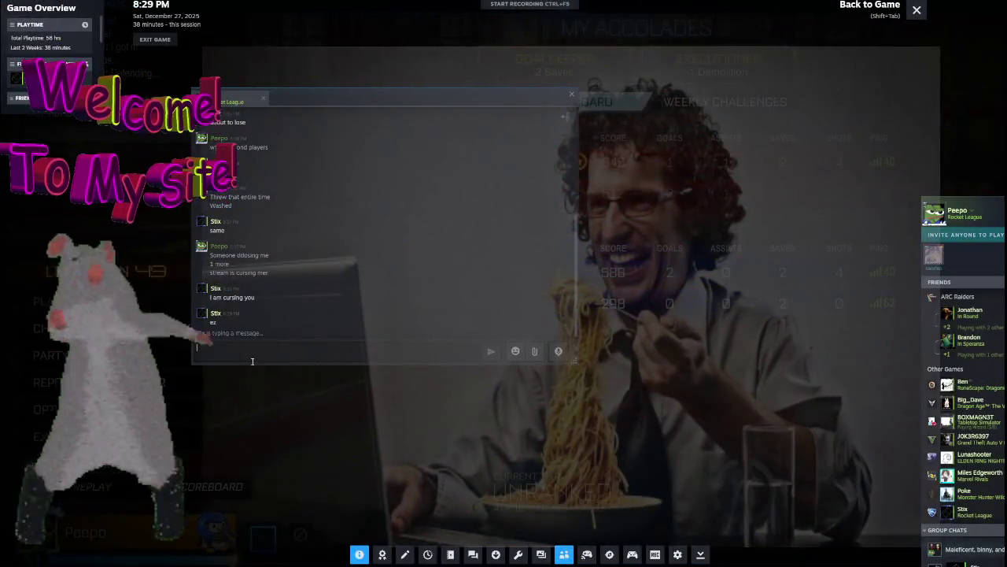
{"action": "key", "text": "shift+Tab"}
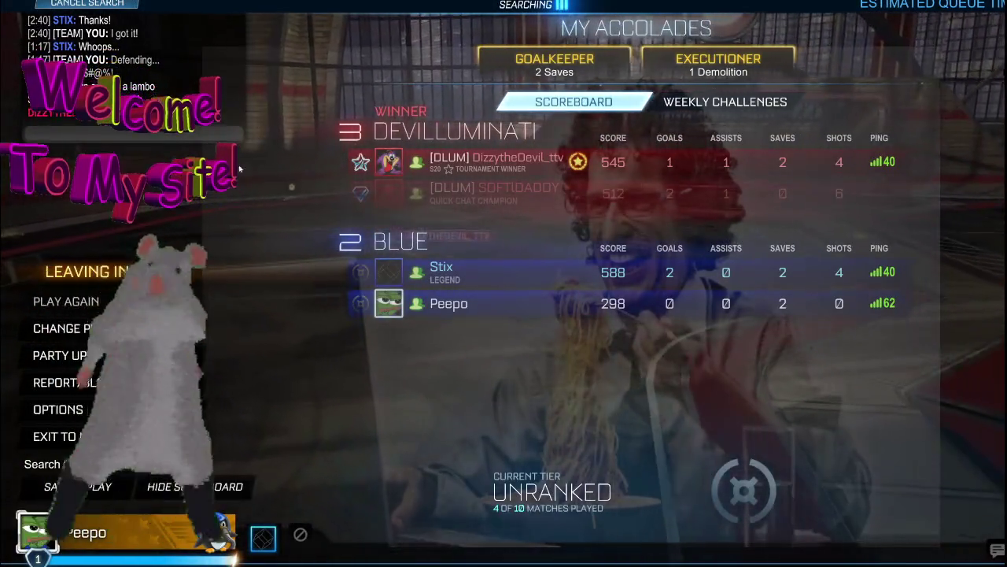
{"action": "key", "text": "Escape"}
{"action": "key", "text": "Return"}
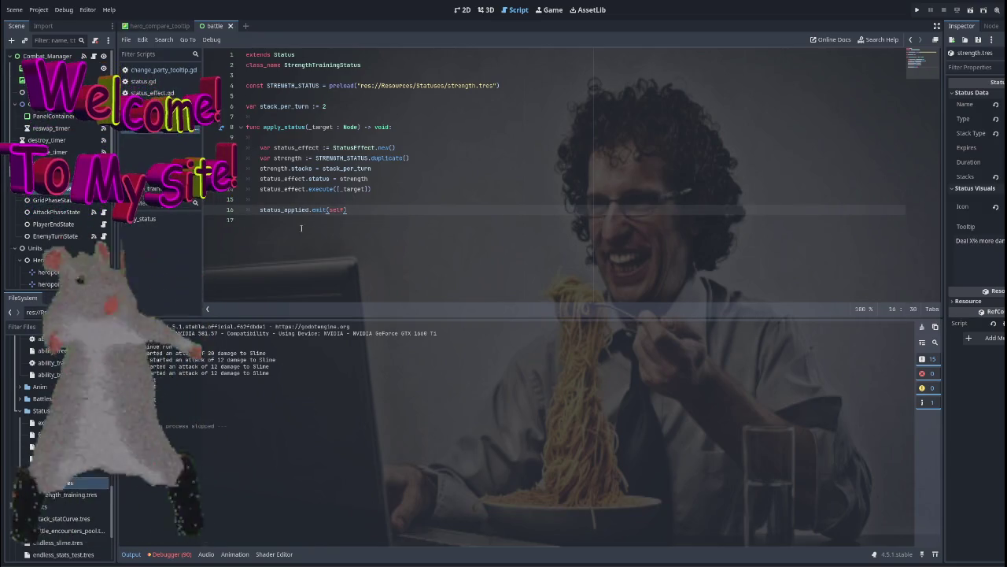
Review the apply_status lines in strength_training_status.gd, then show the node's Signals in the right dock.
{"action": "key", "text": "Up"}
{"action": "left_click", "coordinate": [377, 209]}
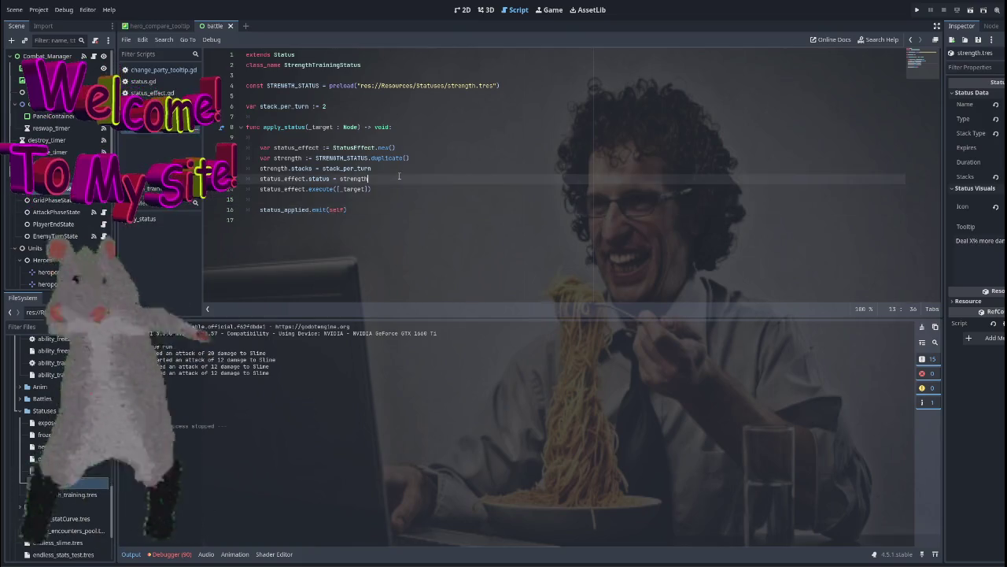
{"action": "double_click", "coordinate": [286, 168]}
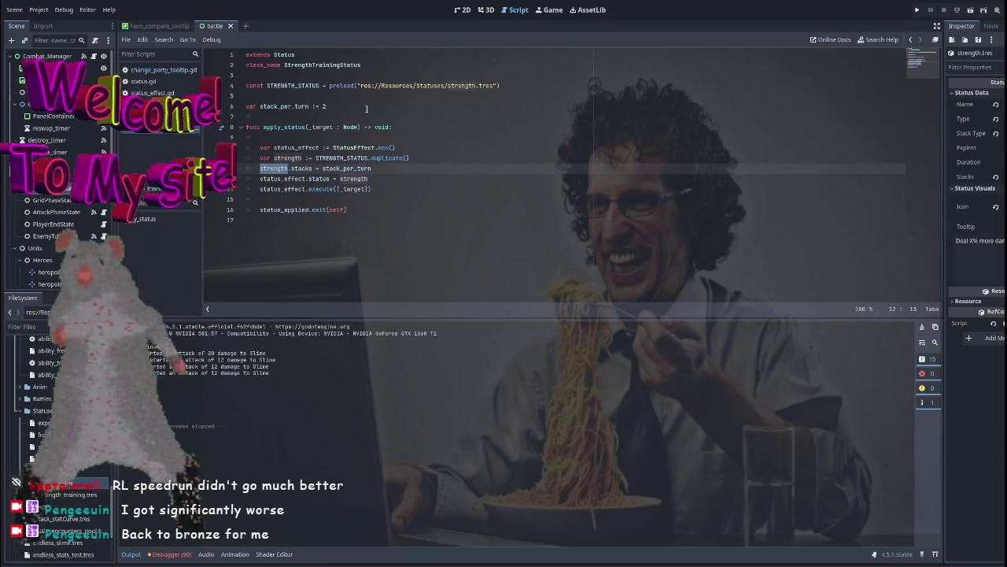
{"action": "left_click", "coordinate": [371, 189]}
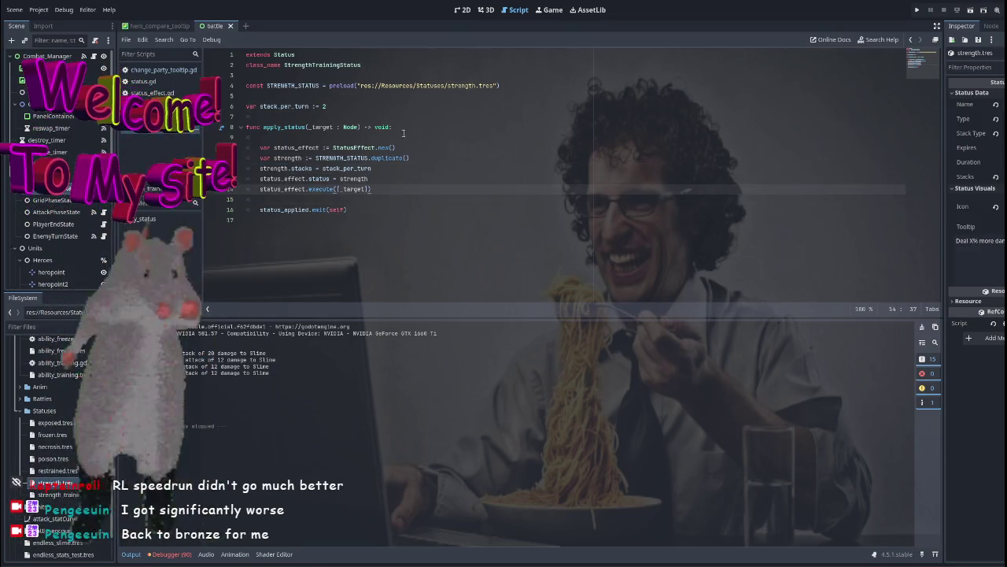
{"action": "left_click", "coordinate": [353, 210]}
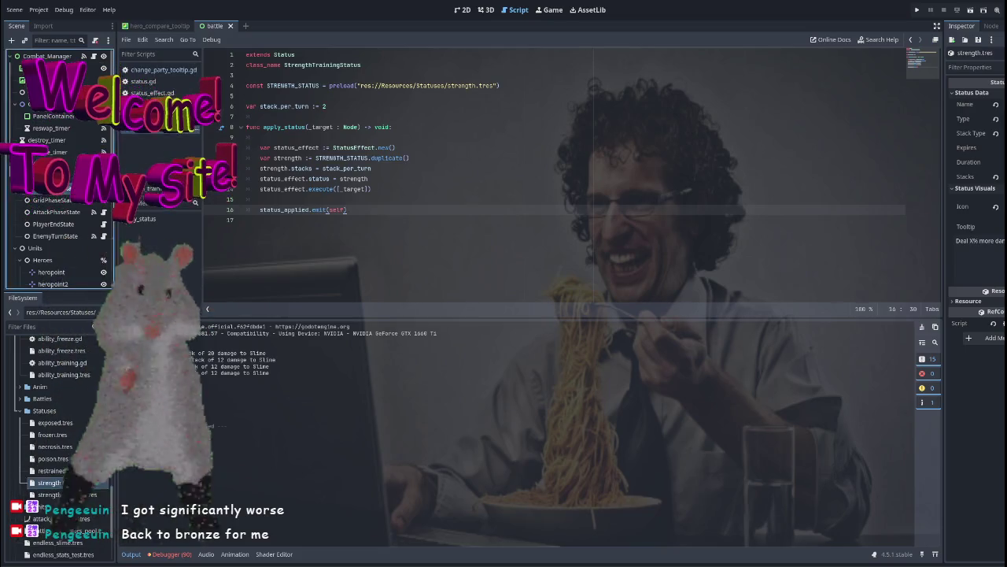
{"action": "left_click", "coordinate": [992, 26]}
{"action": "left_click", "coordinate": [556, 106], "text": "shift"}
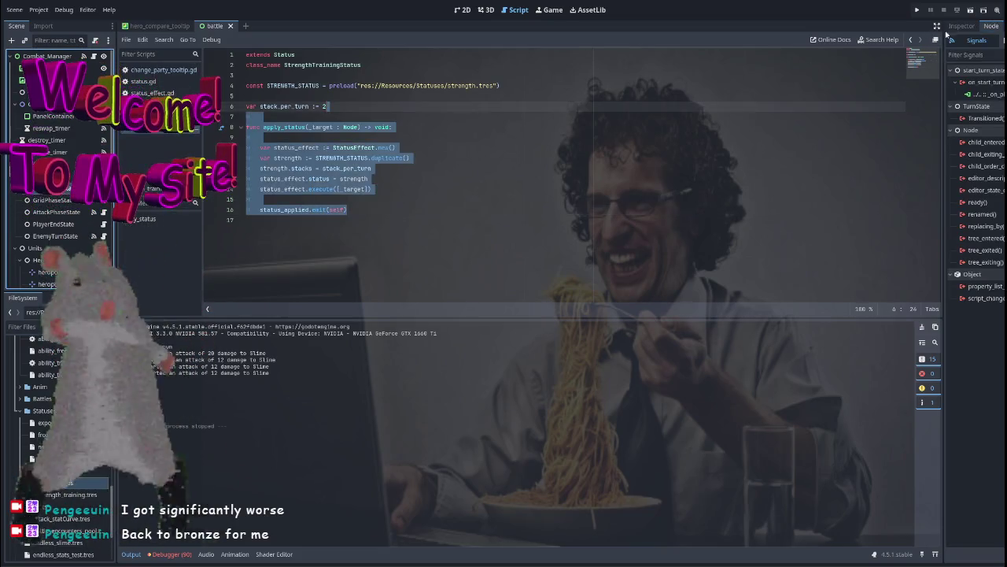
Return the right dock to the Inspector and open start_turn_state.gd at its on_start_turn signal.
{"action": "left_click", "coordinate": [959, 26]}
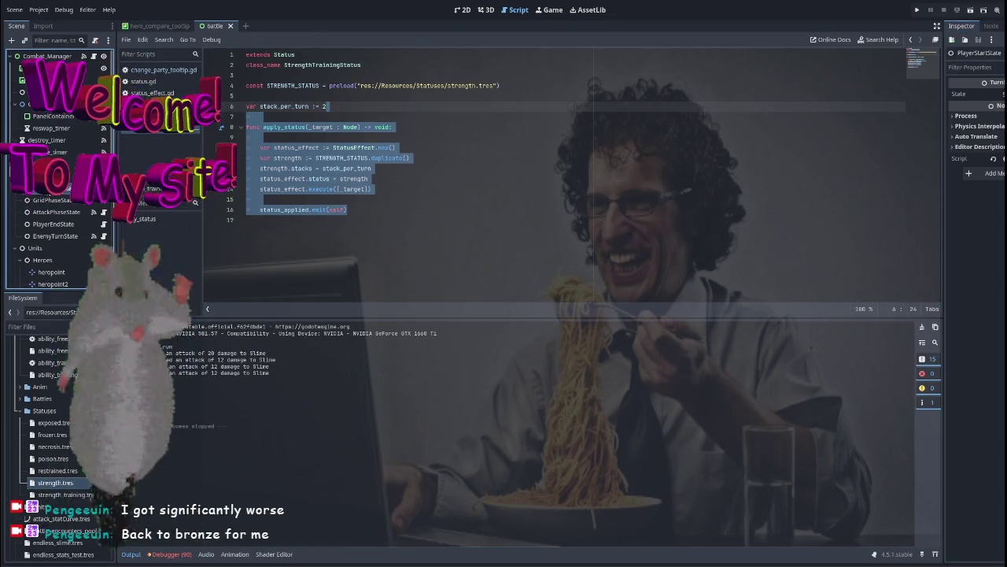
{"action": "left_click", "coordinate": [103, 189]}
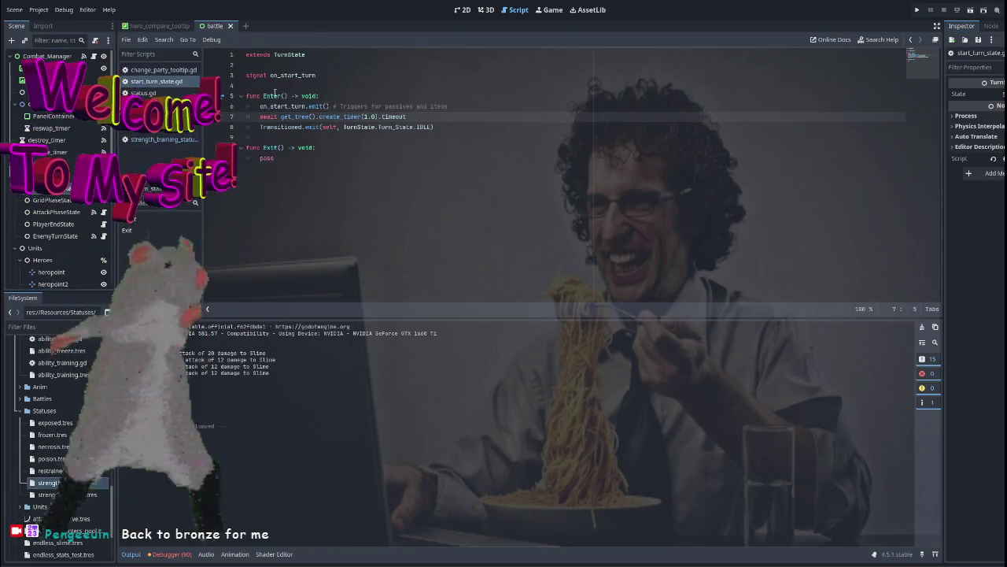
{"action": "left_click", "coordinate": [464, 126]}
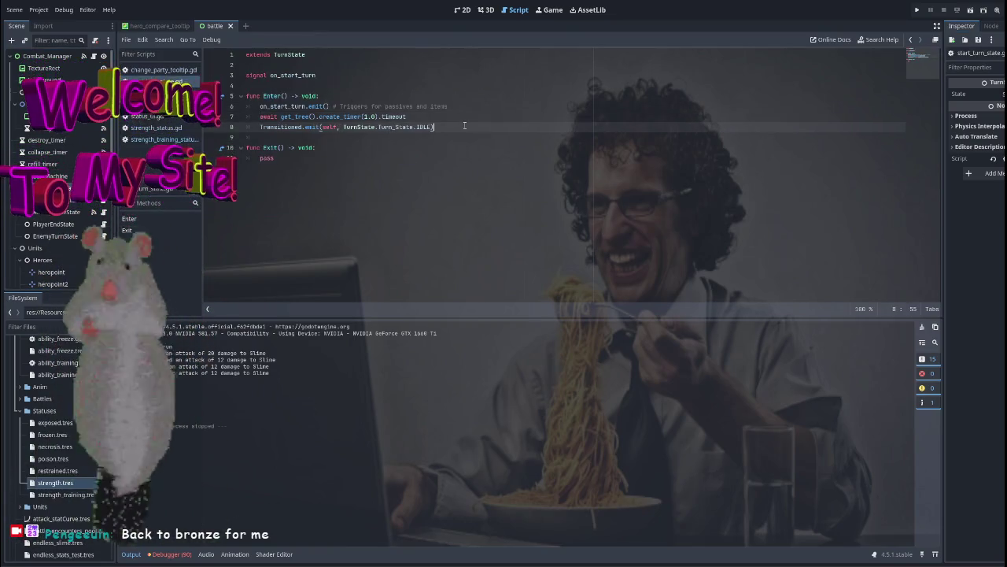
{"action": "double_click", "coordinate": [282, 106]}
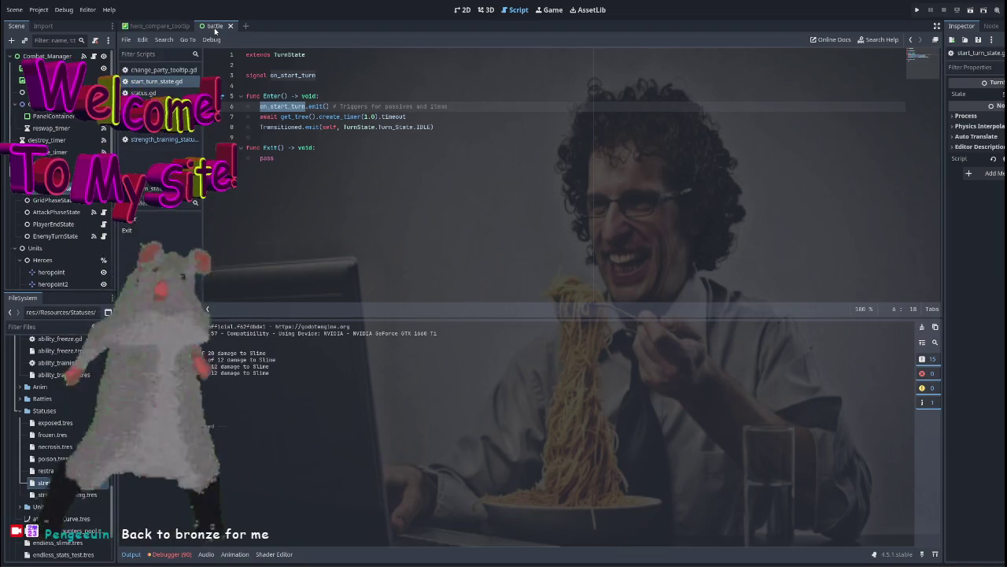
Add an 'Events.start' line after the signal emit, remove it, and close the script without saving.
{"action": "left_click", "coordinate": [524, 107]}
{"action": "key", "text": "Return"}
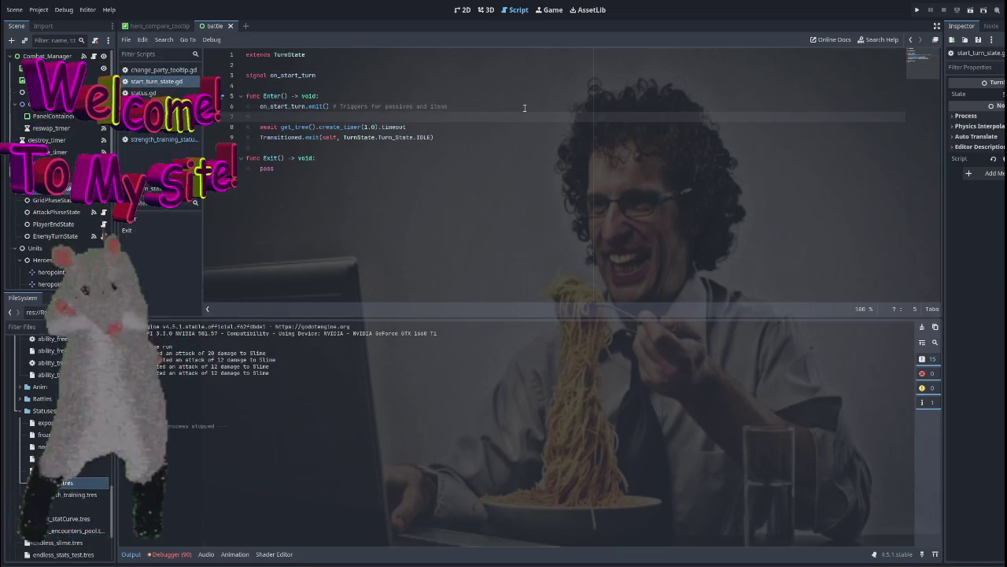
{"action": "type", "text": "Events."}
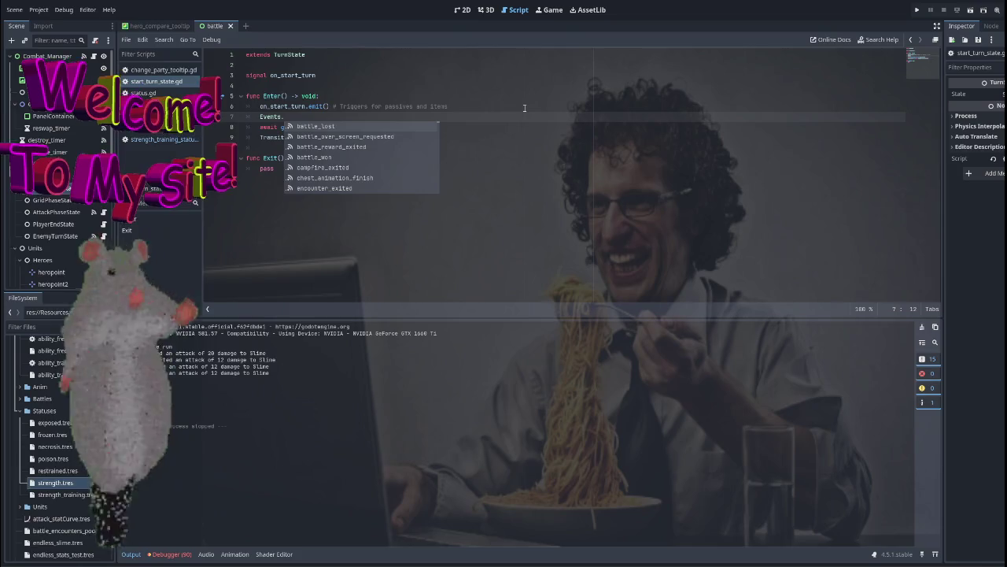
{"action": "type", "text": "start"}
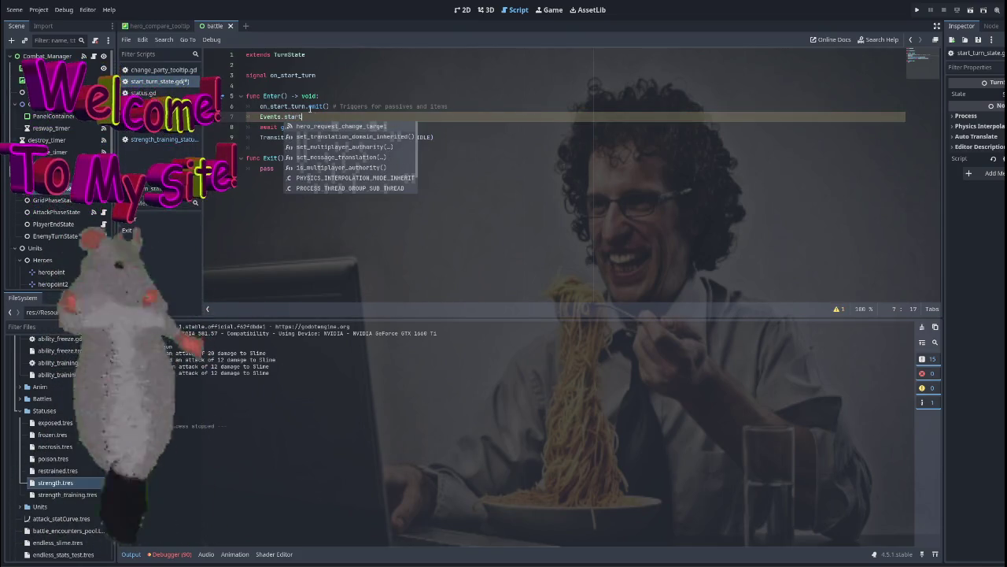
{"action": "key", "text": "BackSpace"}
{"action": "key", "text": "BackSpace"}
{"action": "key", "text": "BackSpace"}
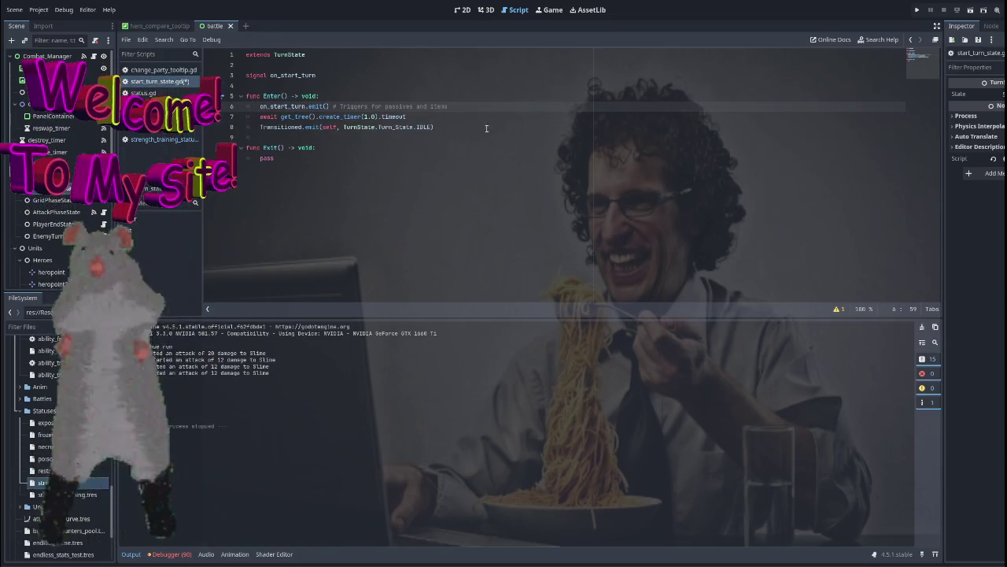
{"action": "key", "text": "ctrl+w"}
{"action": "left_click", "coordinate": [530, 301]}
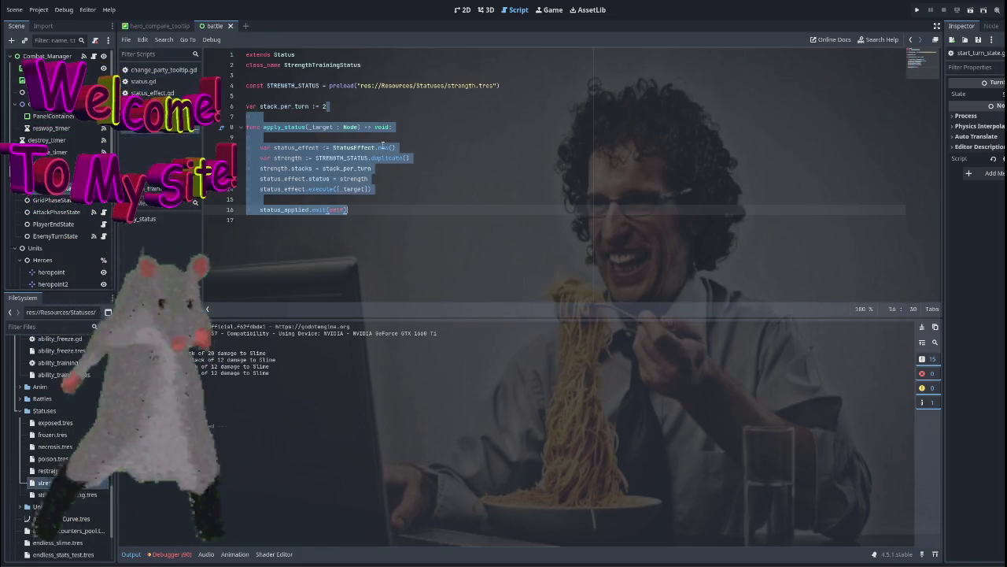
{"action": "left_click", "coordinate": [400, 219]}
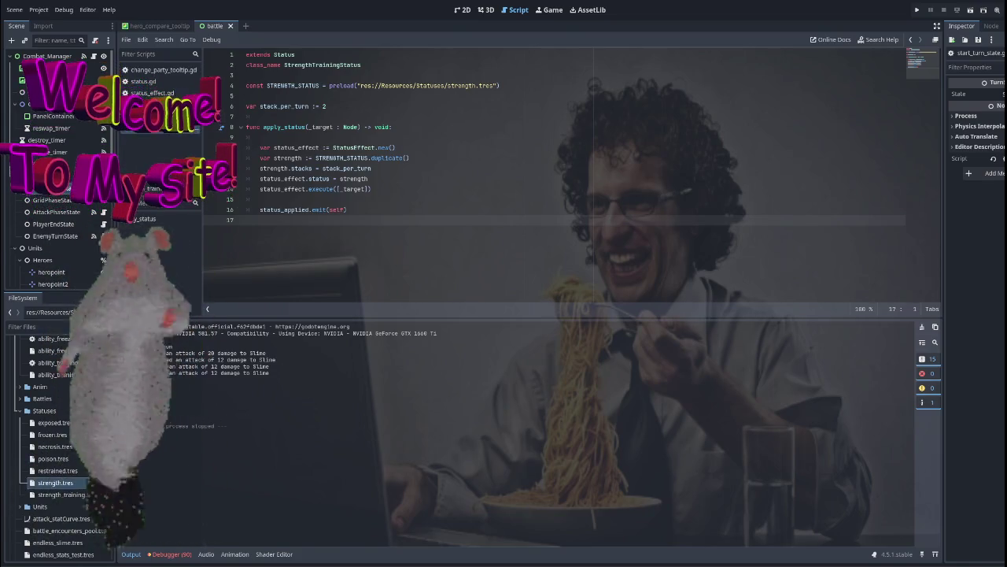
Open the base status.gd script from the script list.
{"action": "left_click", "coordinate": [402, 215]}
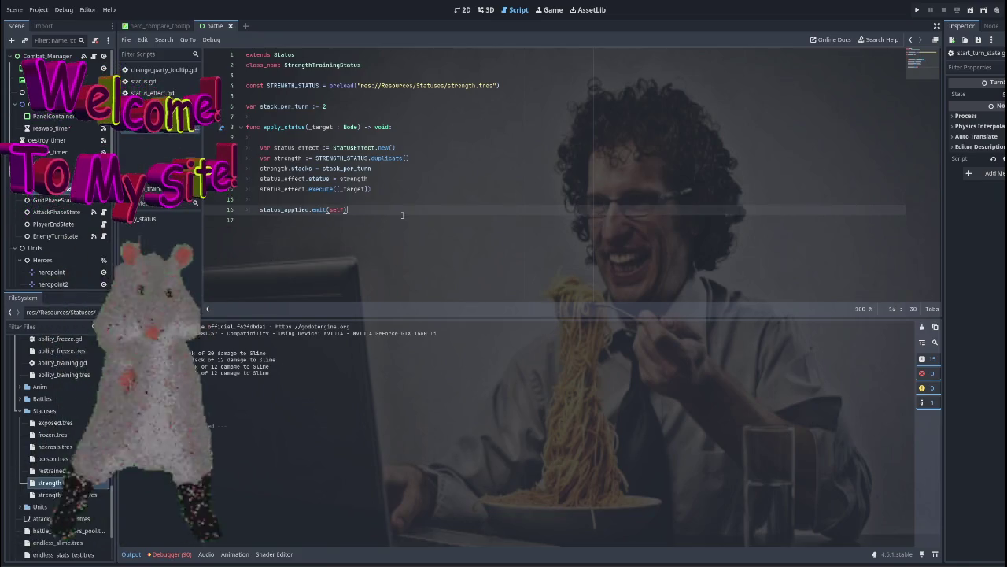
{"action": "left_click", "coordinate": [291, 211], "text": "ctrl"}
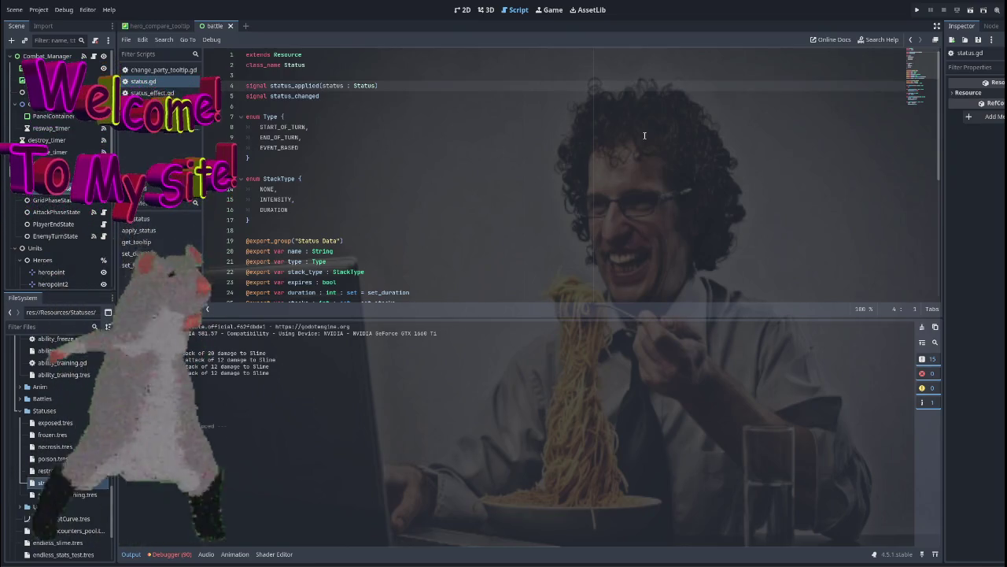
Skim status.gd, then add print("STRENGTH STATUS") before the status_applied emit in strength_training_status.gd.
{"action": "scroll", "coordinate": [461, 209], "scroll_direction": "down", "scroll_amount": 6}
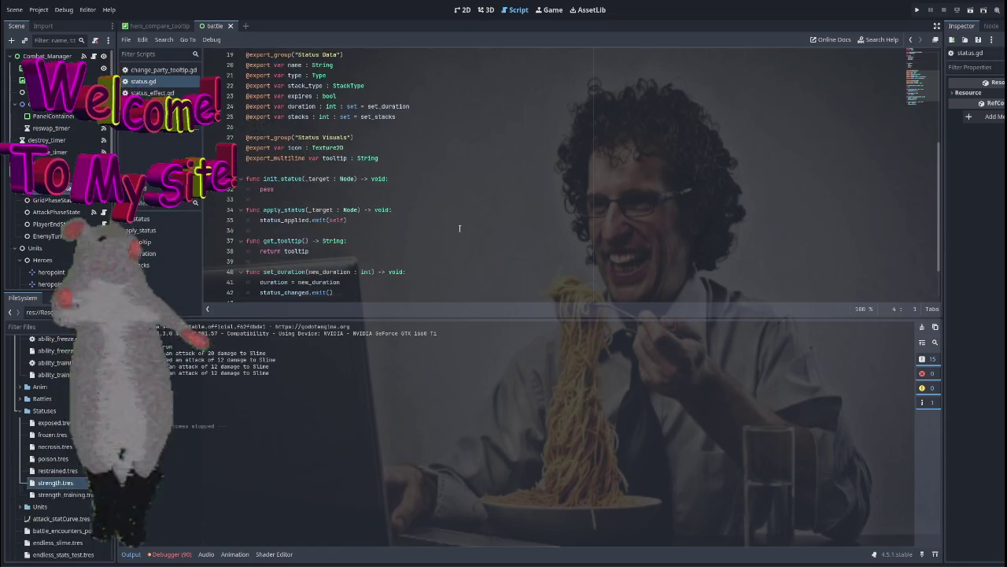
{"action": "scroll", "coordinate": [462, 189], "scroll_direction": "down", "scroll_amount": 2}
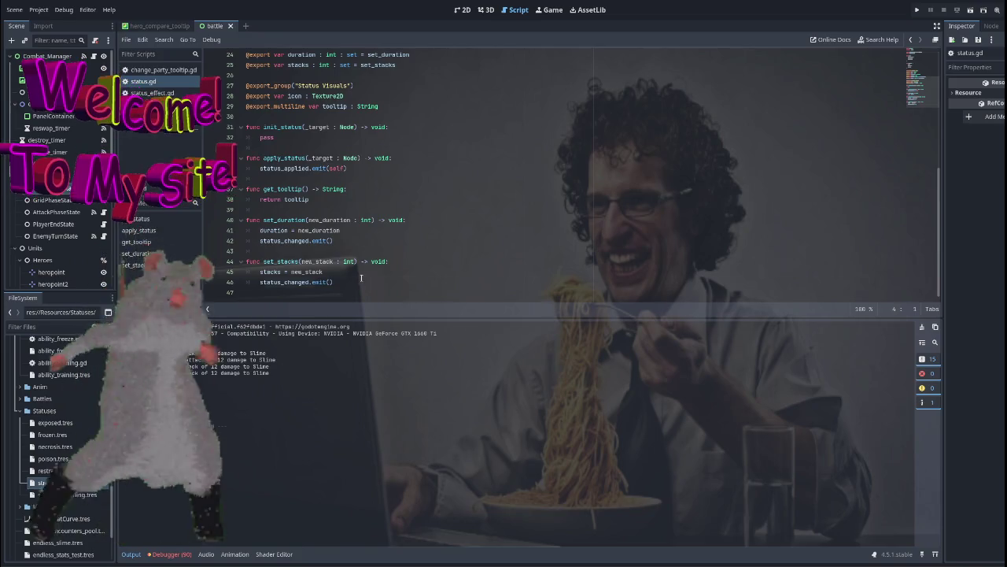
{"action": "scroll", "coordinate": [393, 260], "scroll_direction": "up", "scroll_amount": 8}
{"action": "scroll", "coordinate": [395, 236], "scroll_direction": "down", "scroll_amount": 8}
{"action": "key", "text": "ctrl+shift+period"}
{"action": "key", "text": "ctrl+shift+period"}
{"action": "key", "text": "ctrl+shift+period"}
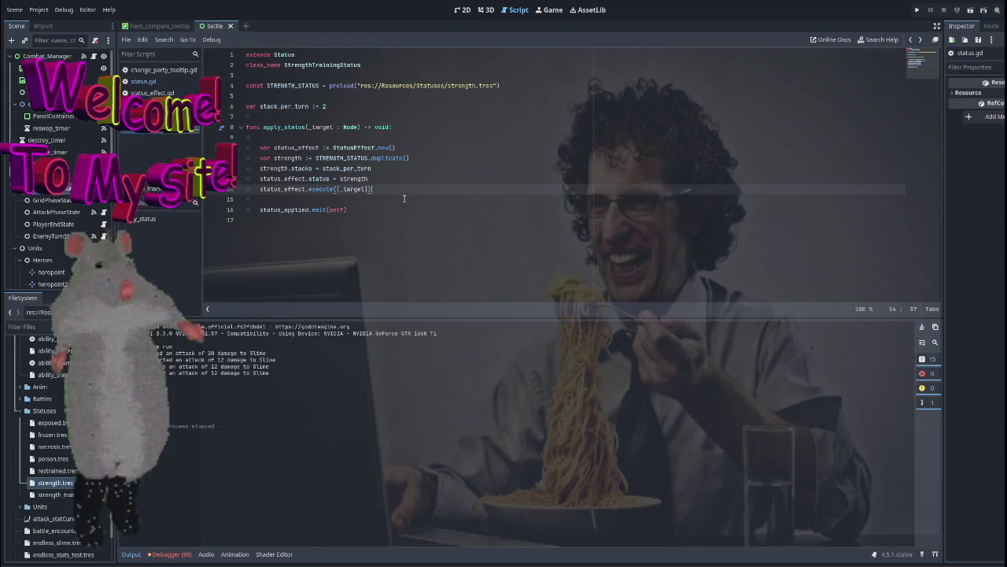
{"action": "left_click", "coordinate": [455, 201]}
{"action": "type", "text": "print"}
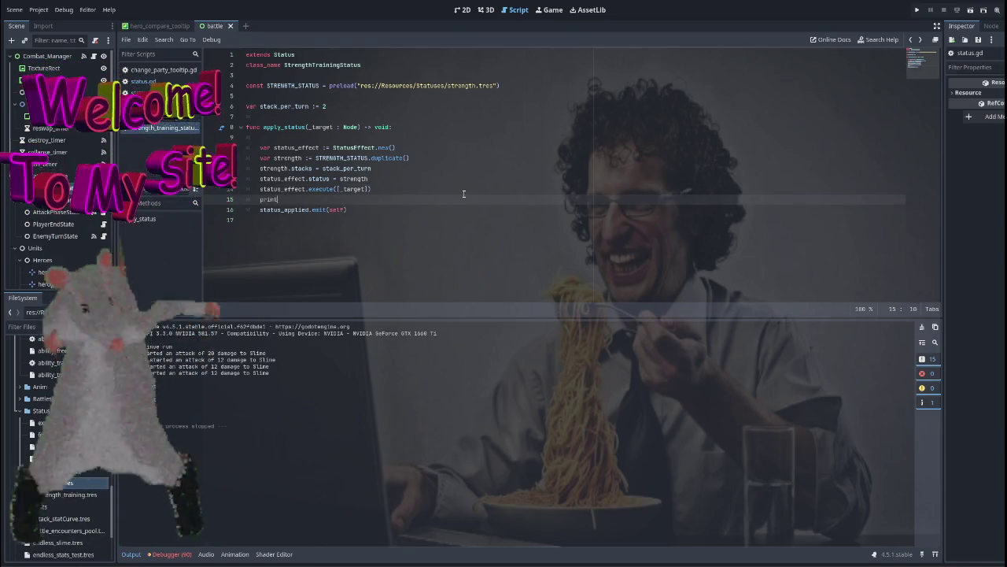
{"action": "type", "text": "(\"STRENG"}
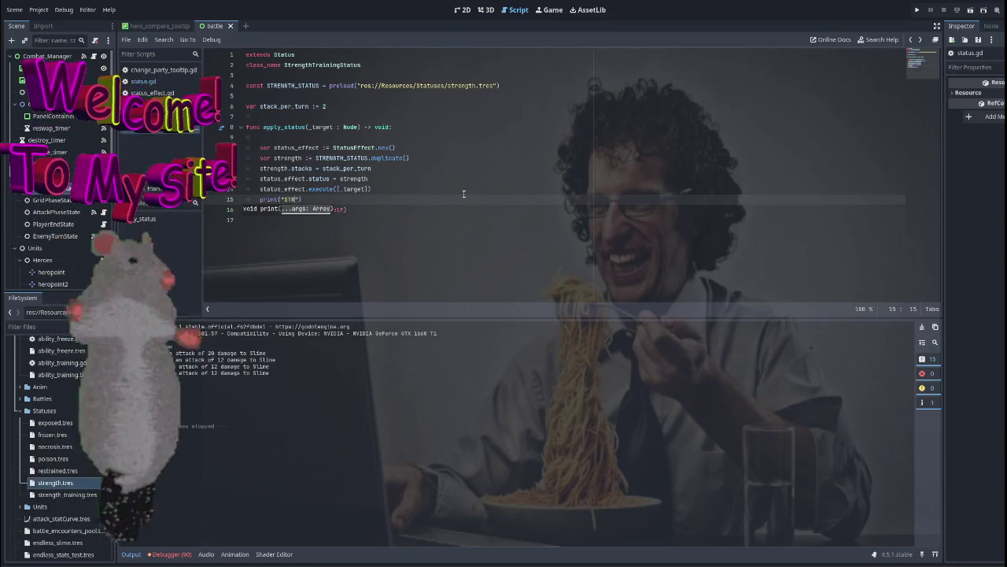
{"action": "type", "text": "TH STATUS"}
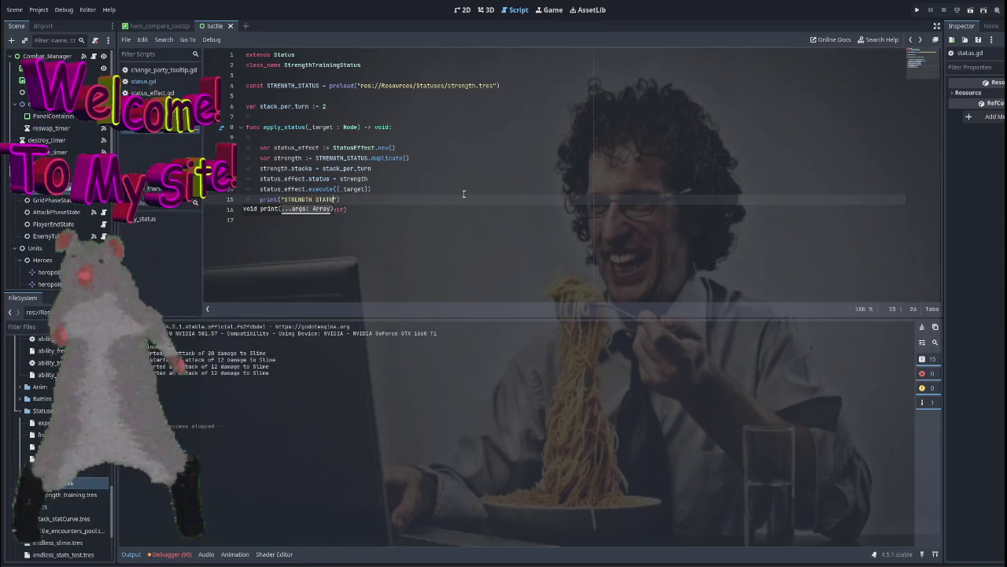
{"action": "left_click", "coordinate": [917, 10]}
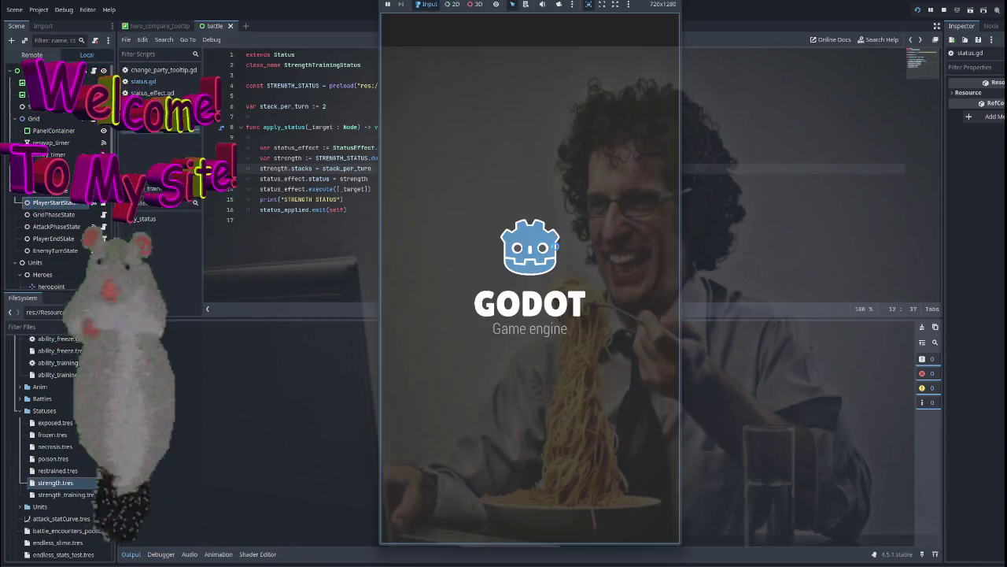
{"action": "left_click", "coordinate": [527, 279]}
{"action": "left_click", "coordinate": [461, 370]}
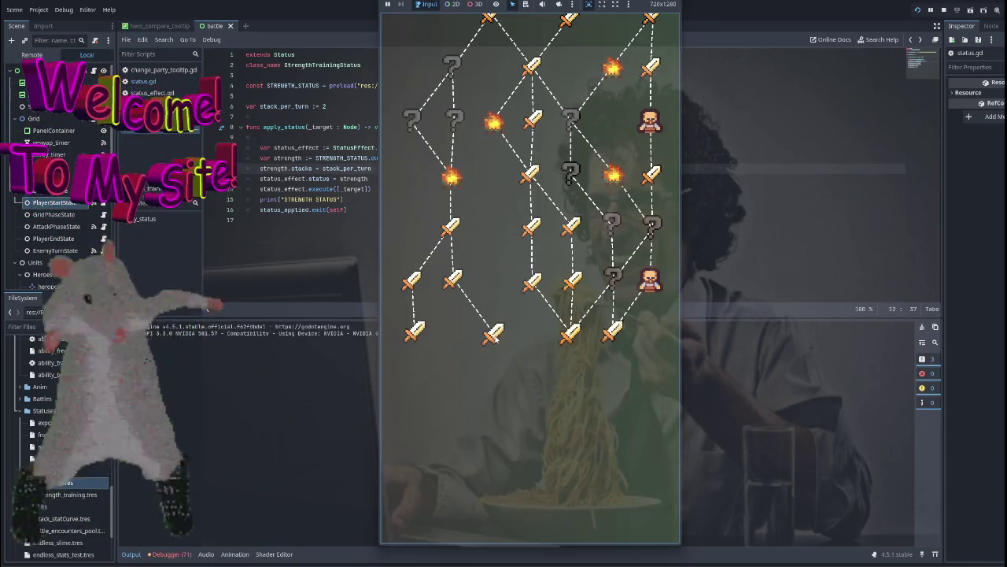
{"action": "left_click", "coordinate": [493, 211]}
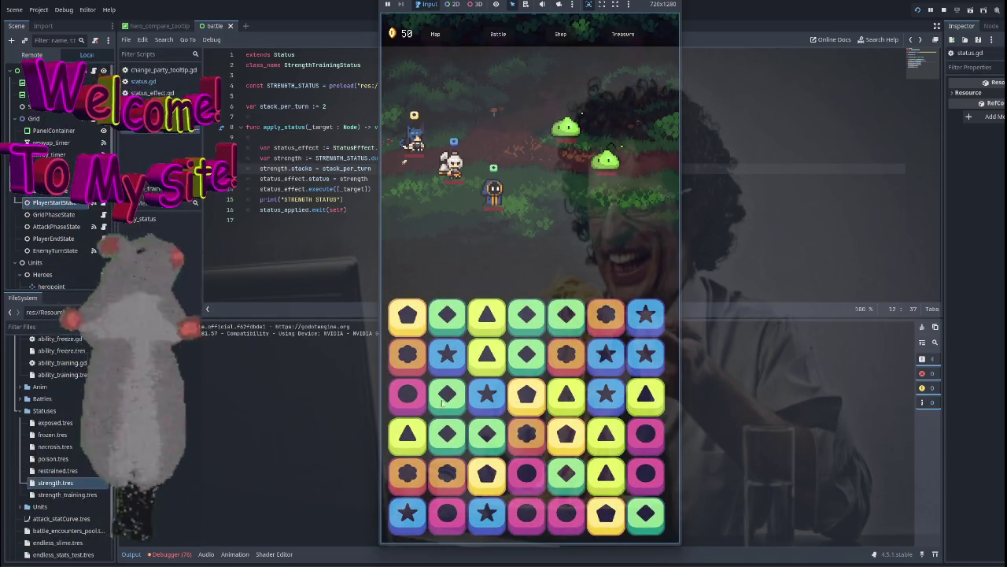
{"action": "left_click_drag", "start_coordinate": [453, 363], "coordinate": [448, 316]}
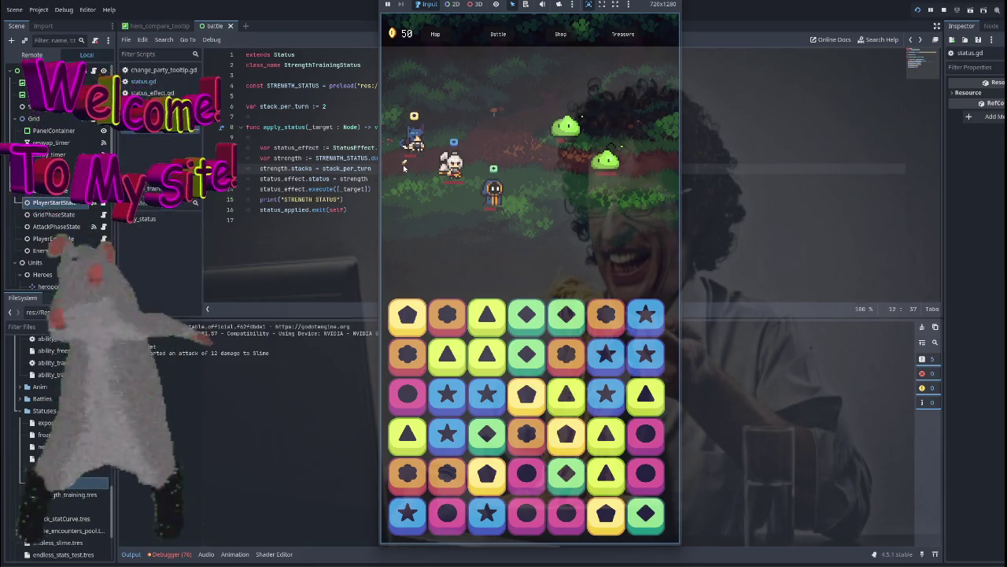
{"action": "key", "text": "F8"}
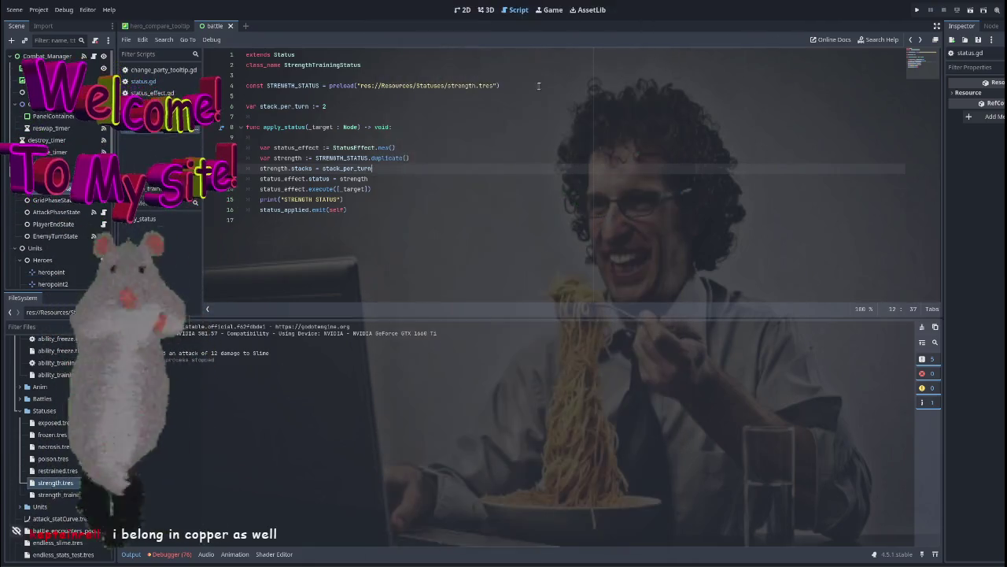
Search all project files for 'duration'.
{"action": "left_click", "coordinate": [420, 209]}
{"action": "key", "text": "ctrl+shift+f"}
{"action": "type", "text": "duration"}
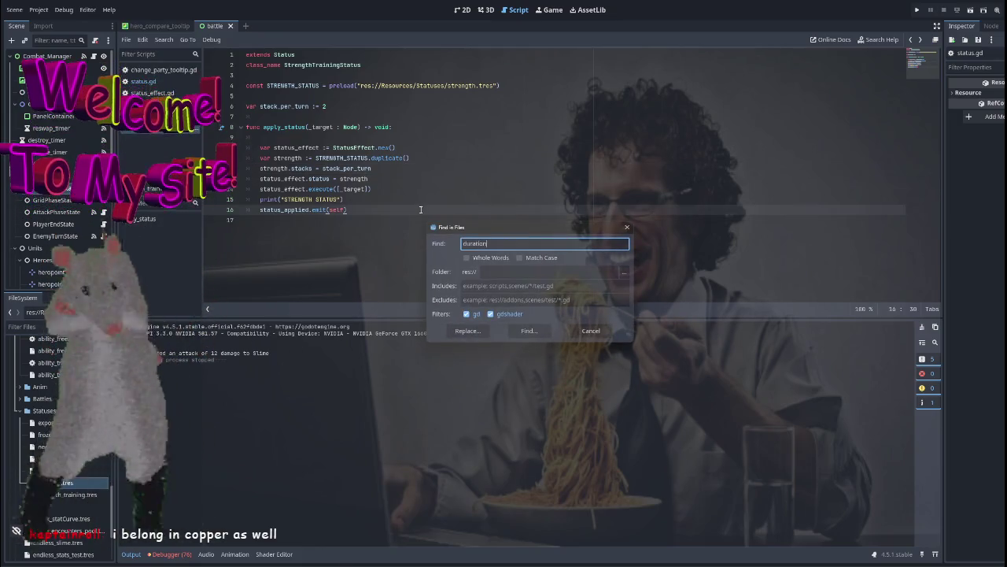
{"action": "key", "text": "Return"}
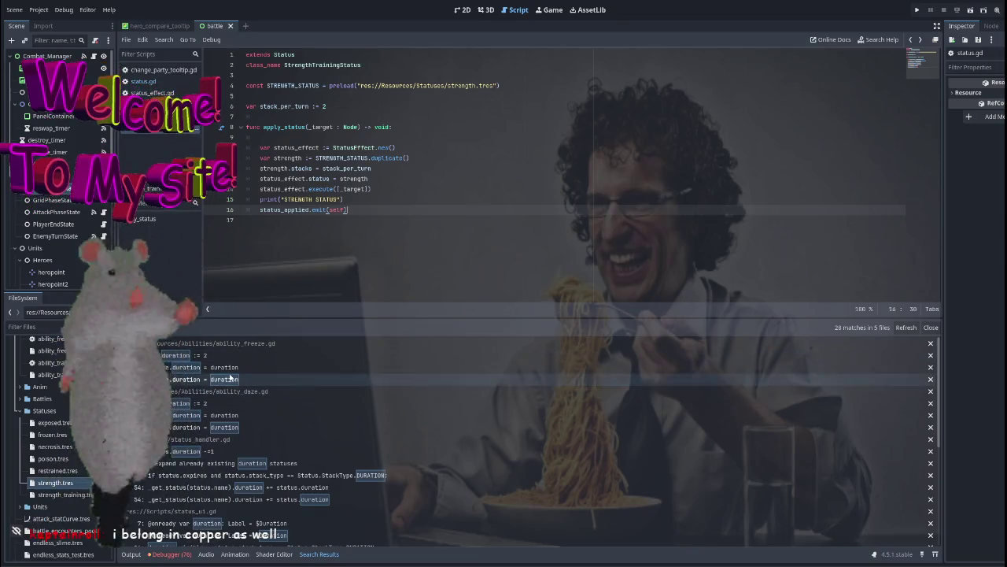
Inspect the duration matches in ability_freeze.gd and change_party_tooltip.gd, then close both scripts.
{"action": "left_click", "coordinate": [233, 367]}
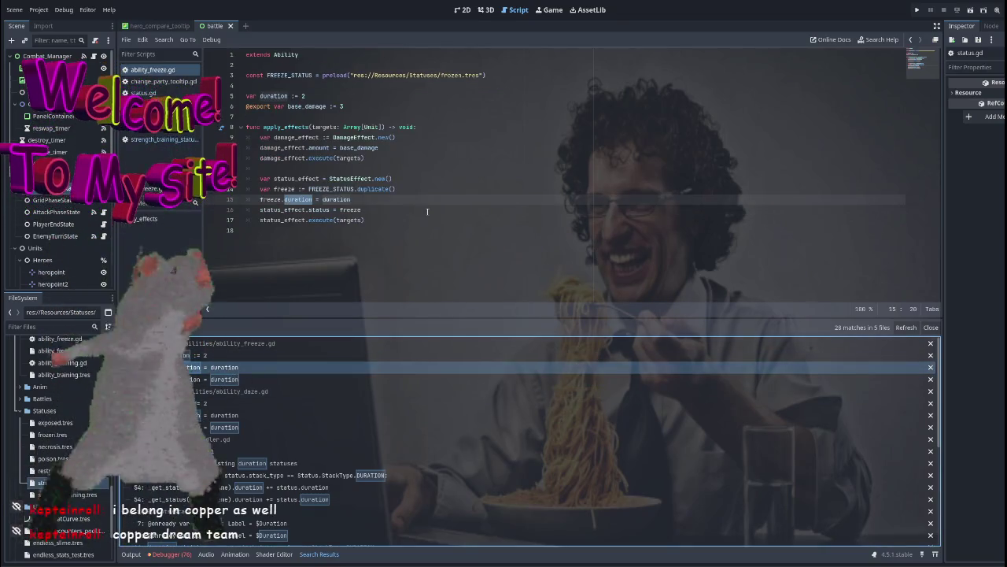
{"action": "left_click", "coordinate": [427, 209]}
{"action": "left_click", "coordinate": [383, 220]}
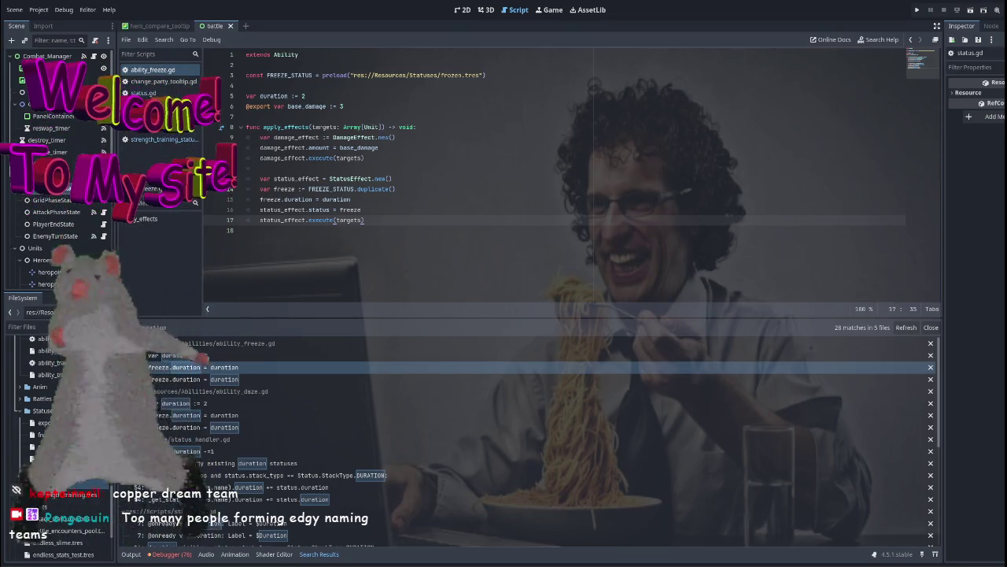
{"action": "key", "text": "Down"}
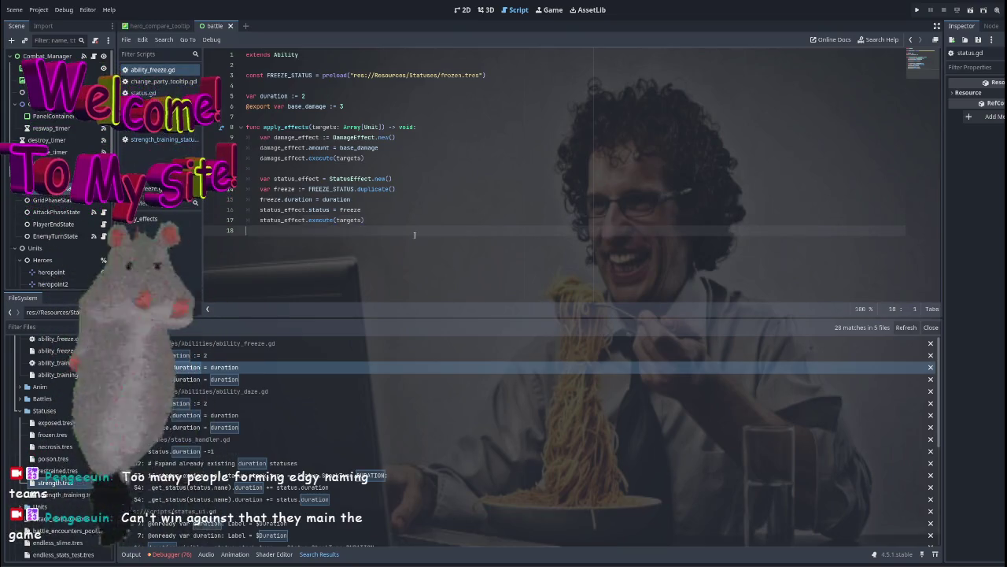
{"action": "left_click", "coordinate": [426, 219]}
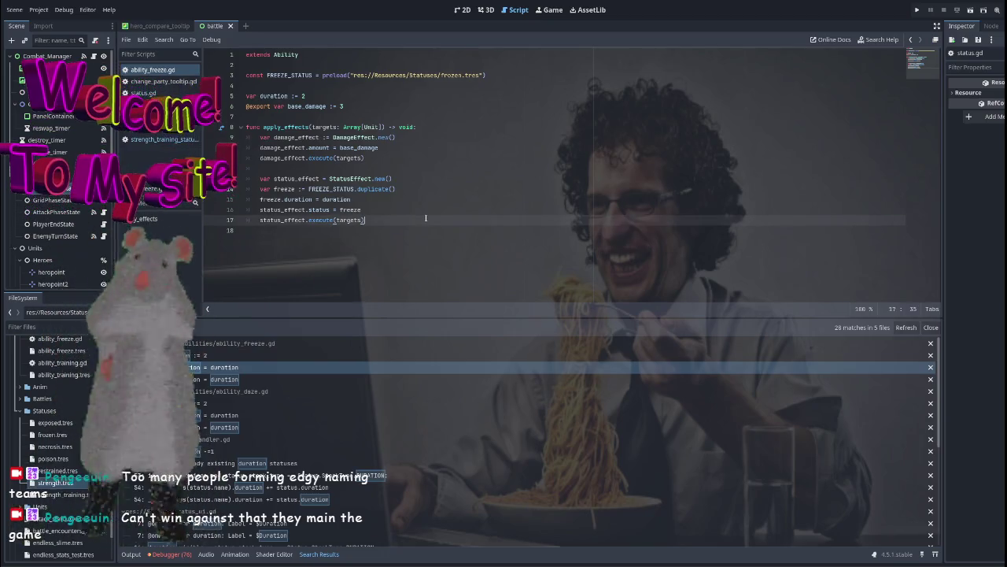
{"action": "middle_click", "coordinate": [156, 69]}
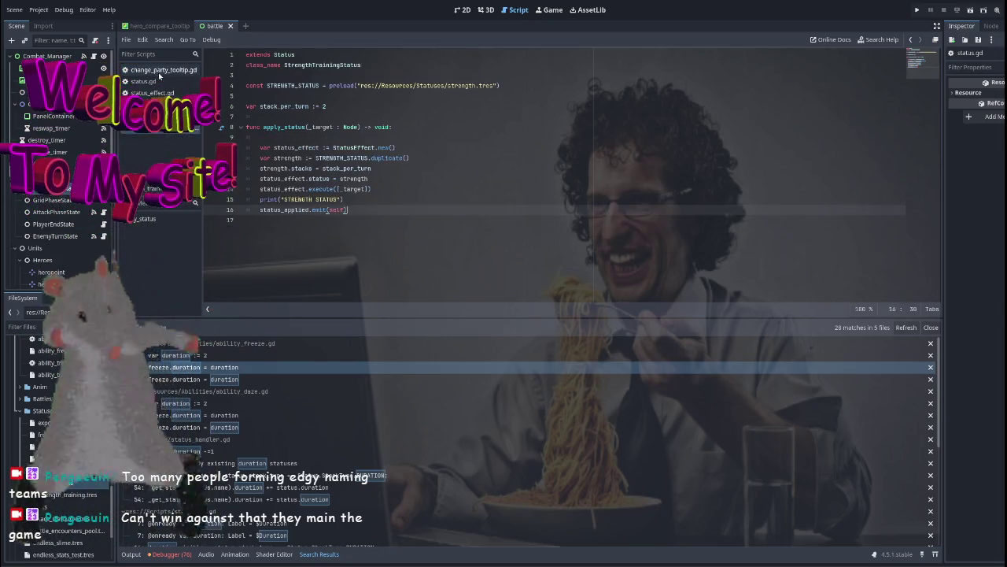
{"action": "left_click", "coordinate": [165, 70]}
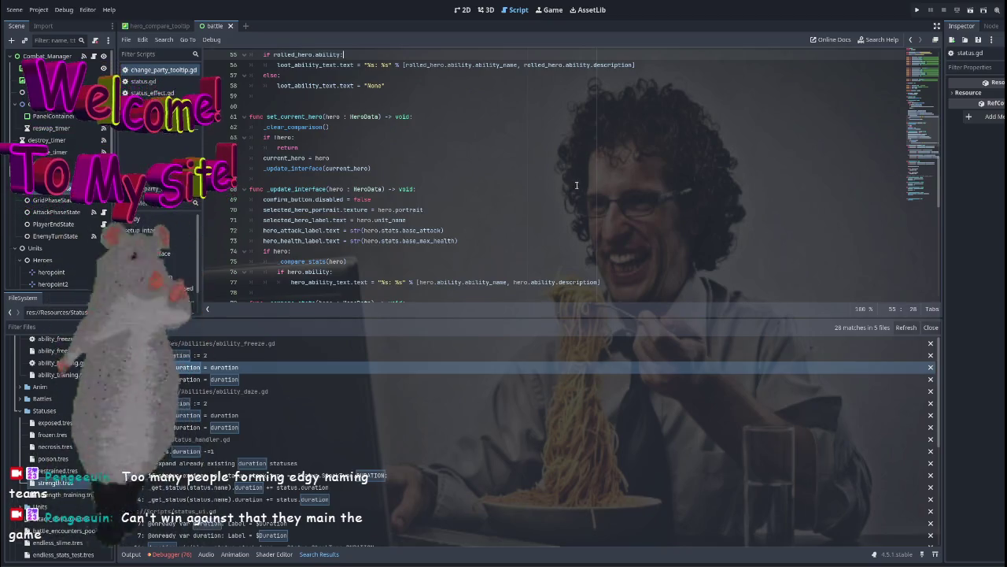
{"action": "scroll", "coordinate": [498, 153], "scroll_direction": "down", "scroll_amount": 6}
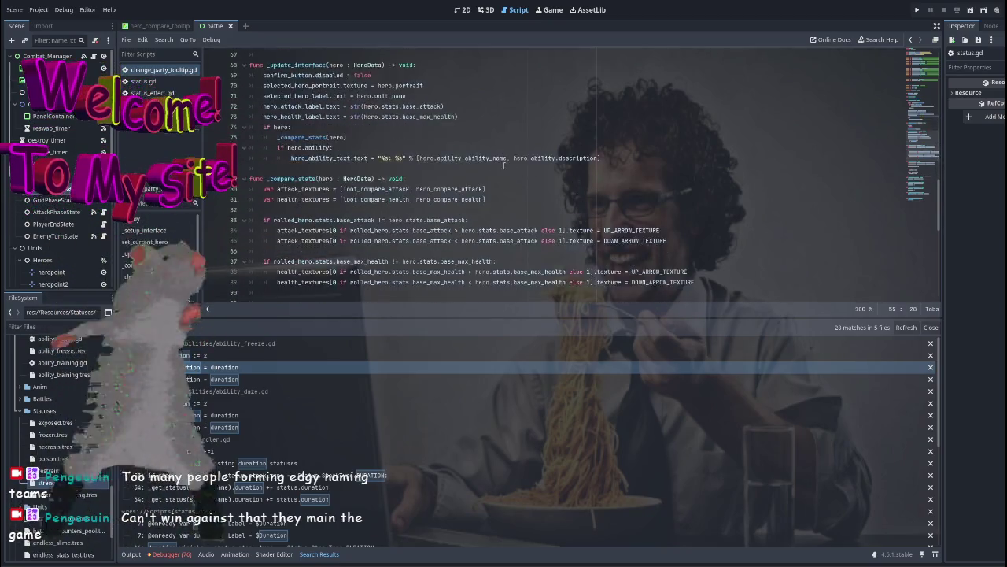
{"action": "middle_click", "coordinate": [155, 70]}
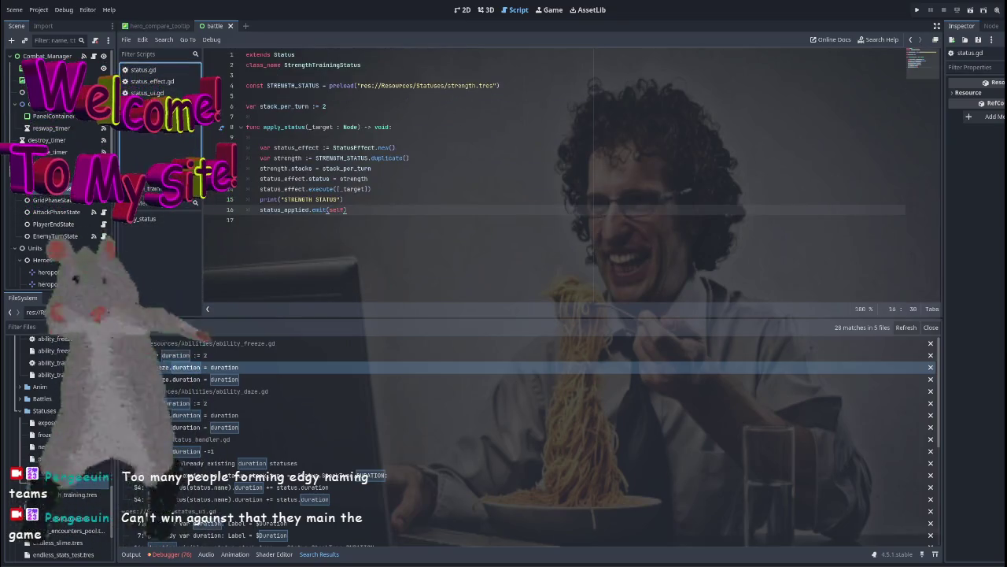
Open status.gd at its duration export from the search results.
{"action": "scroll", "coordinate": [414, 403], "scroll_direction": "down", "scroll_amount": 8}
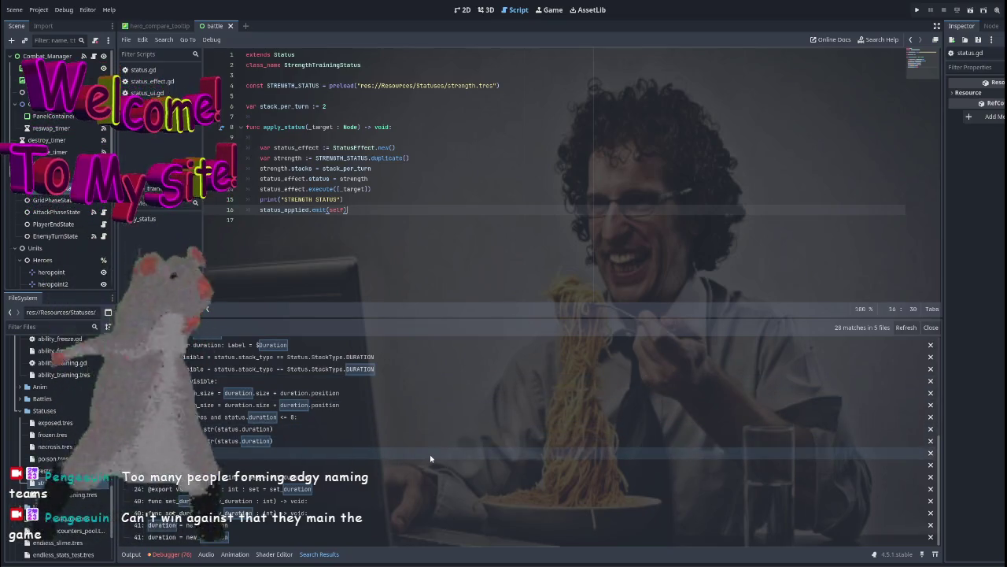
{"action": "scroll", "coordinate": [430, 454], "scroll_direction": "up", "scroll_amount": 1}
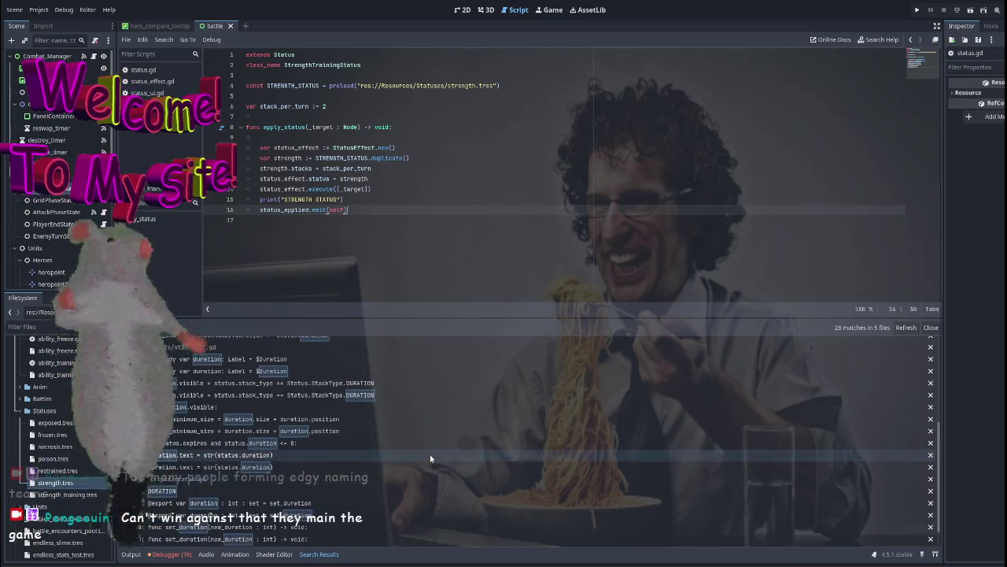
{"action": "scroll", "coordinate": [430, 454], "scroll_direction": "down", "scroll_amount": 1}
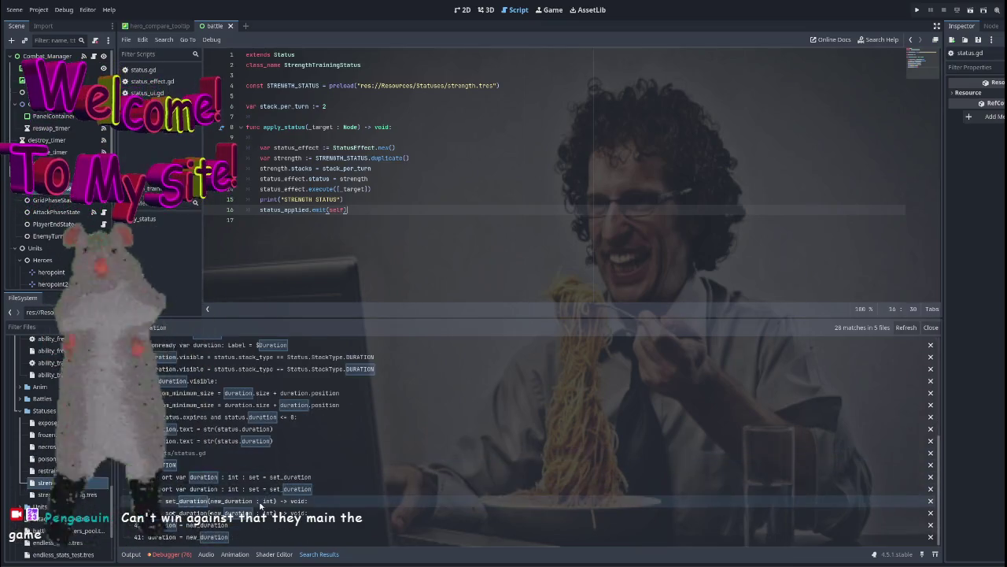
{"action": "left_click", "coordinate": [277, 478]}
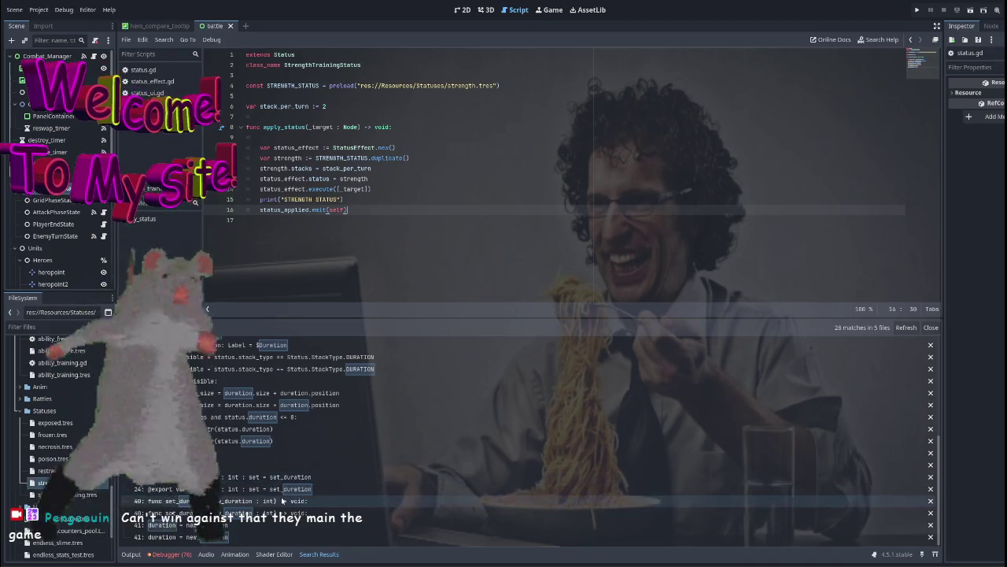
{"action": "scroll", "coordinate": [563, 234], "scroll_direction": "down", "scroll_amount": 7}
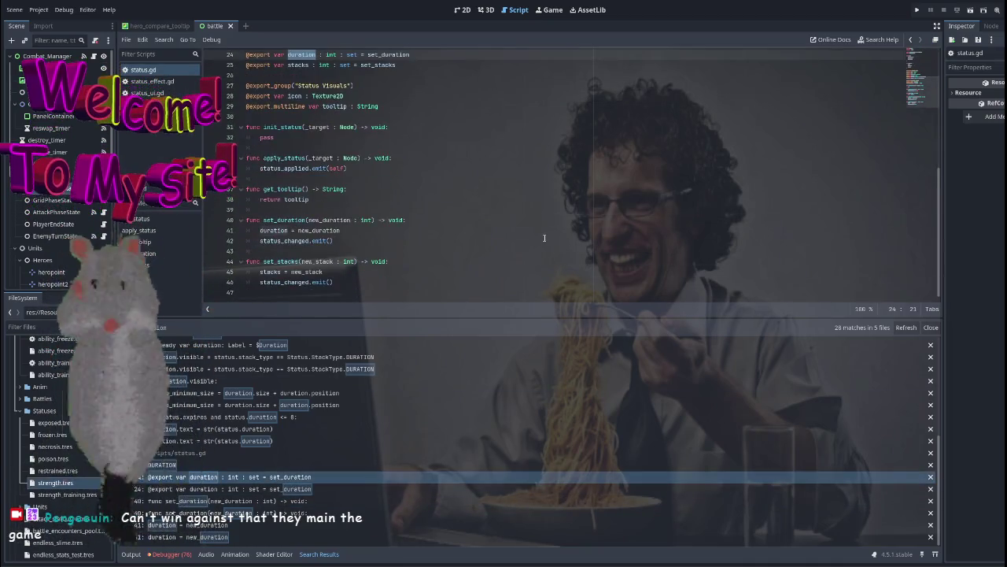
Search the project for set_stacks, check its two status.gd matches, and close the results panel.
{"action": "left_click", "coordinate": [930, 327]}
{"action": "double_click", "coordinate": [281, 489]}
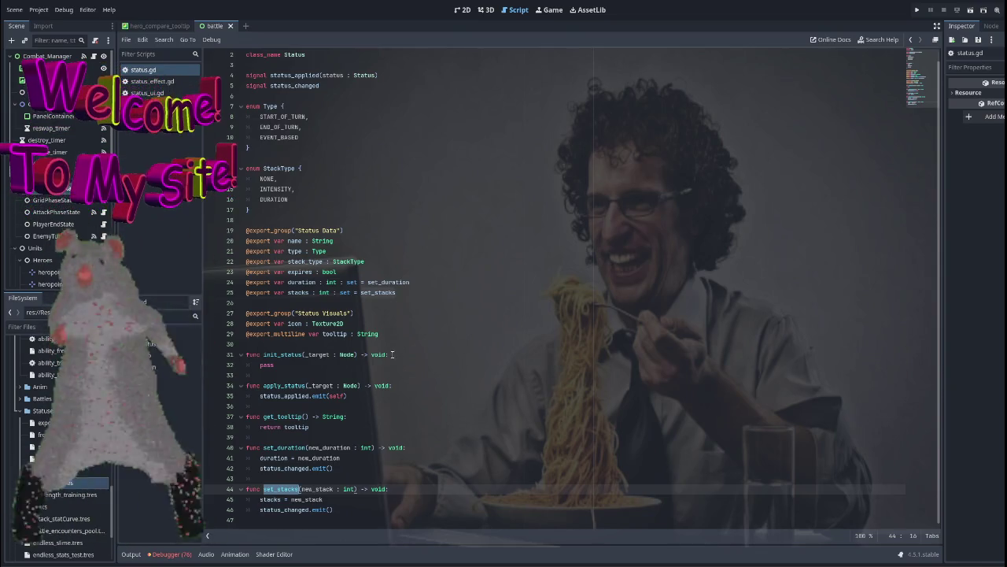
{"action": "key", "text": "ctrl+shift+f"}
{"action": "key", "text": "Return"}
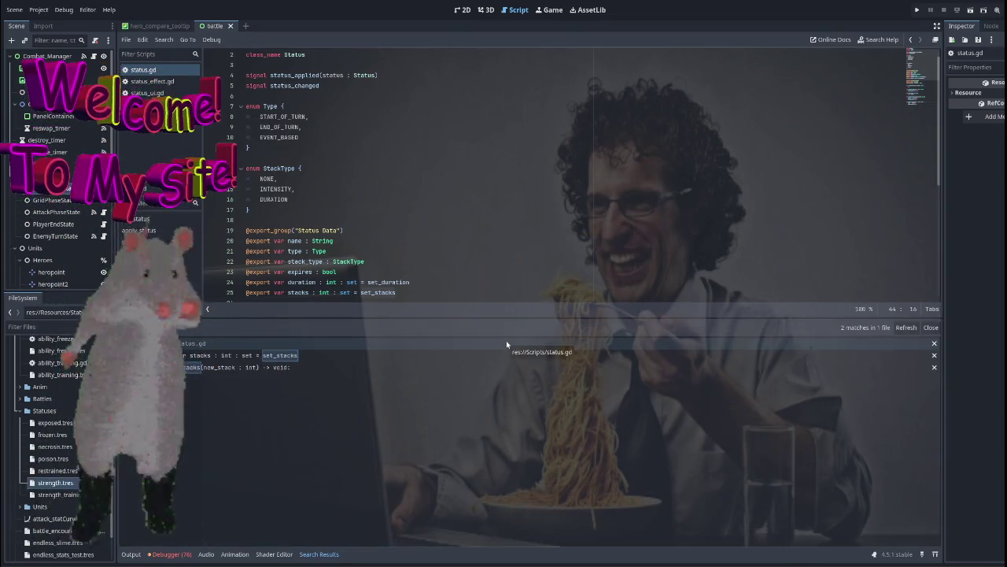
{"action": "left_click", "coordinate": [307, 366]}
{"action": "left_click", "coordinate": [304, 355]}
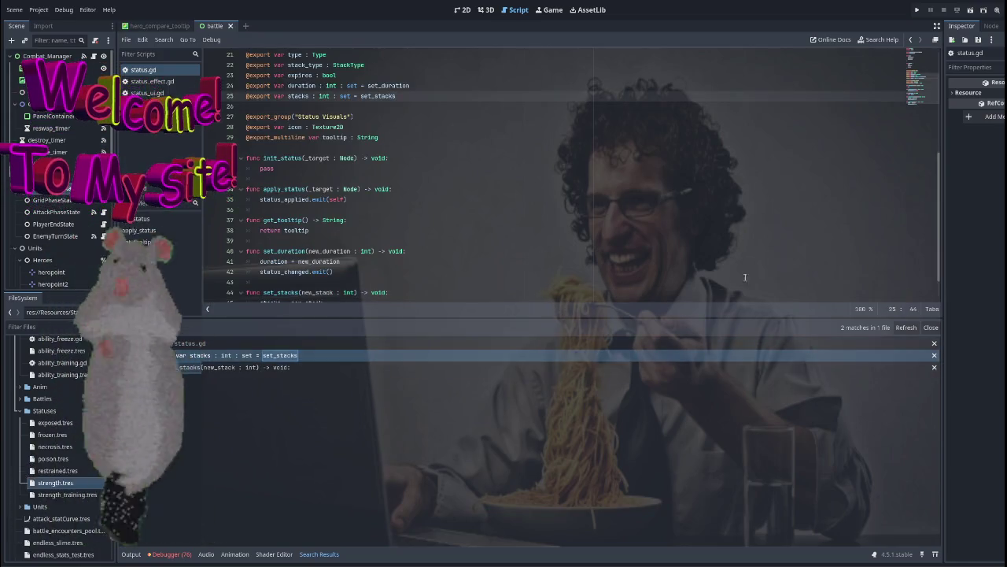
{"action": "left_click", "coordinate": [932, 327]}
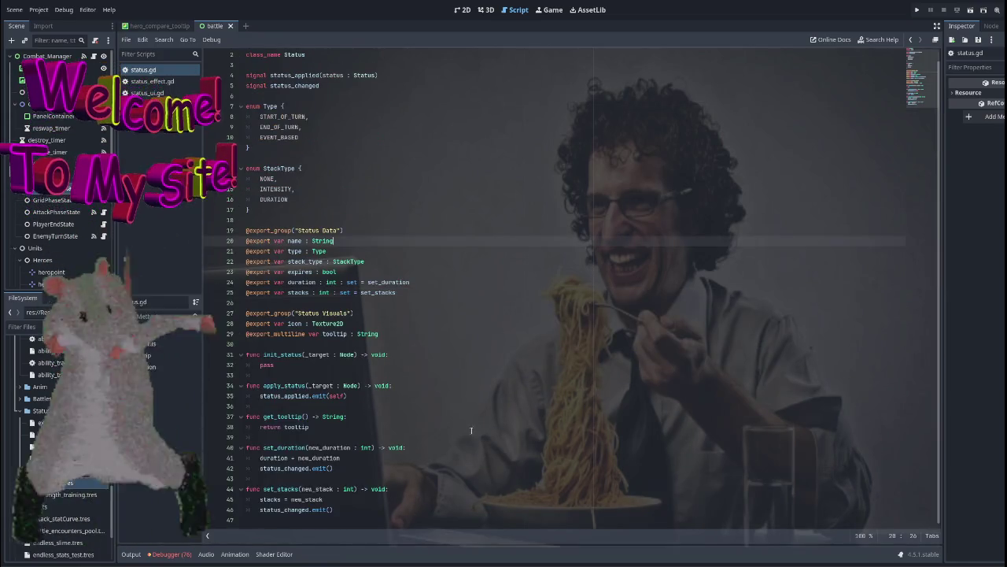
{"action": "left_click", "coordinate": [479, 471]}
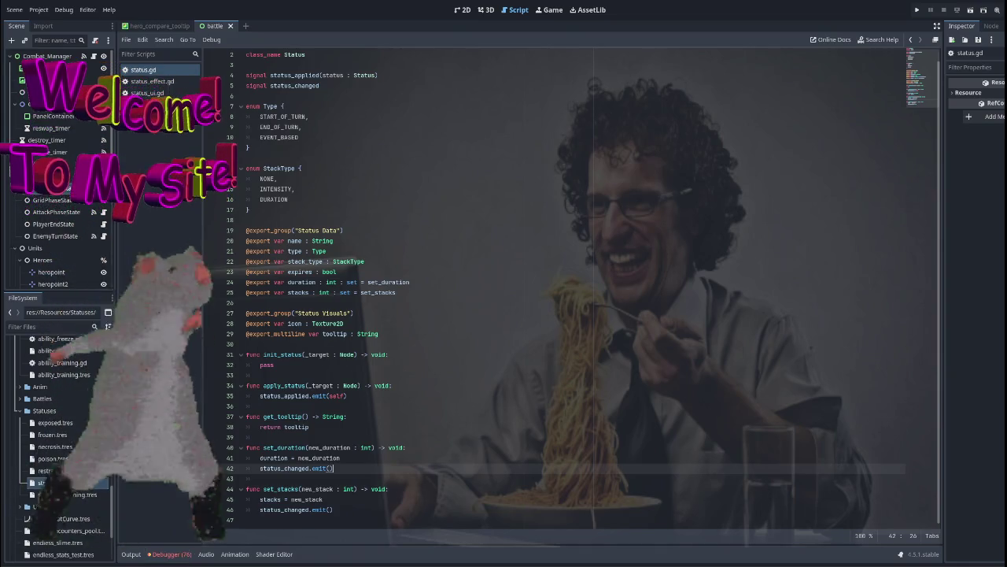
Close status.gd after reviewing it, returning to the StrengthTrainingStatus script.
{"action": "left_click", "coordinate": [443, 406]}
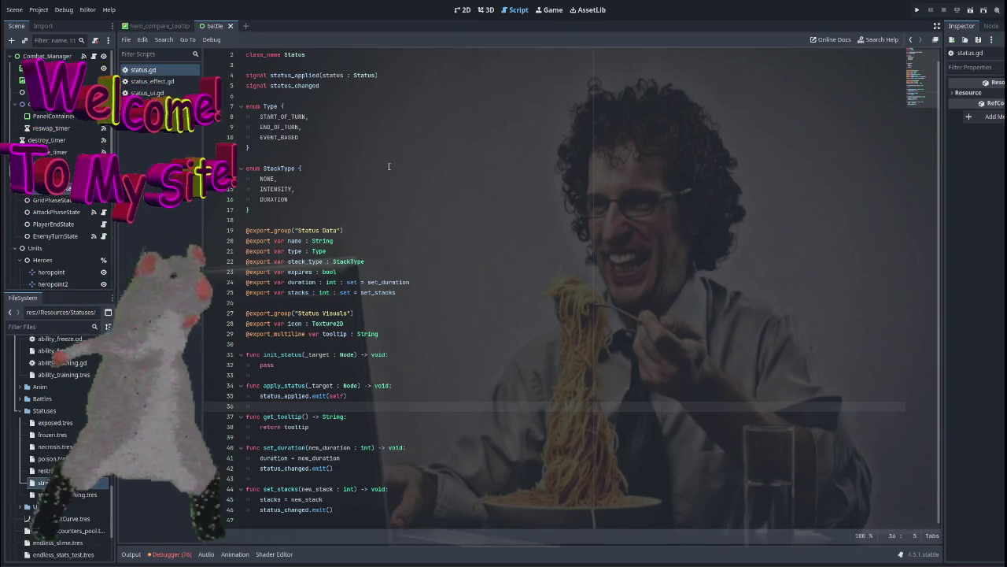
{"action": "middle_click", "coordinate": [160, 70]}
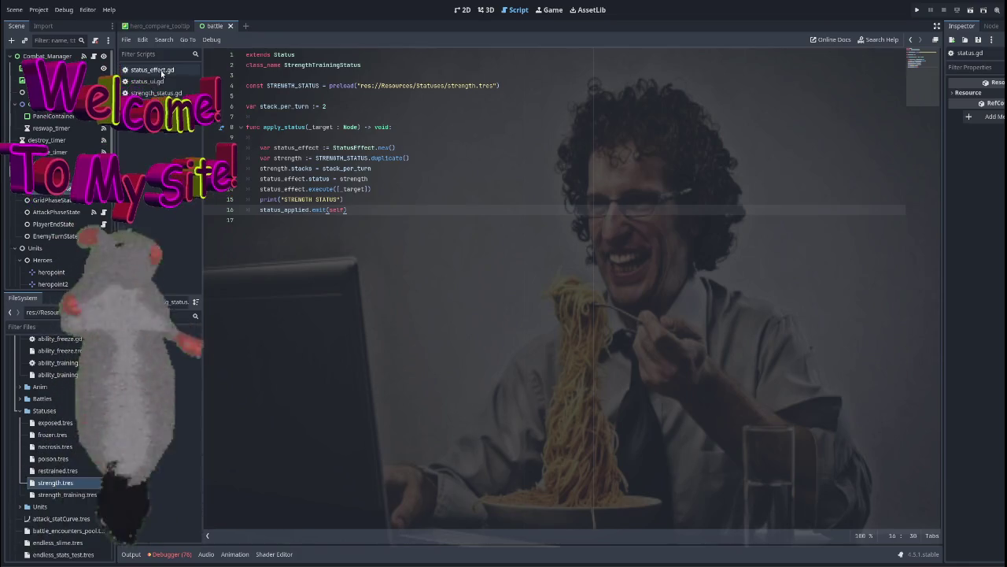
Close the StrengthTrainingStatus script and the battle scene tab, then skim change_party_tooltip.gd.
{"action": "middle_click", "coordinate": [161, 70]}
{"action": "left_click", "coordinate": [230, 26]}
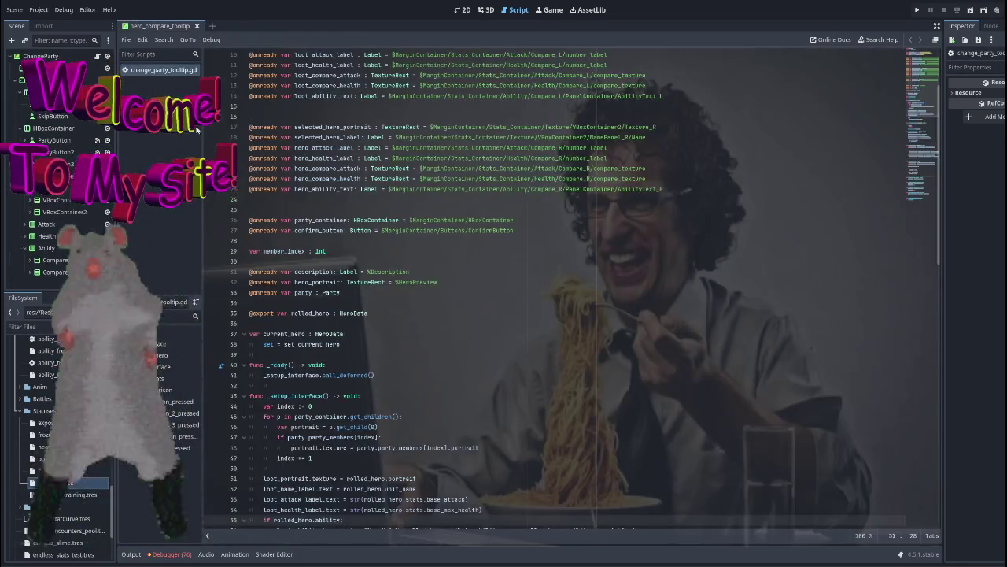
{"action": "scroll", "coordinate": [607, 301], "scroll_direction": "up", "scroll_amount": 3}
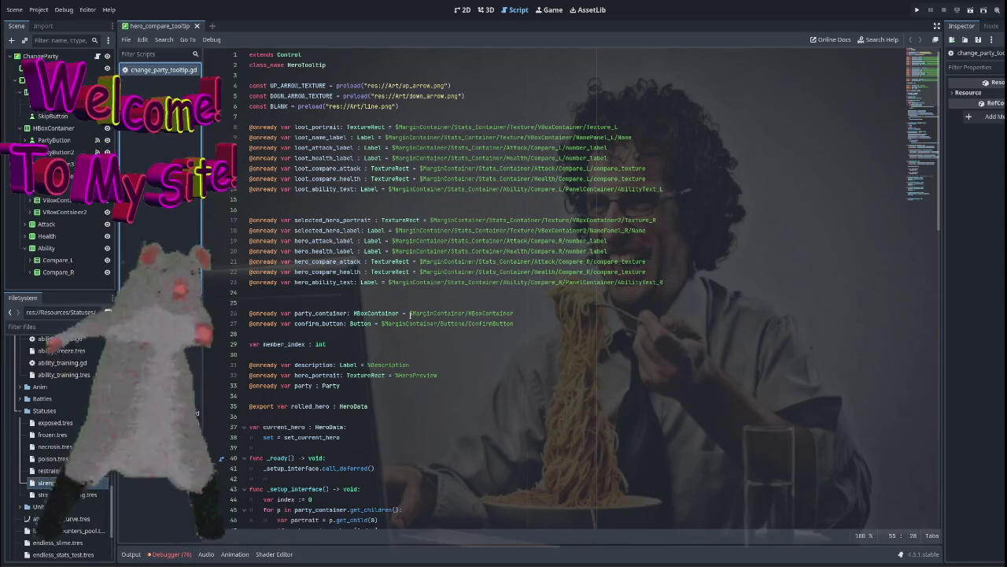
{"action": "scroll", "coordinate": [607, 302], "scroll_direction": "down", "scroll_amount": 3}
{"action": "scroll", "coordinate": [607, 302], "scroll_direction": "down", "scroll_amount": 6}
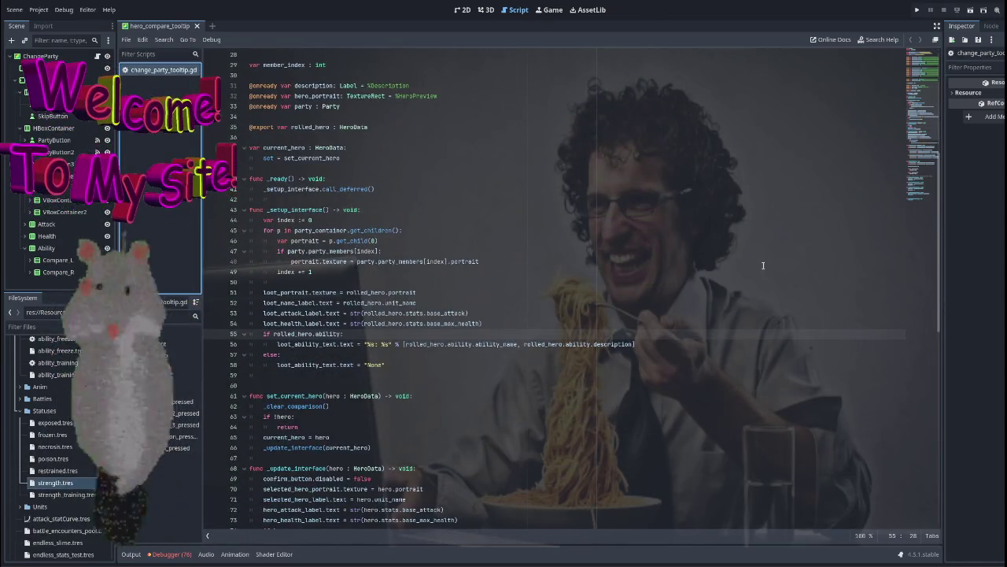
{"action": "scroll", "coordinate": [375, 120], "scroll_direction": "up", "scroll_amount": 9}
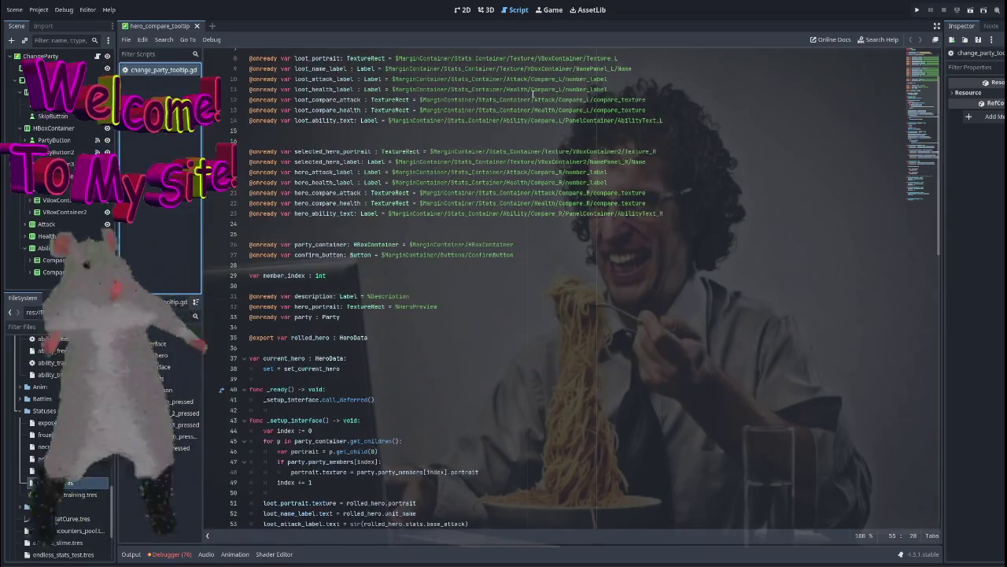
Show the hero compare tooltip in the 2D workspace and switch to GitHub Desktop.
{"action": "key", "text": "ctrl+F1"}
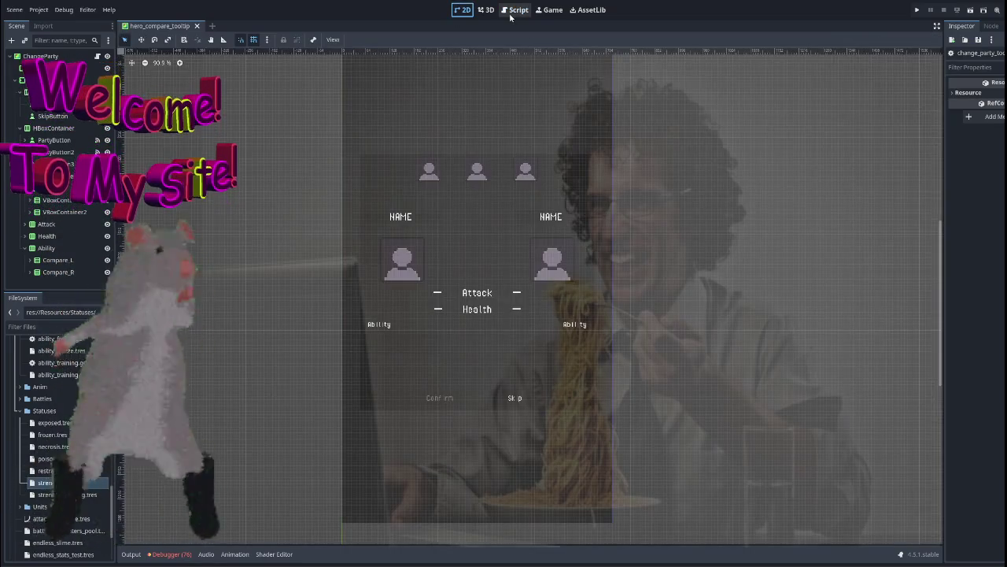
{"action": "scroll", "coordinate": [452, 163], "scroll_direction": "up", "scroll_amount": 2}
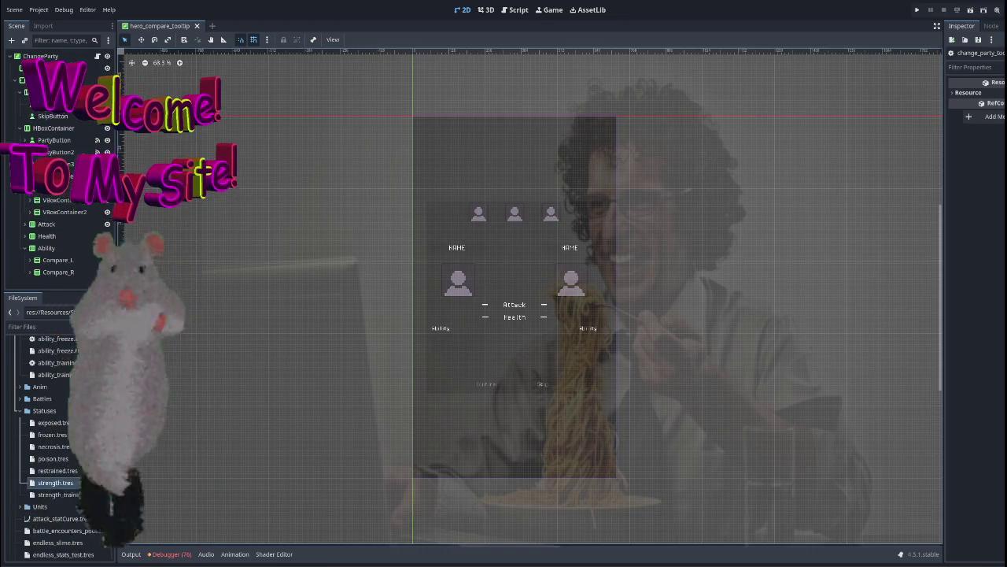
{"action": "key", "text": "alt+Tab"}
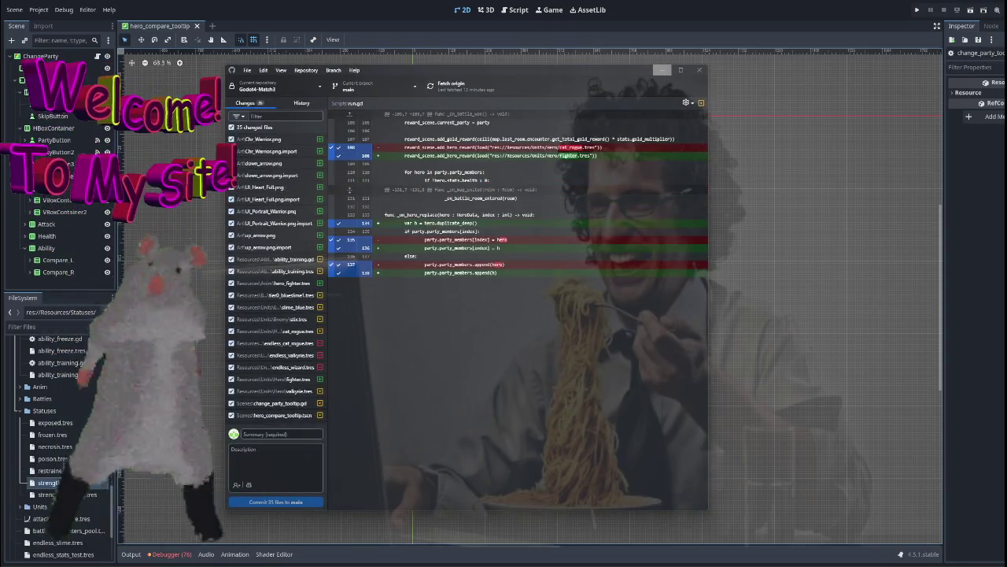
Close the GitHub Desktop window after reviewing the 35 changed files.
{"action": "left_click", "coordinate": [662, 70]}
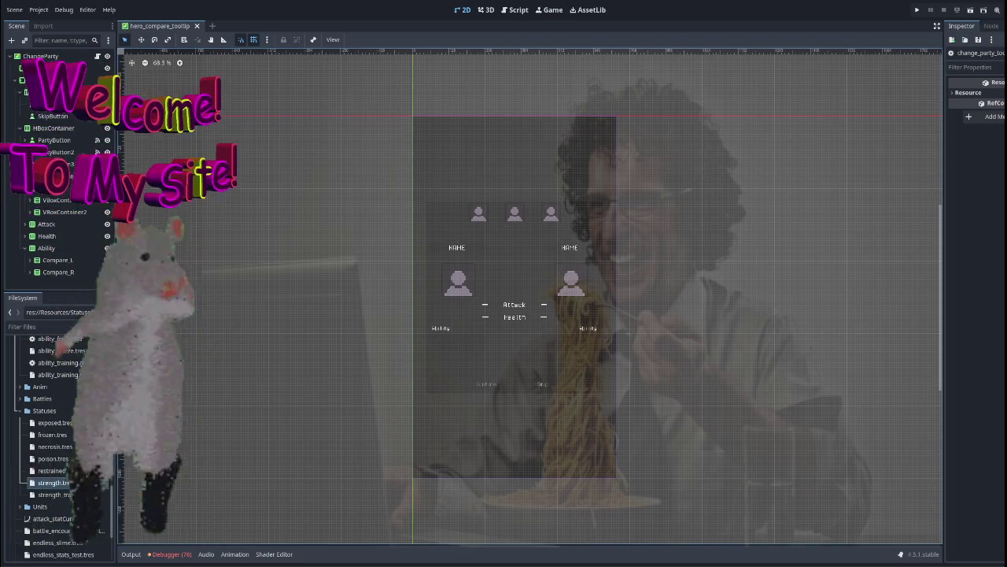
Filter the FileSystem for 'unit' and open Unit.gd.
{"action": "left_click", "coordinate": [47, 326]}
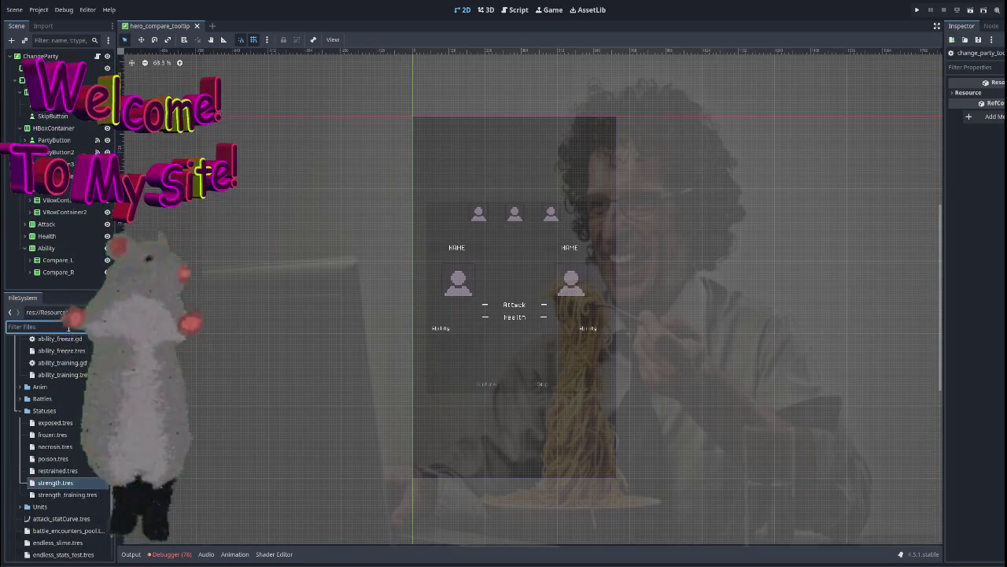
{"action": "type", "text": "unit"}
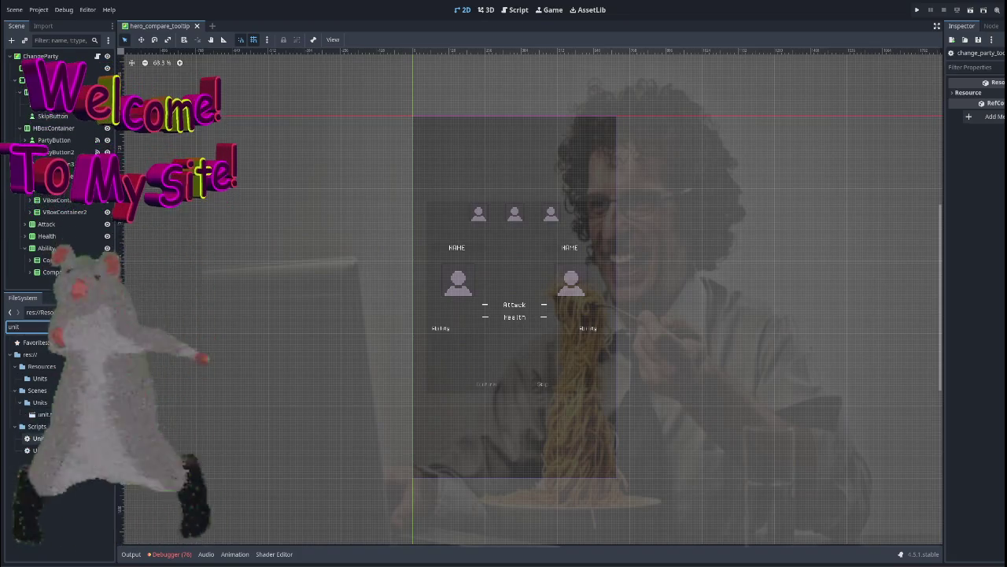
{"action": "double_click", "coordinate": [50, 437]}
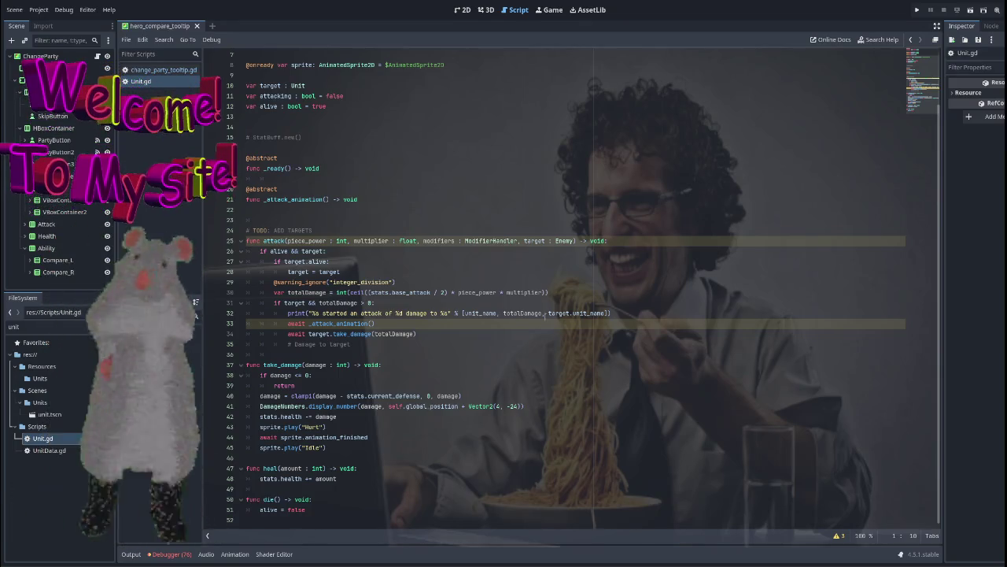
{"action": "scroll", "coordinate": [519, 342], "scroll_direction": "up", "scroll_amount": 2}
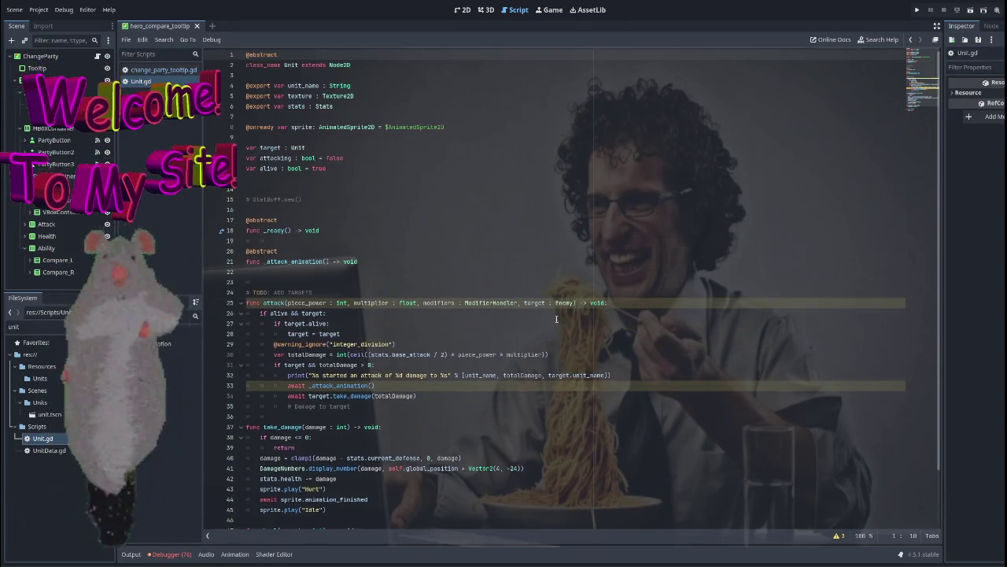
Open Hero.gd at its _on_area_2d_input_event handler, then begin a 'status' file search.
{"action": "double_click", "coordinate": [42, 326]}
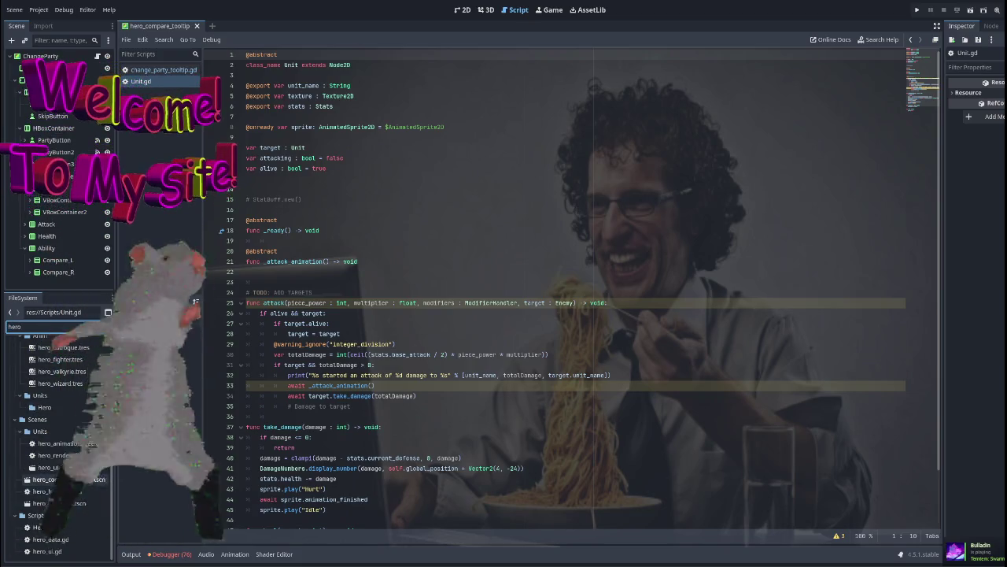
{"action": "double_click", "coordinate": [65, 528]}
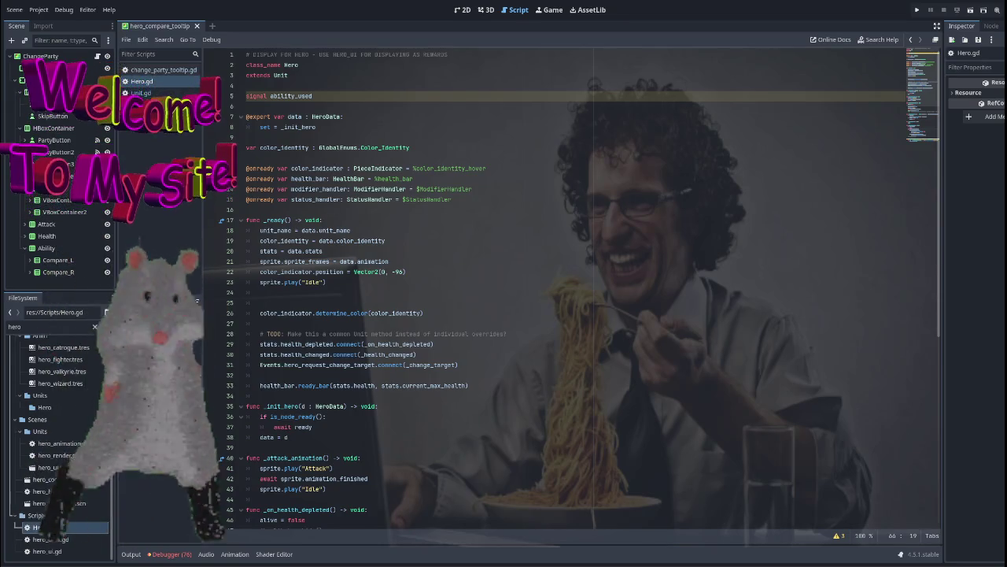
{"action": "scroll", "coordinate": [470, 265], "scroll_direction": "down", "scroll_amount": 1}
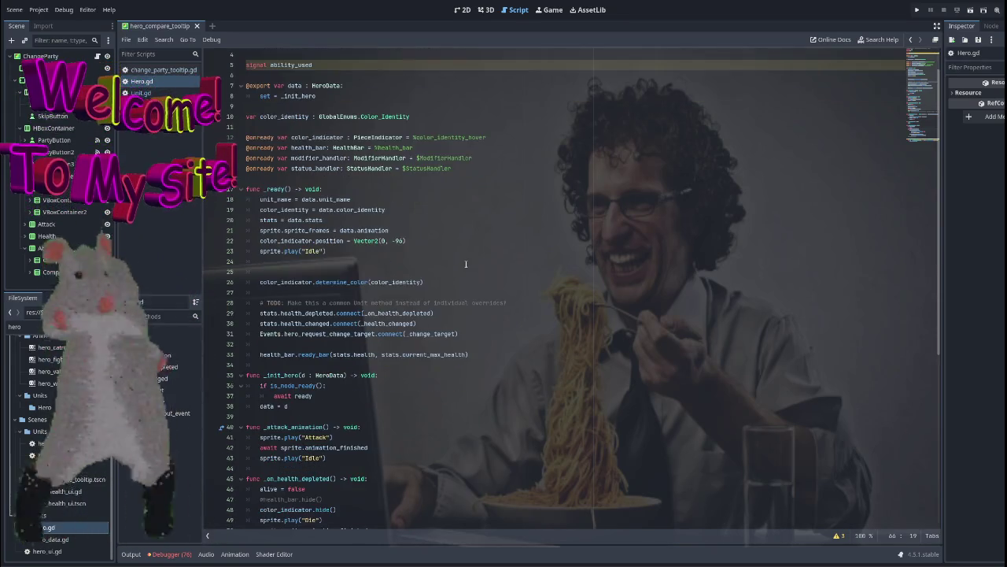
{"action": "scroll", "coordinate": [466, 264], "scroll_direction": "down", "scroll_amount": 1}
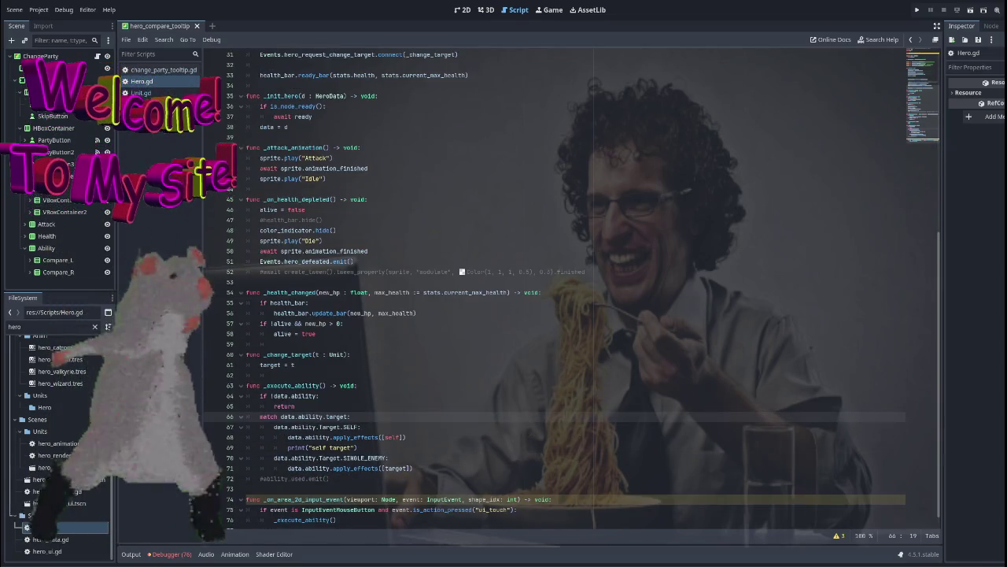
{"action": "scroll", "coordinate": [383, 335], "scroll_direction": "down", "scroll_amount": 1}
{"action": "left_click", "coordinate": [367, 500]}
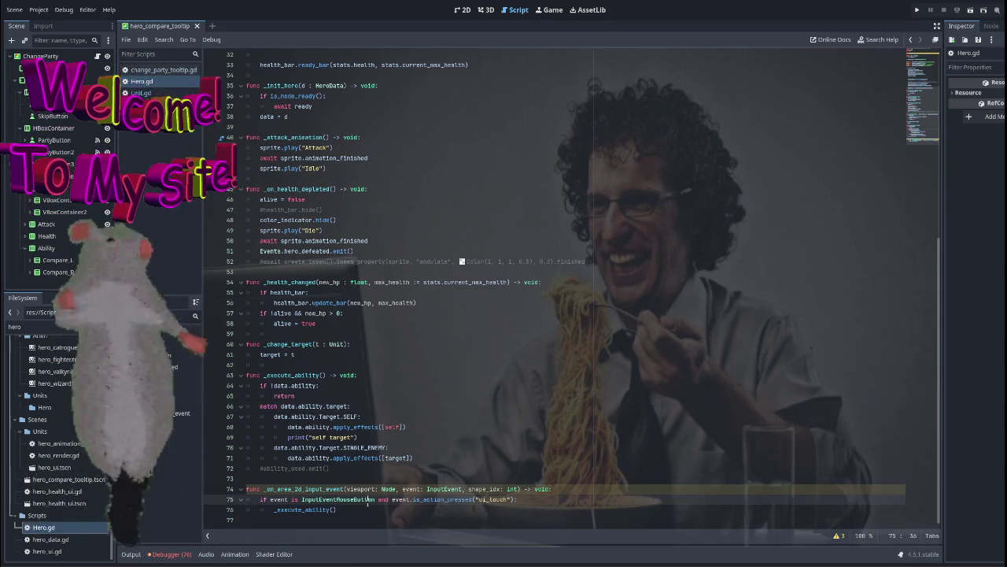
{"action": "left_click", "coordinate": [538, 511]}
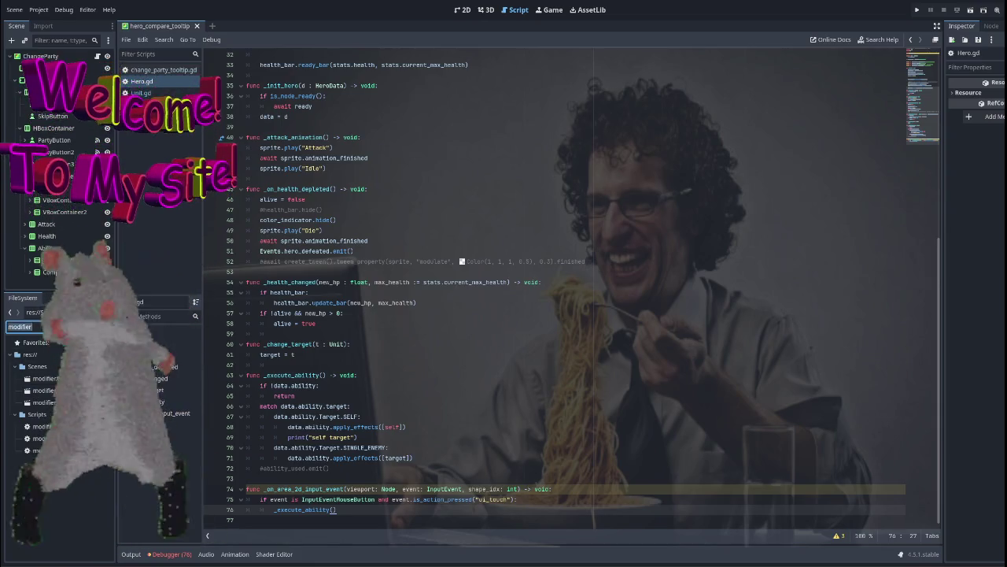
{"action": "type", "text": "status"}
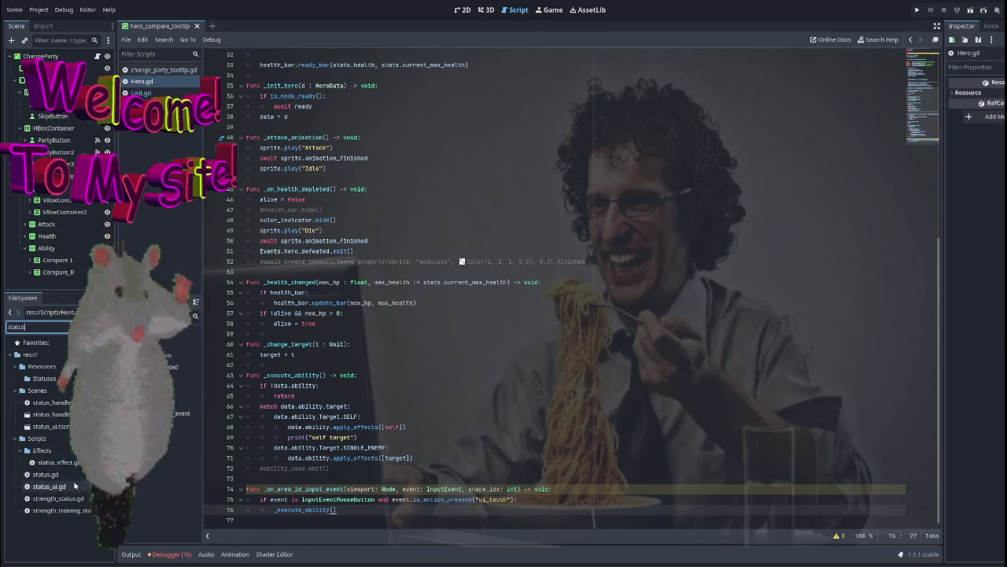
Open strength_status.gd, compare it with the HeroTooltip script, then filter for 'modifier'.
{"action": "double_click", "coordinate": [73, 499]}
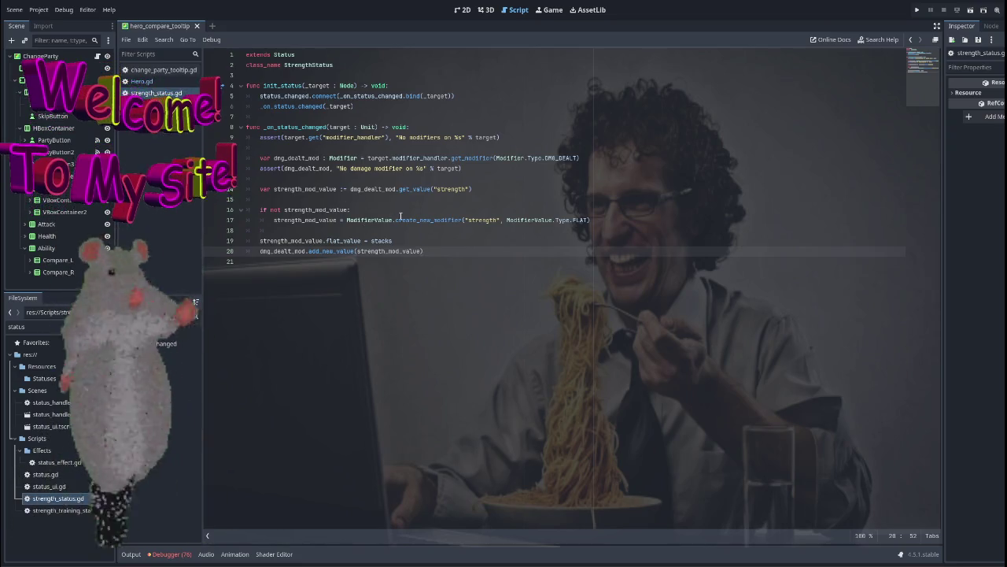
{"action": "left_click", "coordinate": [166, 70]}
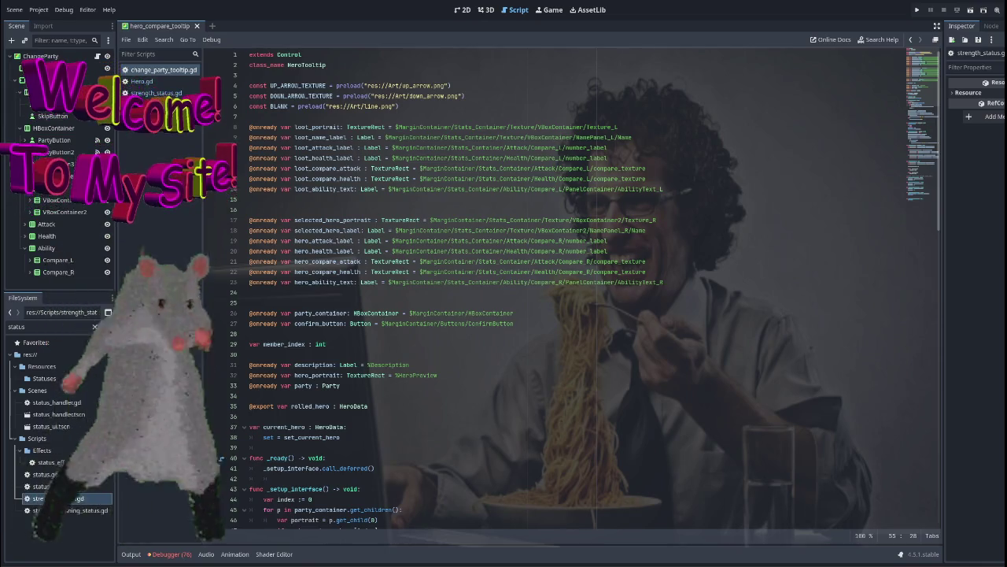
{"action": "left_click", "coordinate": [146, 93]}
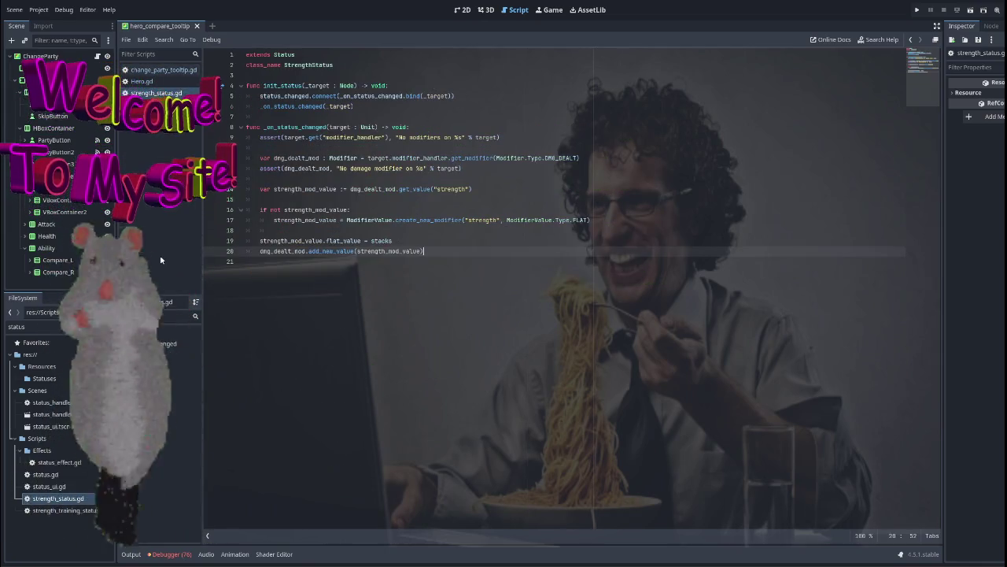
{"action": "left_click", "coordinate": [153, 70]}
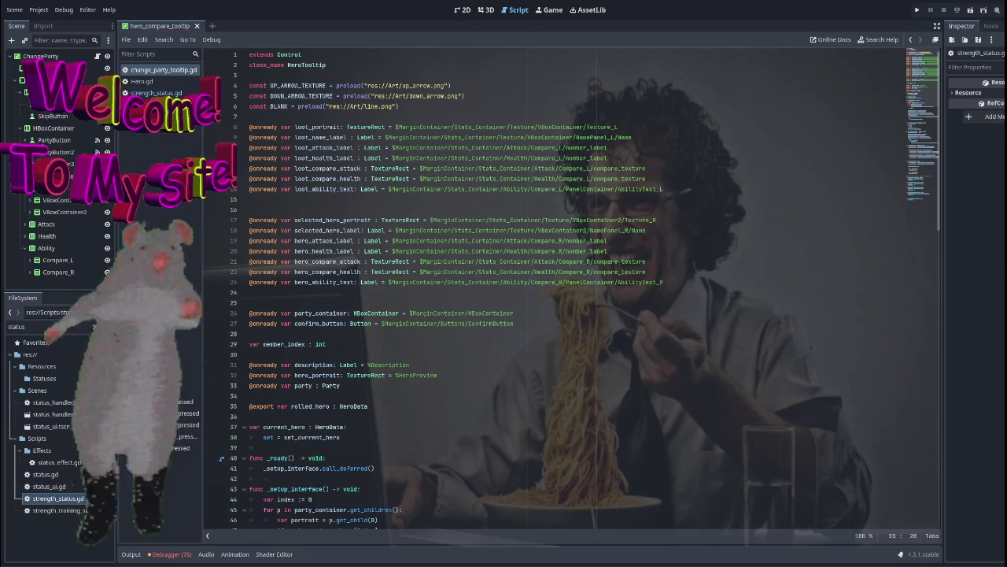
{"action": "double_click", "coordinate": [47, 327]}
{"action": "type", "text": "modi"}
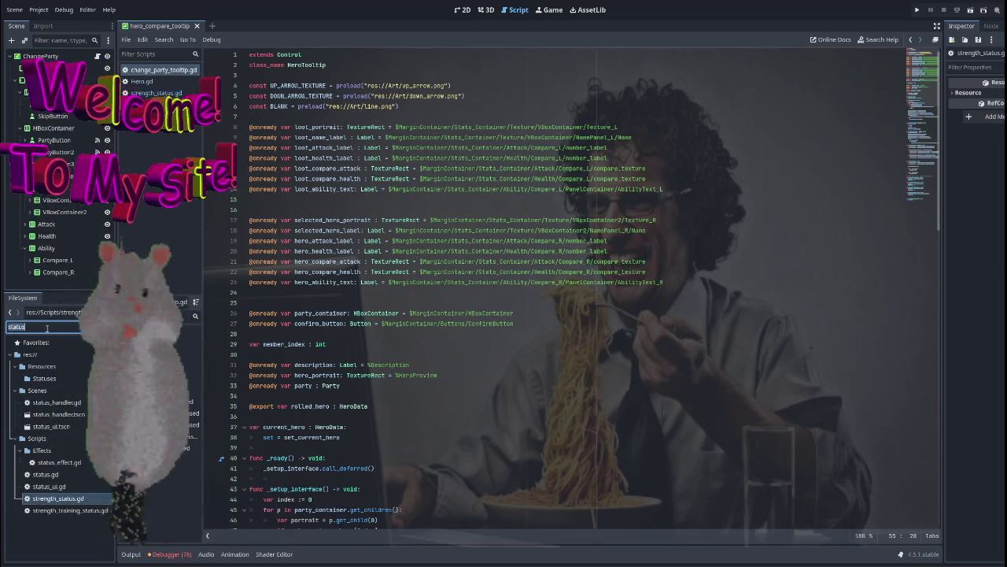
{"action": "type", "text": "fier"}
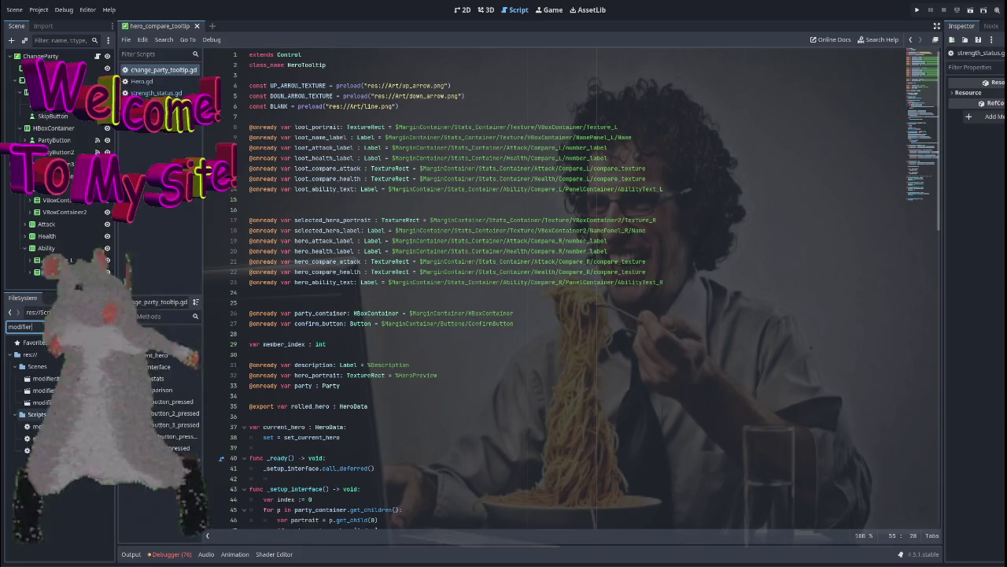
Open modifier_value.gd with the ModifierValue class, then view the StrengthStatus script.
{"action": "double_click", "coordinate": [59, 450]}
{"action": "left_click", "coordinate": [389, 211]}
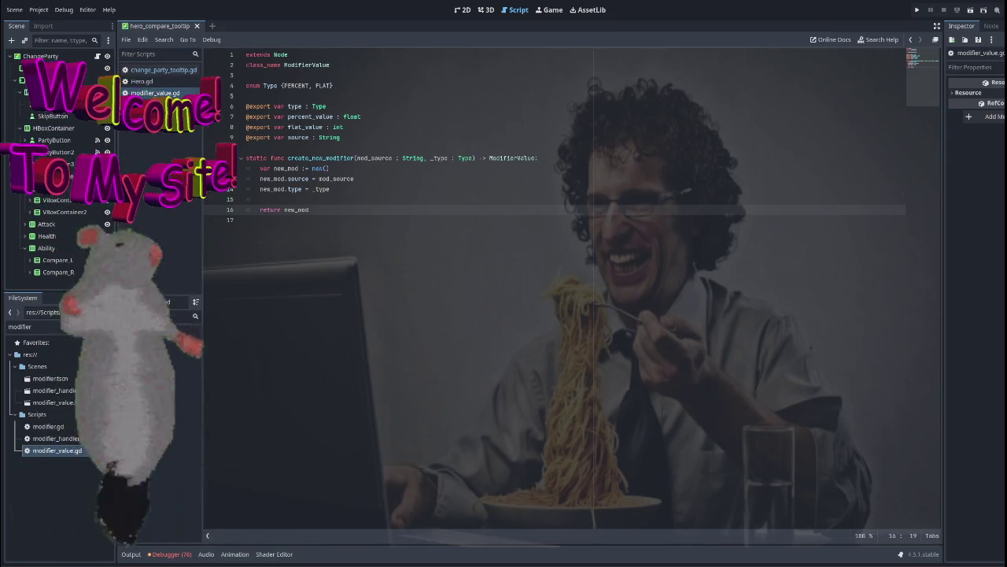
{"action": "left_click", "coordinate": [157, 105]}
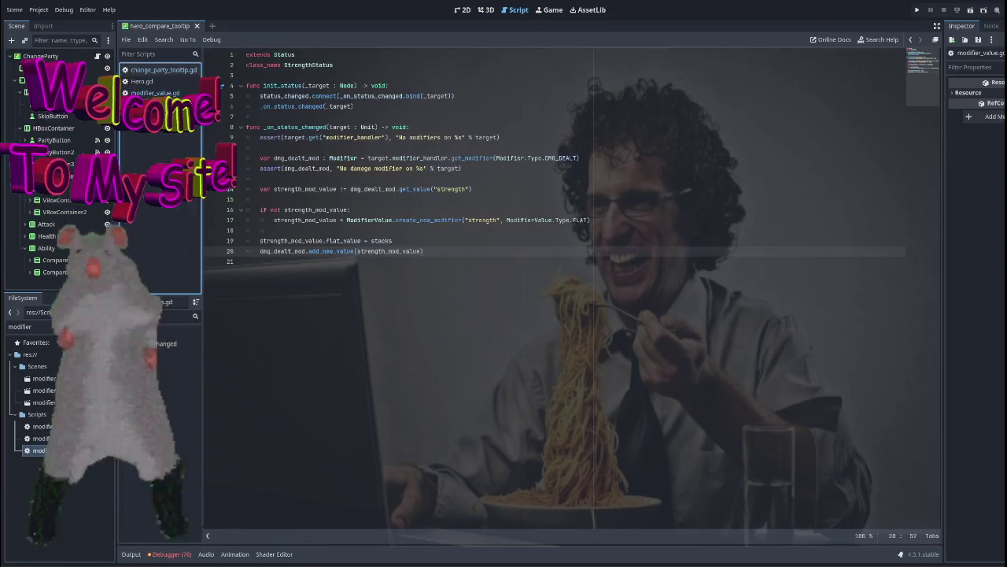
{"action": "left_click", "coordinate": [157, 117]}
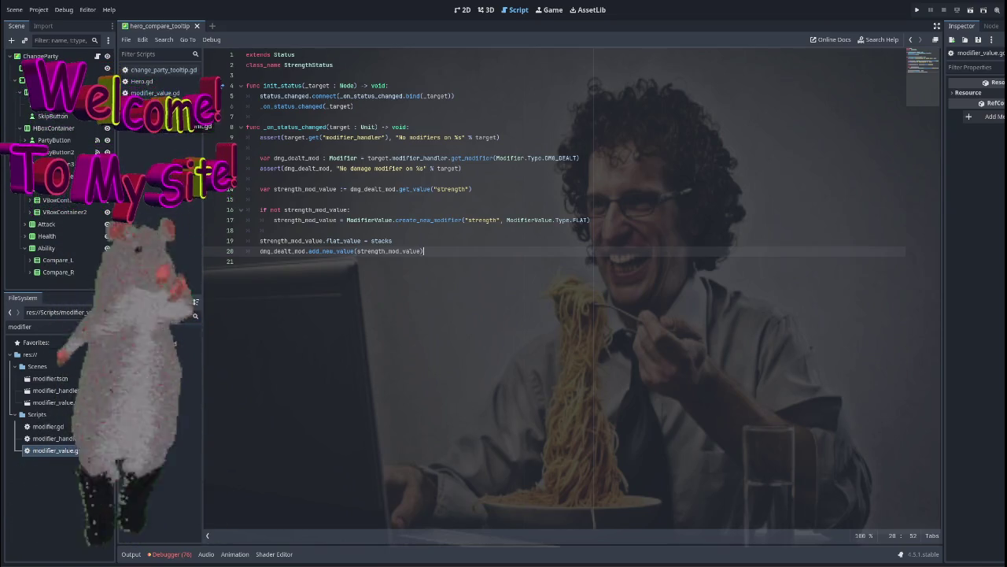
{"action": "left_click", "coordinate": [141, 116]}
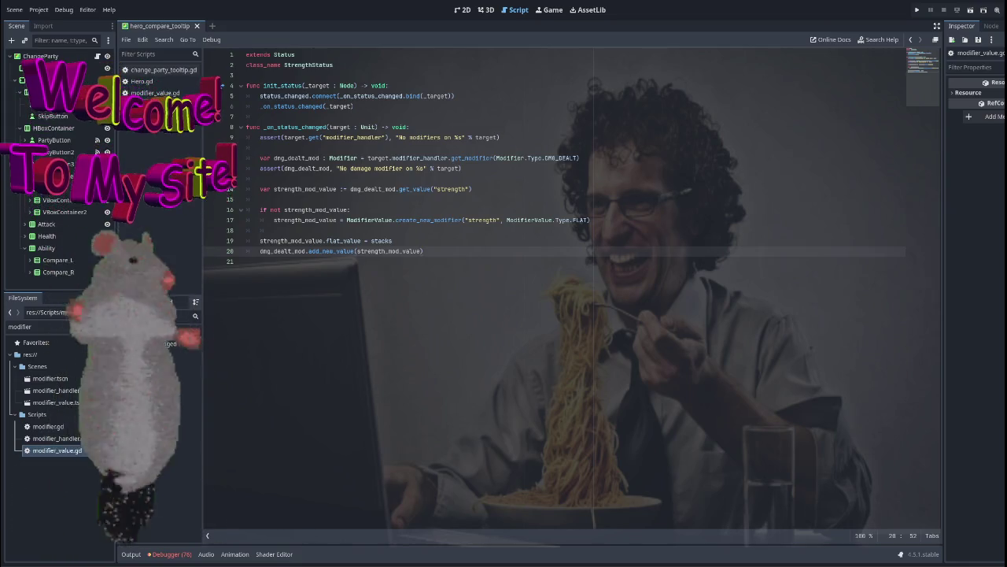
{"action": "left_click", "coordinate": [142, 81]}
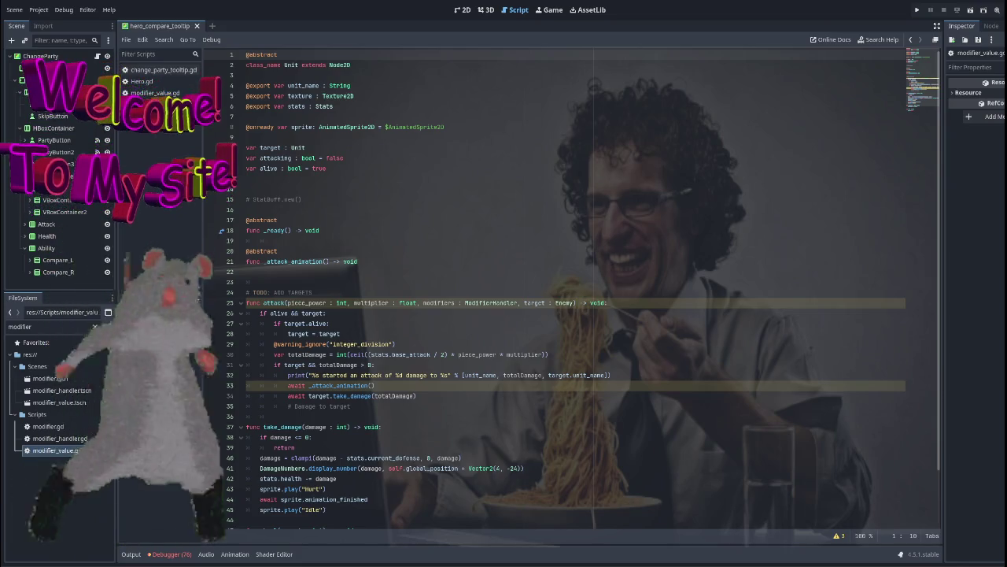
Search the files for 'inten' and open intent.gd with its number and icon exports.
{"action": "left_click", "coordinate": [55, 326]}
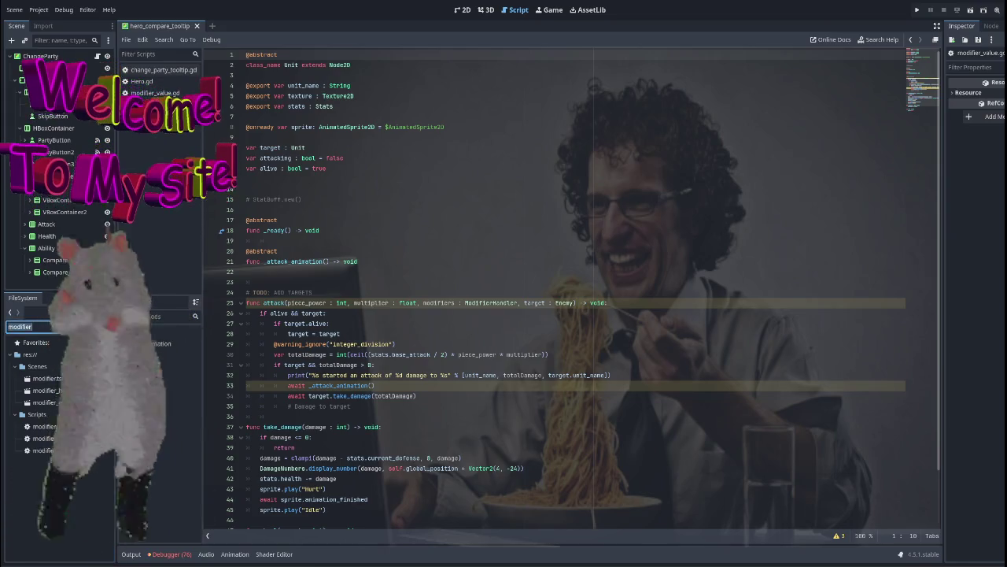
{"action": "type", "text": "inten"}
{"action": "double_click", "coordinate": [45, 379]}
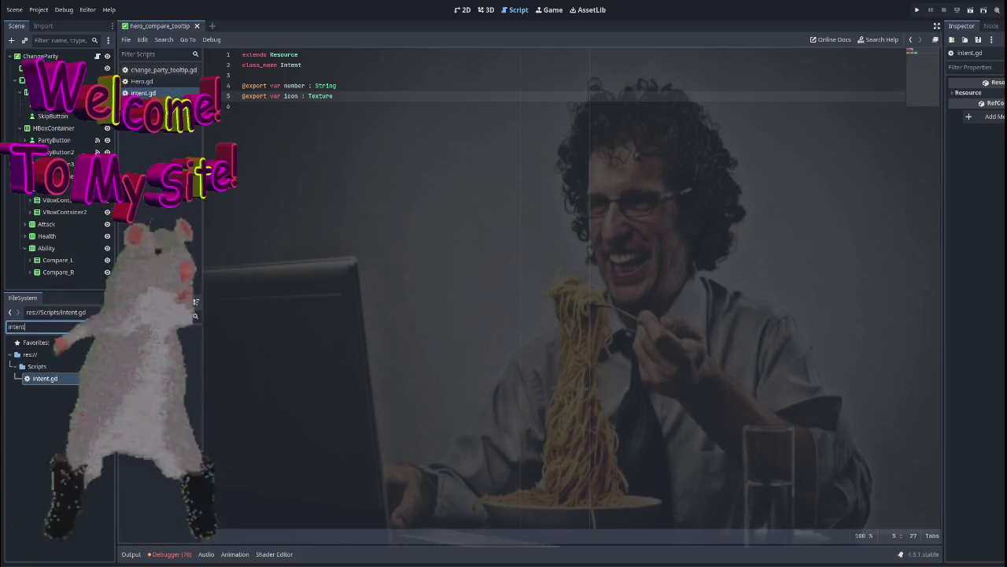
Filter for 'enemy', open enemy.tscn, and view Enemy.gd with its data and status_handler exports.
{"action": "left_click", "coordinate": [48, 326]}
{"action": "key", "text": "BackSpace"}
{"action": "key", "text": "BackSpace"}
{"action": "key", "text": "BackSpace"}
{"action": "type", "text": "enemy"}
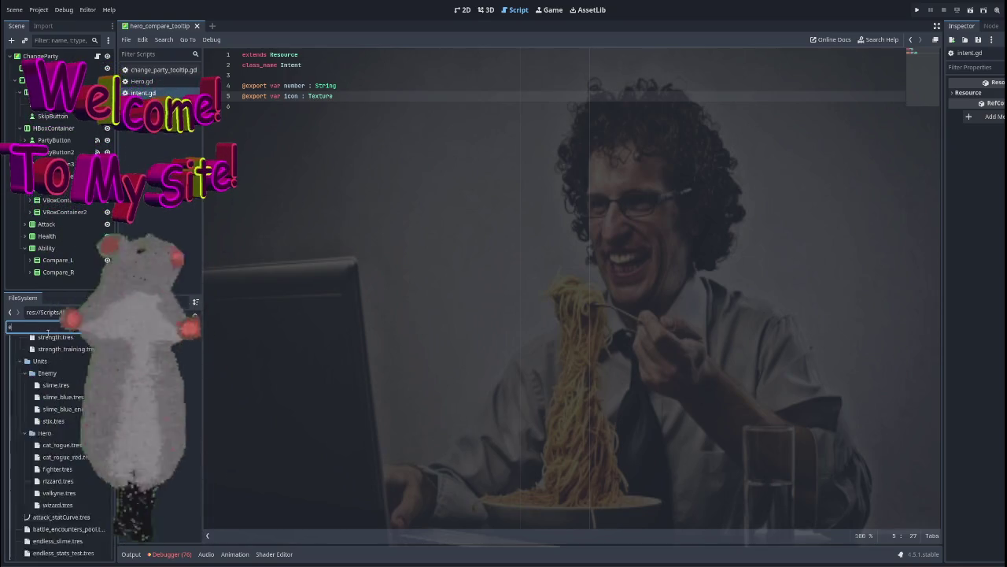
{"action": "double_click", "coordinate": [63, 481]}
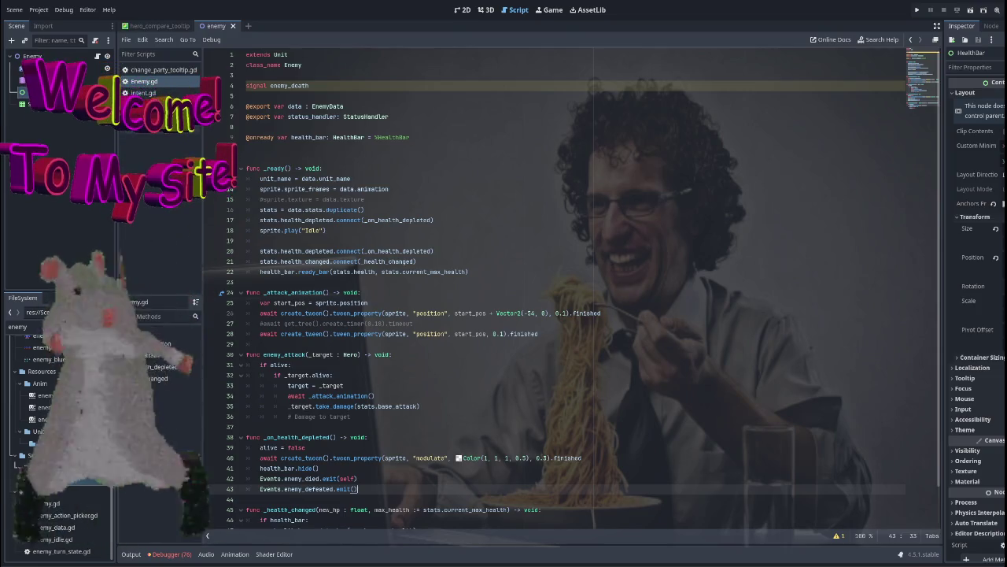
{"action": "left_click", "coordinate": [159, 70]}
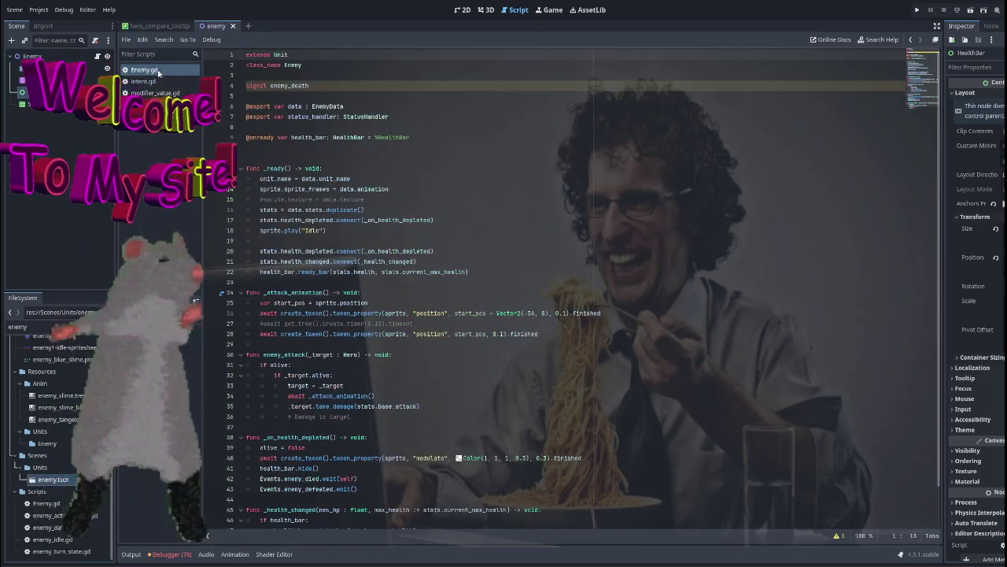
{"action": "scroll", "coordinate": [380, 246], "scroll_direction": "down", "scroll_amount": 2}
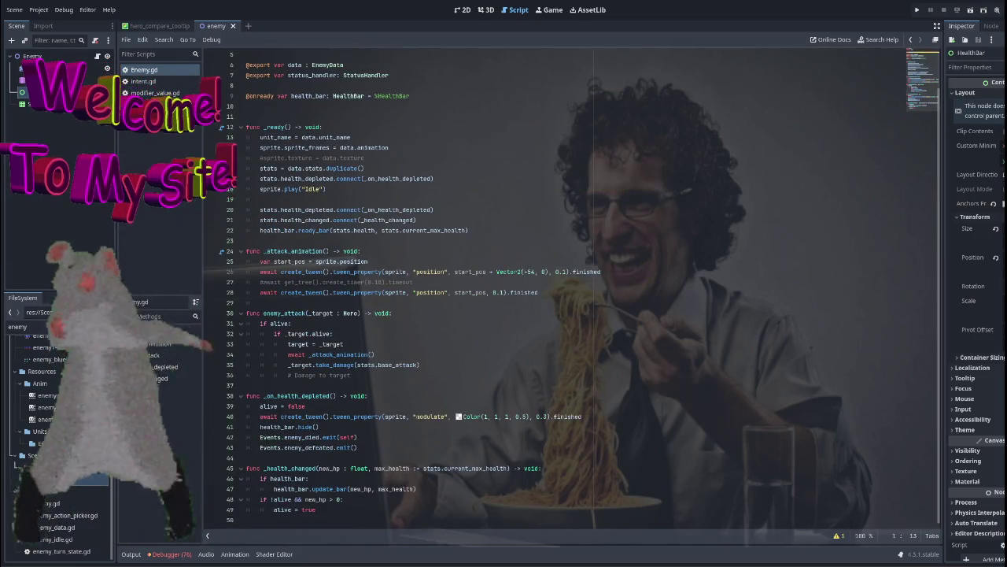
{"action": "scroll", "coordinate": [367, 215], "scroll_direction": "up", "scroll_amount": 2}
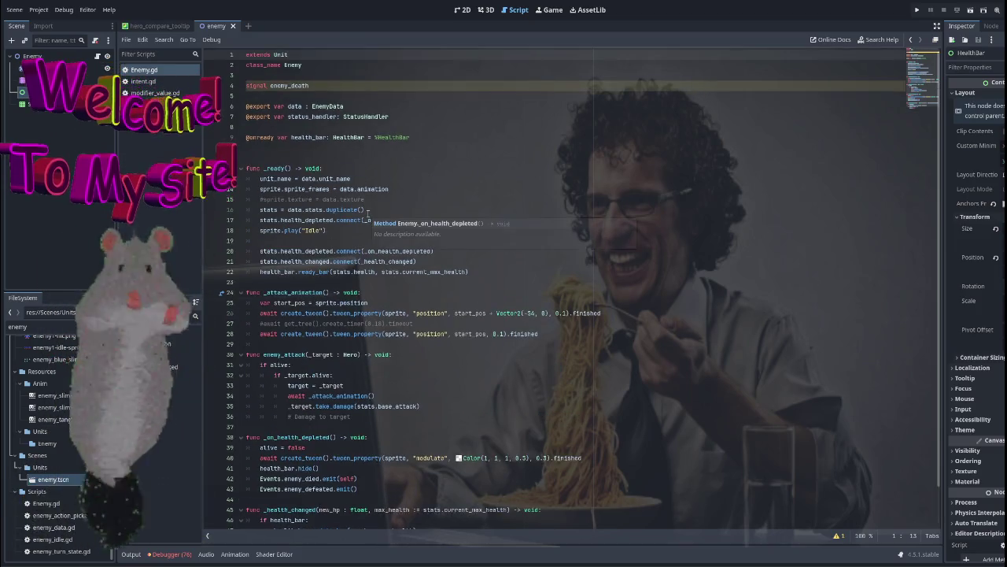
{"action": "left_click", "coordinate": [409, 121]}
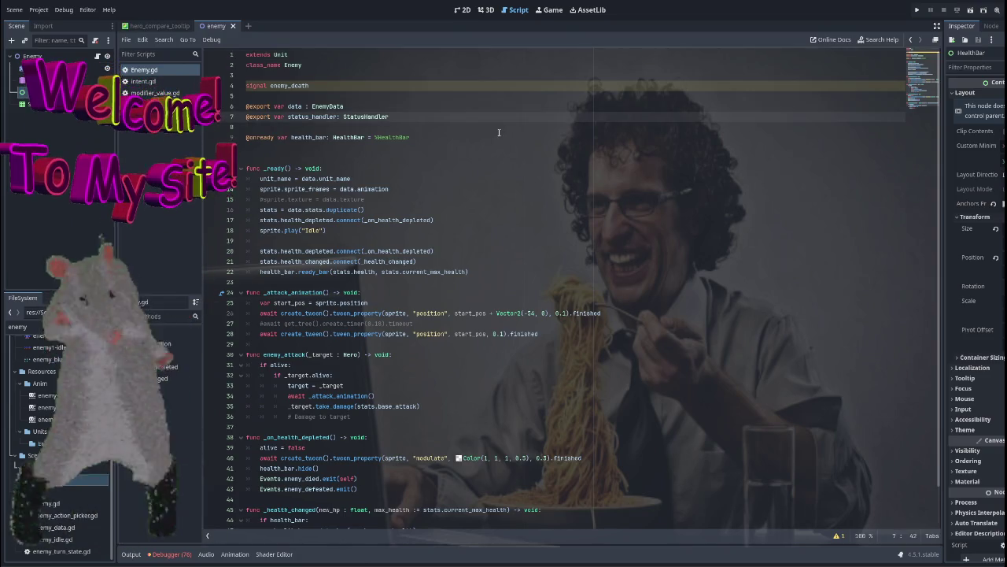
{"action": "type", "text": "@"}
{"action": "key", "text": "Return"}
{"action": "type", "text": "@"}
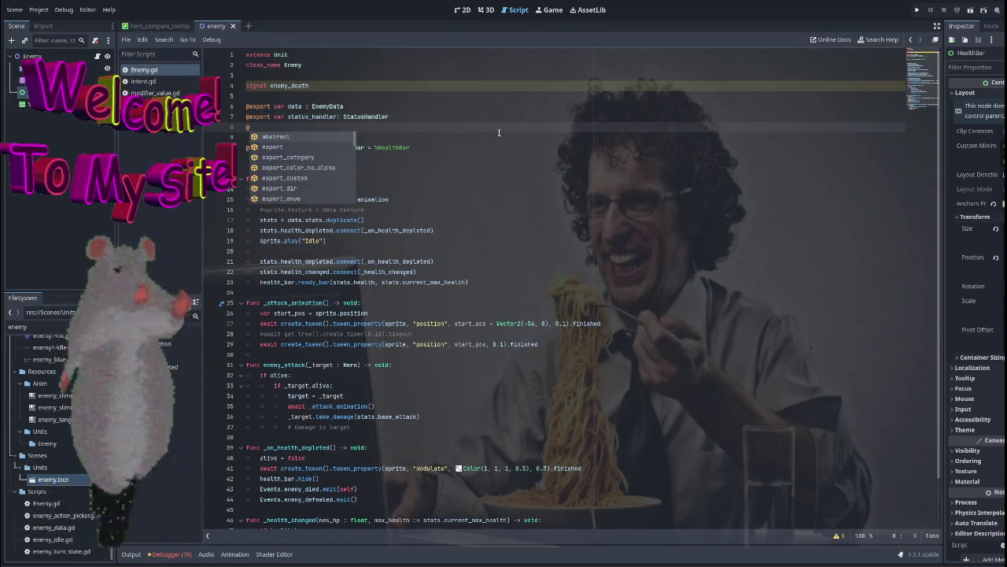
{"action": "type", "text": "export var i"}
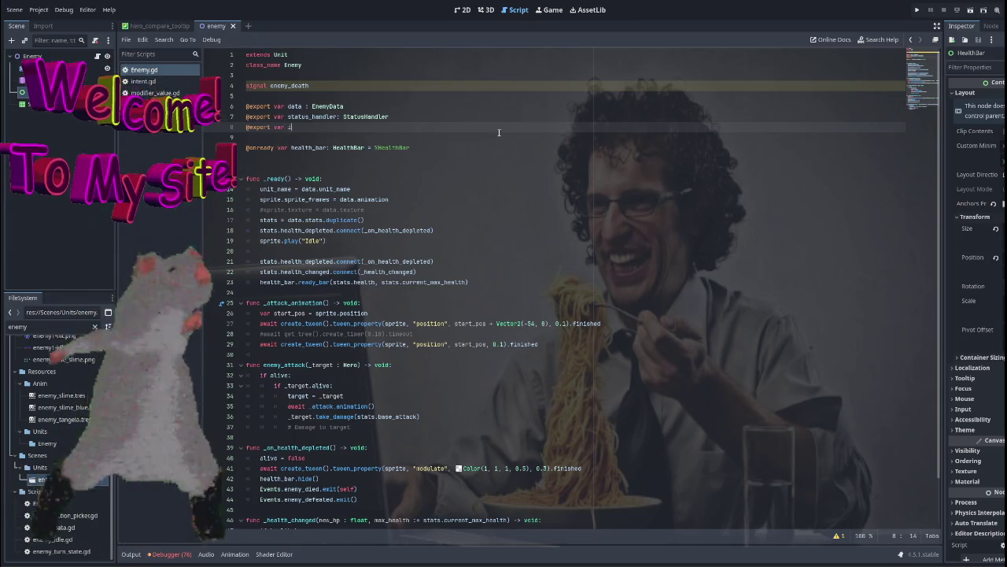
{"action": "type", "text": "ntent : Intent"}
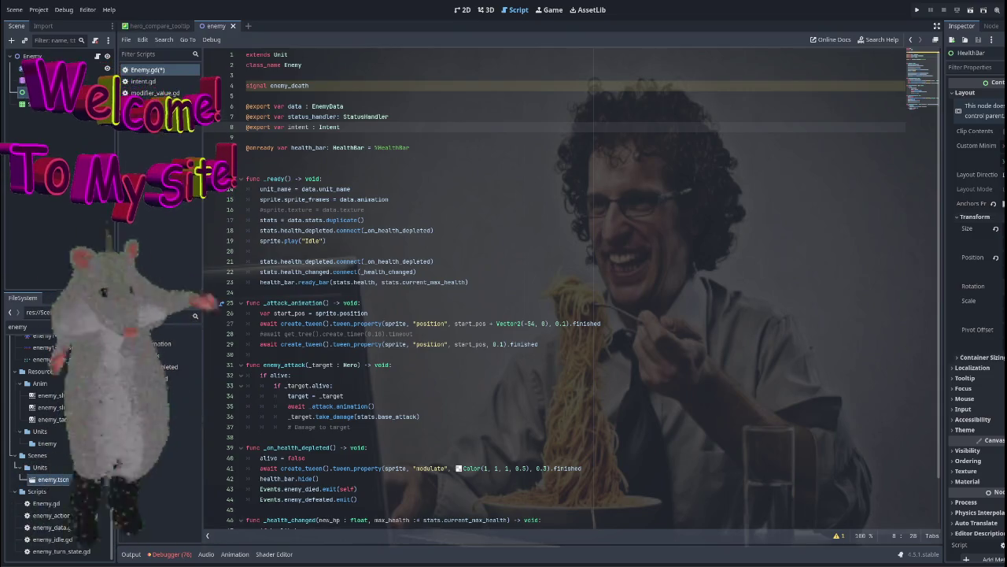
{"action": "left_click", "coordinate": [108, 312]}
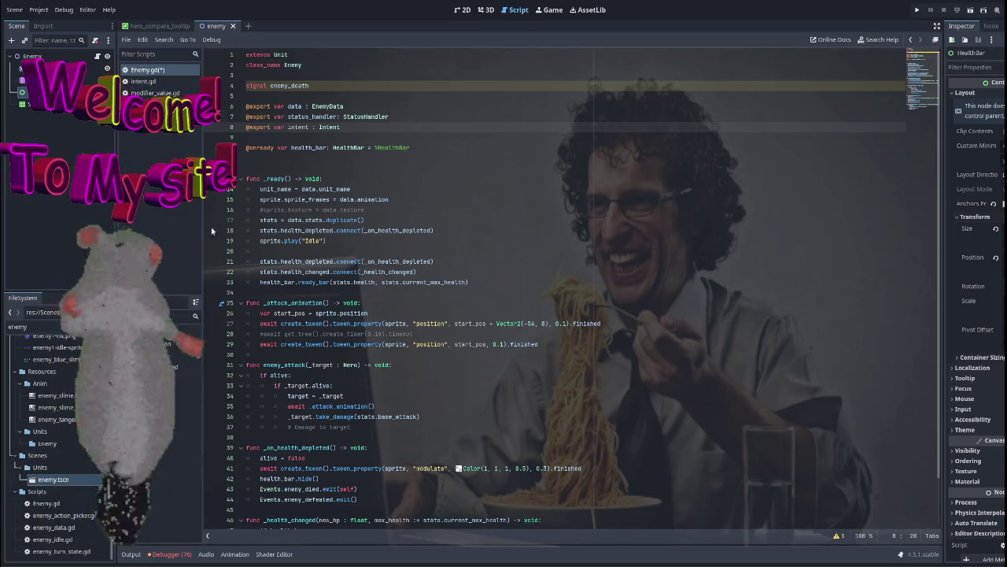
{"action": "scroll", "coordinate": [331, 315], "scroll_direction": "down", "scroll_amount": 2}
{"action": "left_click", "coordinate": [311, 406]}
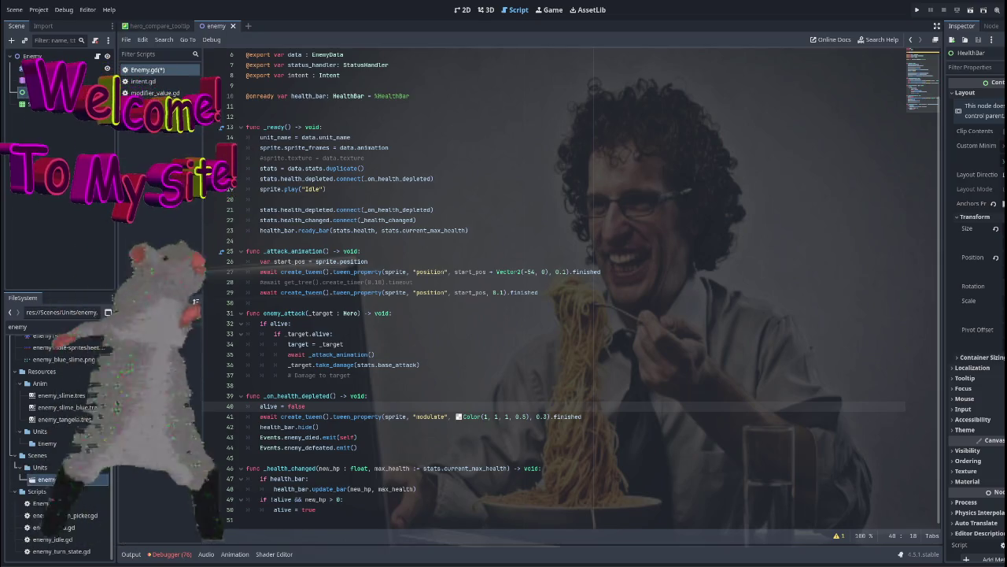
Review Enemy.gd's _on_health_depleted code, then add blank lines after intent.gd's icon export.
{"action": "left_click", "coordinate": [460, 396]}
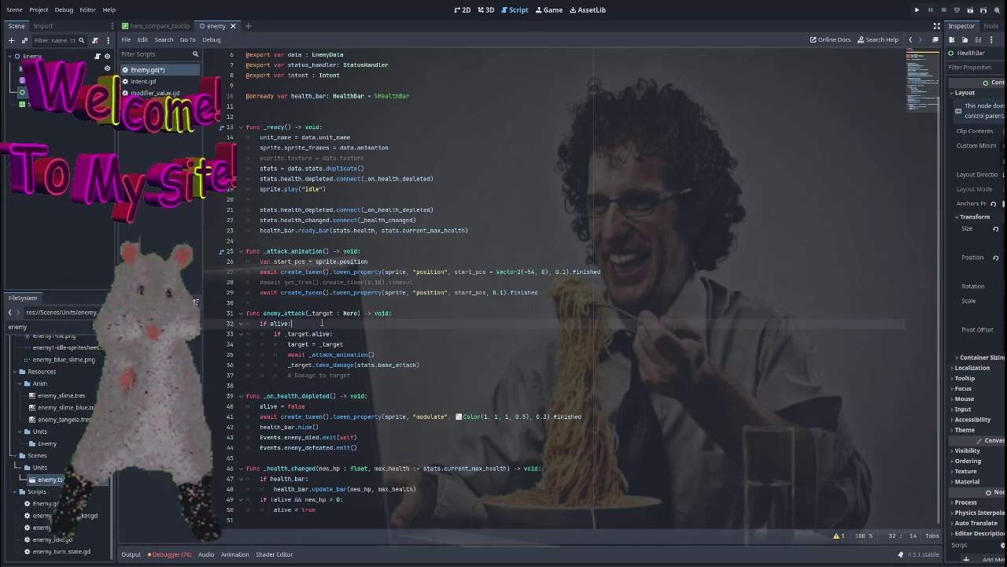
{"action": "left_click", "coordinate": [378, 339]}
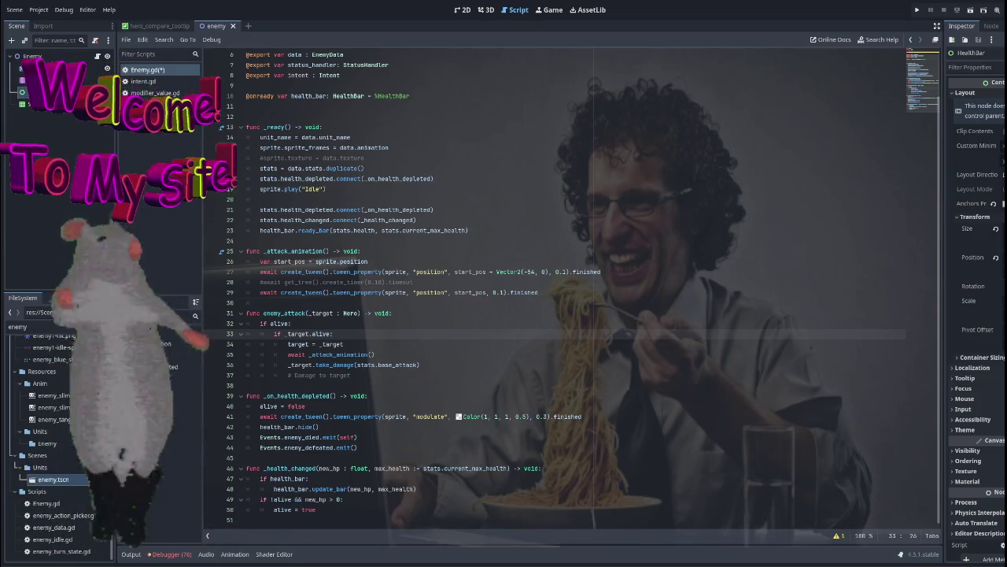
{"action": "left_click", "coordinate": [143, 82]}
{"action": "left_click", "coordinate": [412, 119]}
{"action": "key", "text": "Return"}
{"action": "key", "text": "Return"}
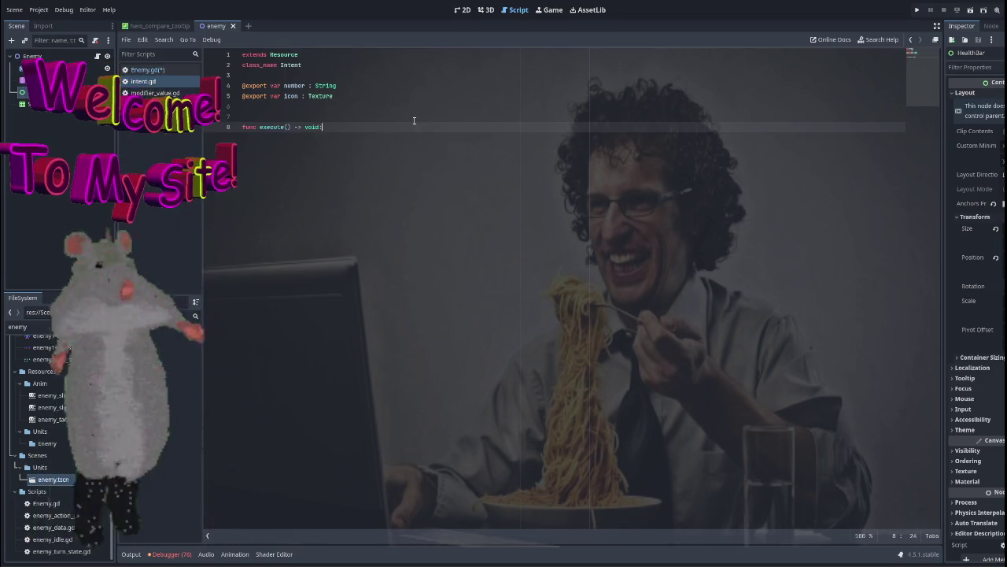
Finish intent.gd's execute() -> void function with a pass body, then return to Enemy.gd.
{"action": "key", "text": "Return"}
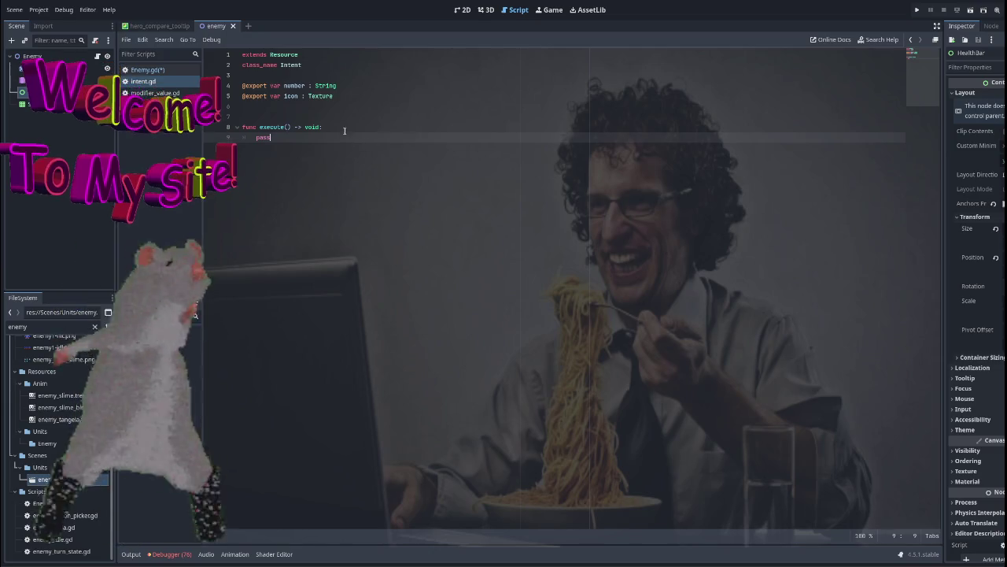
{"action": "left_click", "coordinate": [344, 129]}
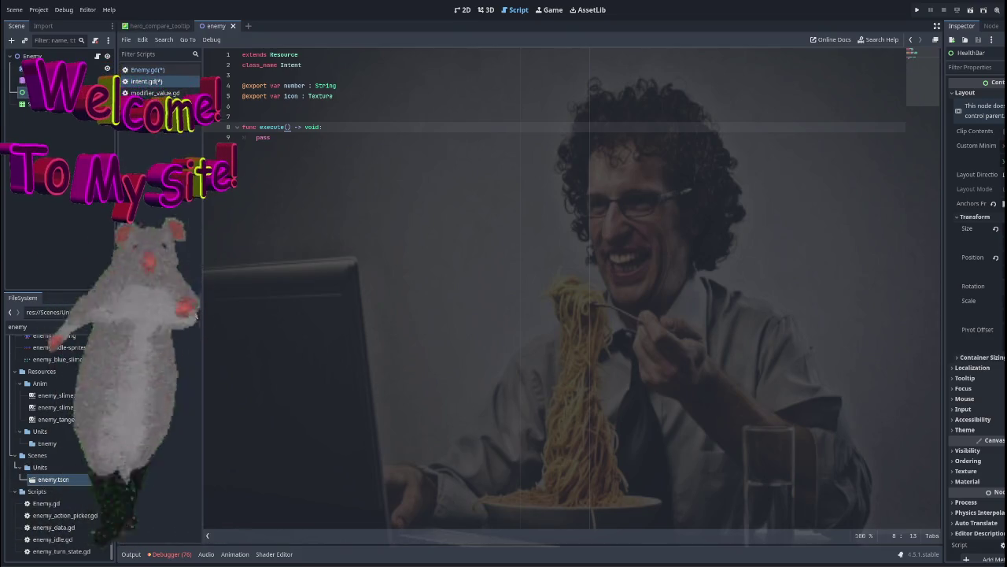
{"action": "left_click", "coordinate": [145, 70]}
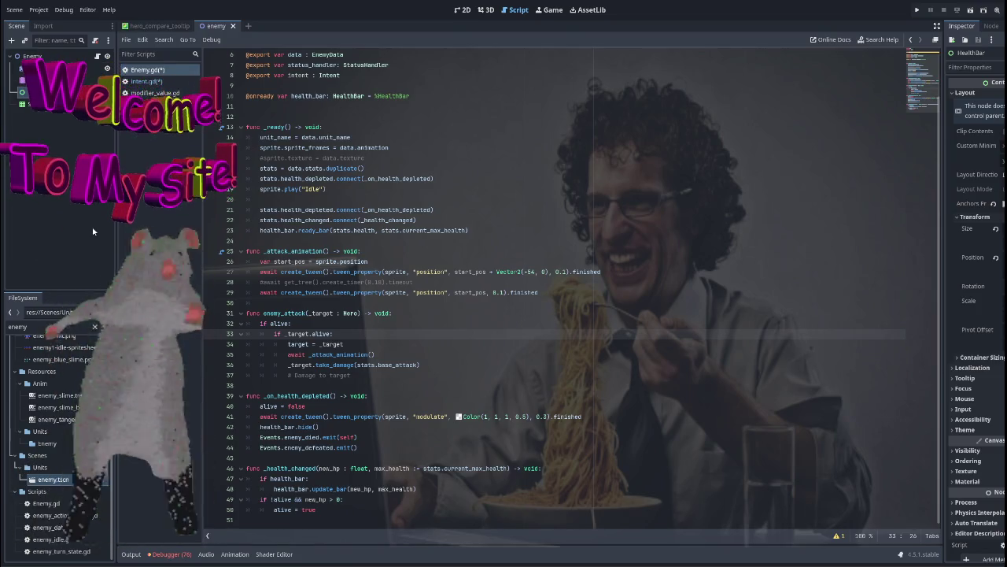
Find enemy_action_picker.gd in the Scripts folder and open it.
{"action": "scroll", "coordinate": [73, 359], "scroll_direction": "up", "scroll_amount": 2}
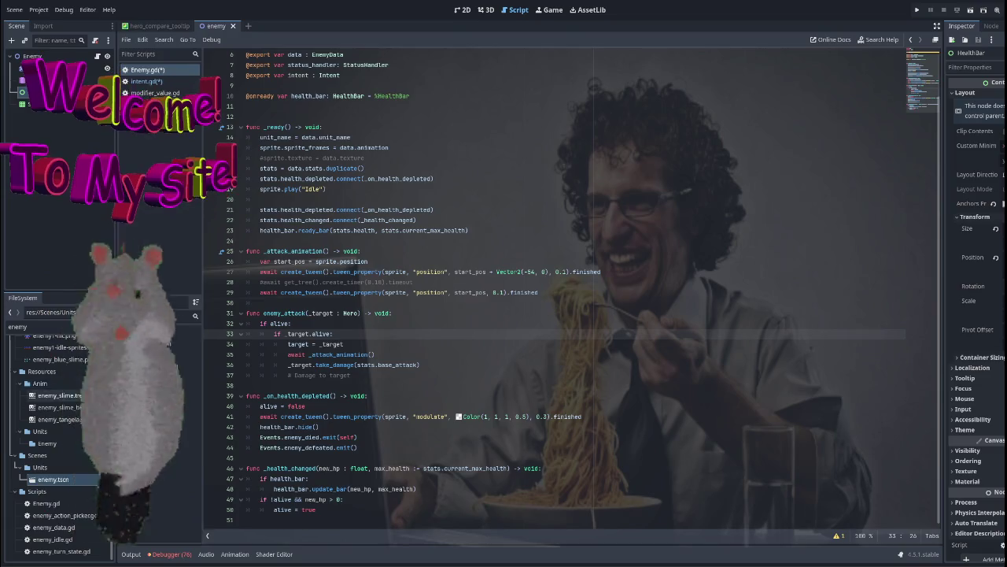
{"action": "scroll", "coordinate": [79, 425], "scroll_direction": "down", "scroll_amount": 2}
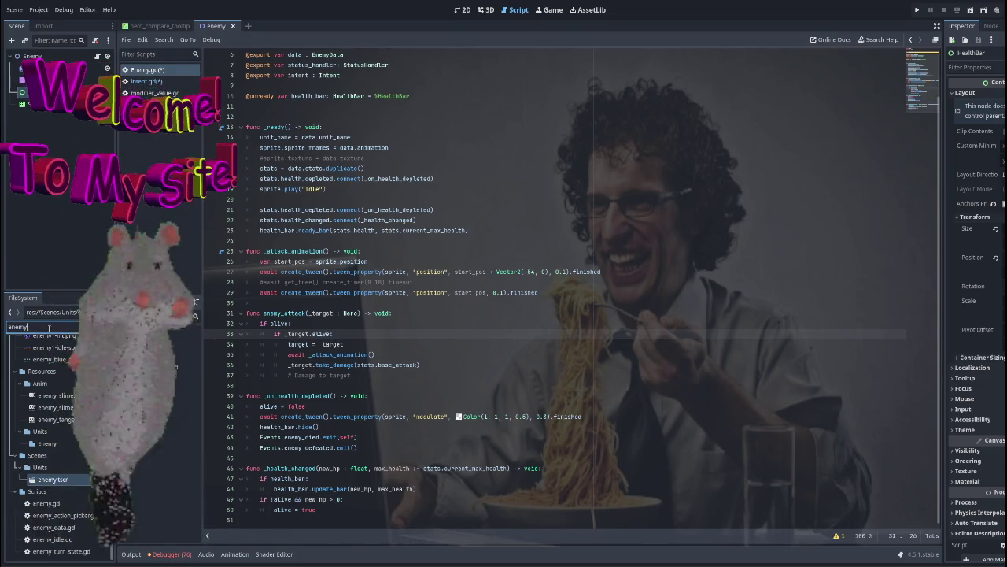
{"action": "double_click", "coordinate": [63, 515]}
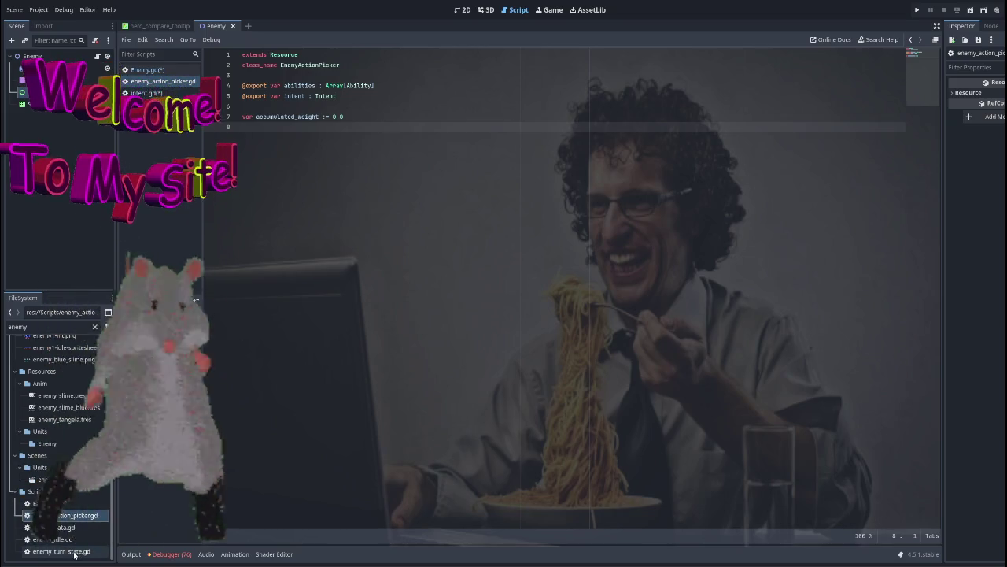
{"action": "left_click", "coordinate": [70, 540]}
{"action": "double_click", "coordinate": [70, 540]}
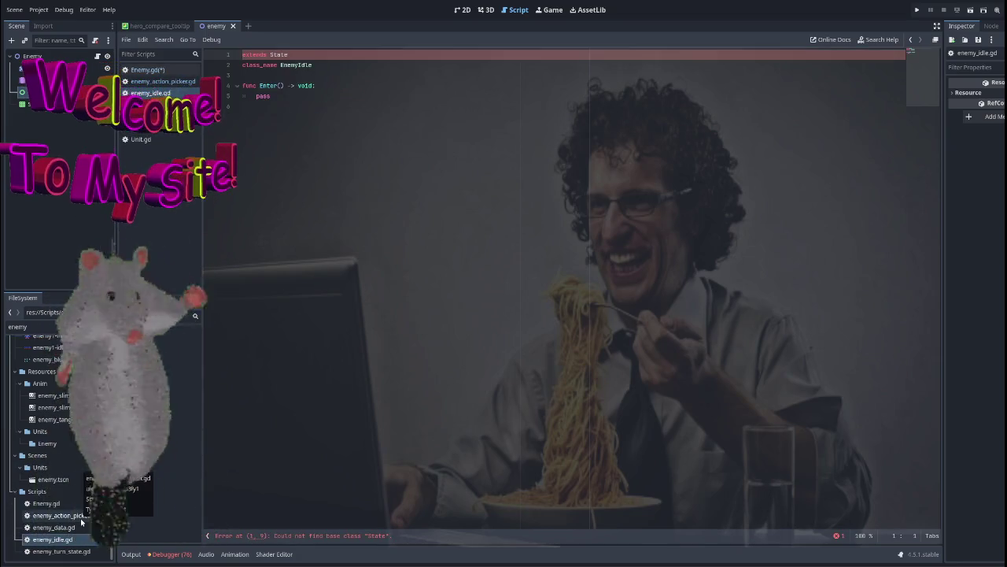
{"action": "left_click", "coordinate": [75, 515]}
{"action": "left_click", "coordinate": [70, 539]}
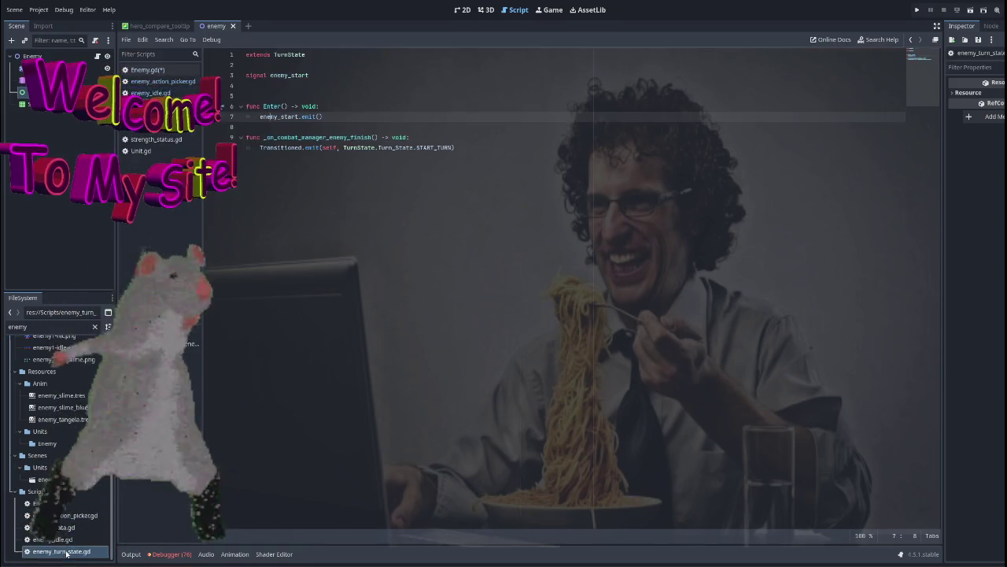
{"action": "left_click", "coordinate": [290, 54]}
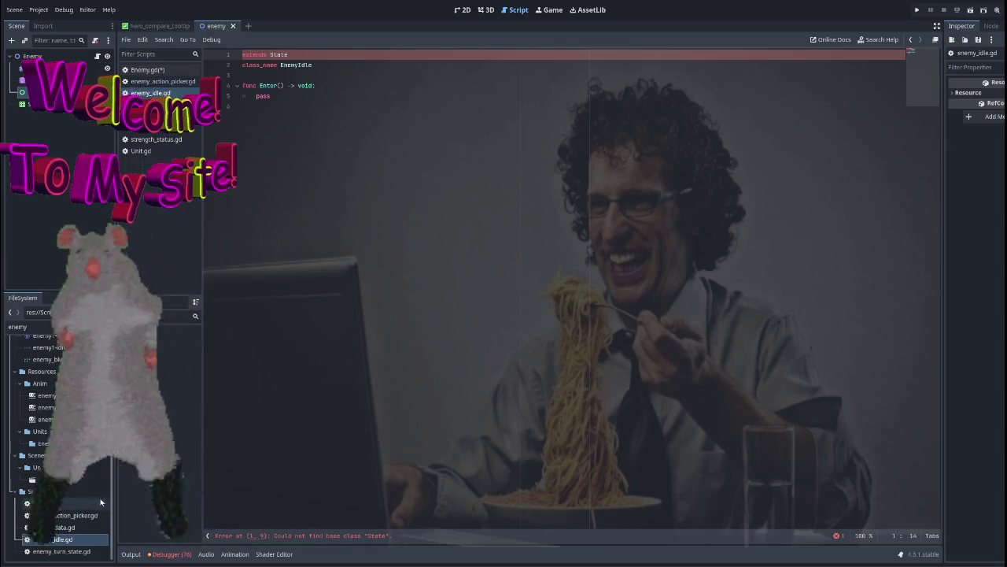
{"action": "right_click", "coordinate": [68, 539]}
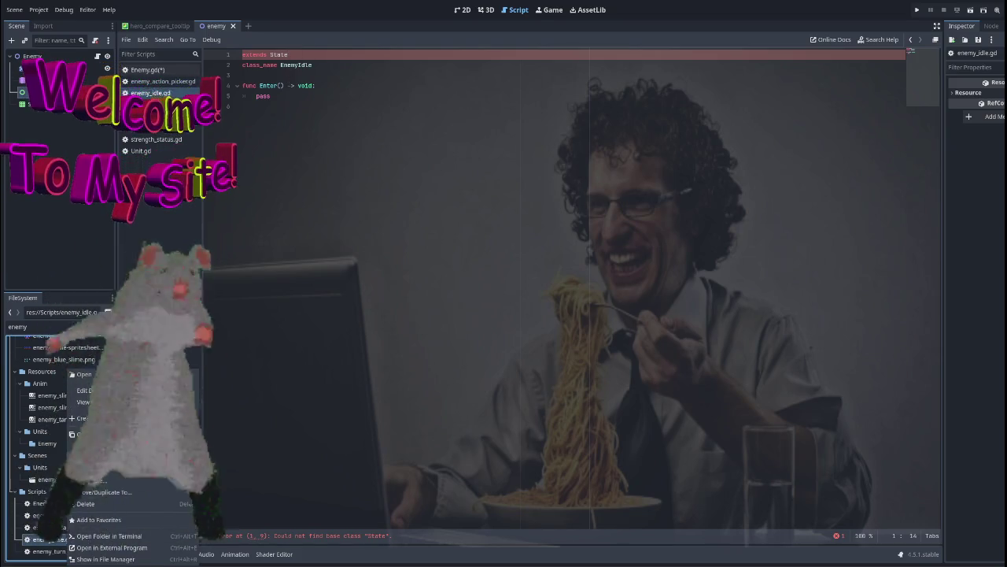
{"action": "left_click", "coordinate": [85, 515]}
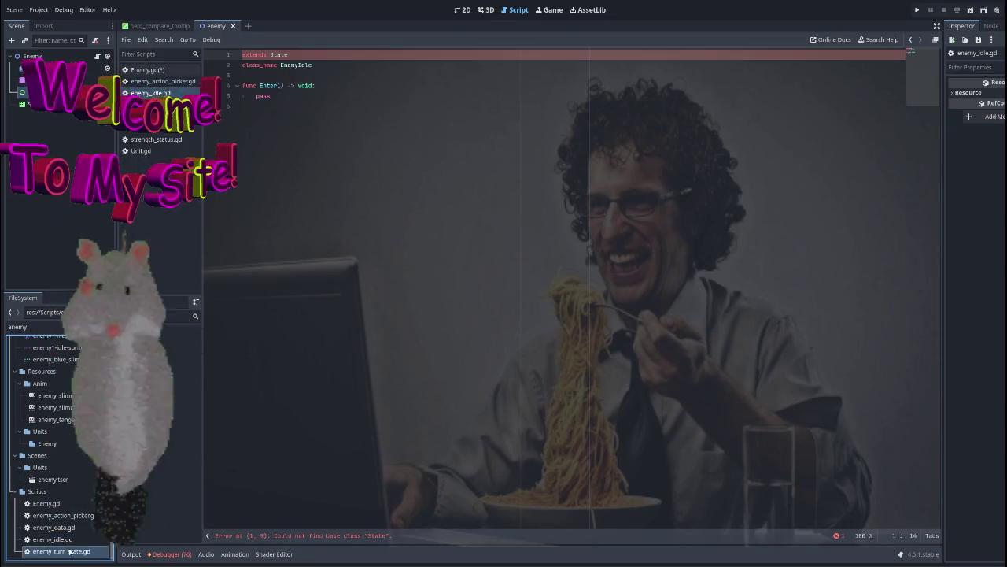
{"action": "double_click", "coordinate": [59, 551]}
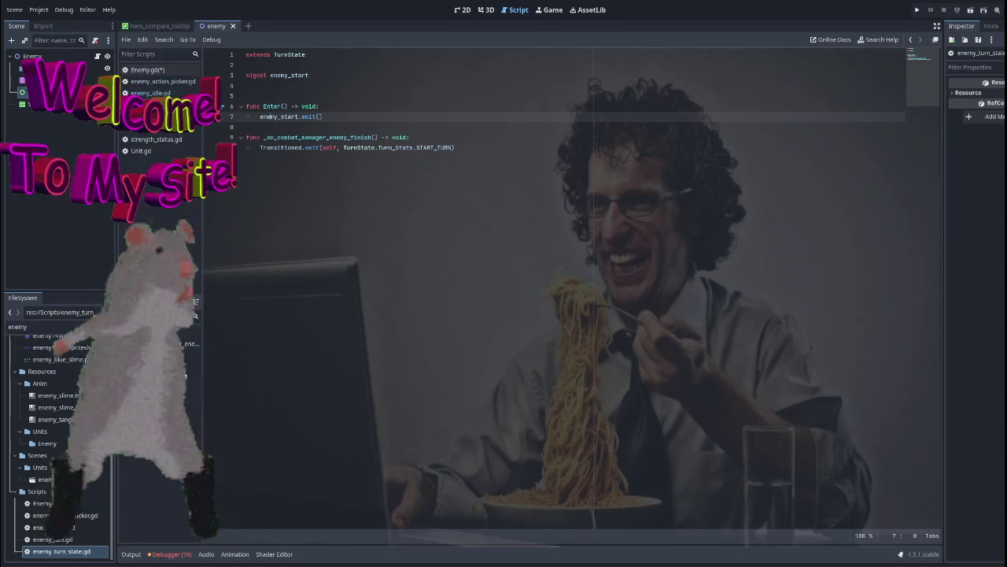
{"action": "double_click", "coordinate": [54, 526]}
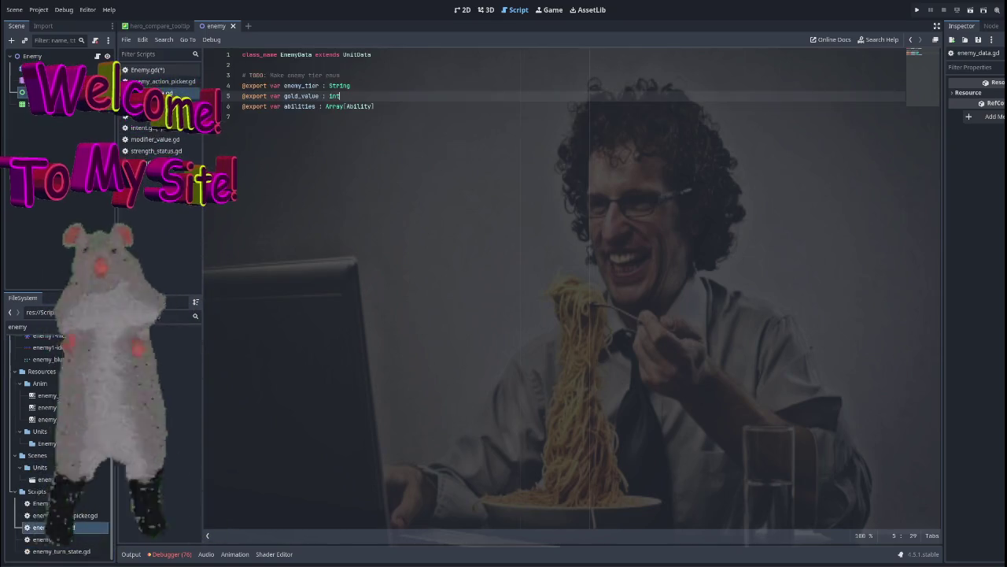
{"action": "left_click", "coordinate": [67, 516]}
{"action": "double_click", "coordinate": [67, 515]}
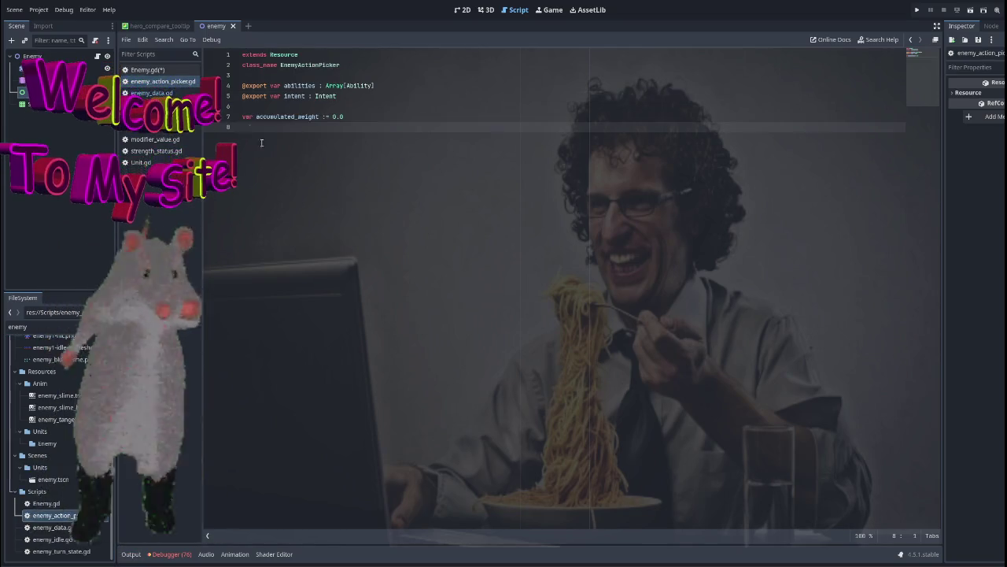
{"action": "left_click", "coordinate": [28, 326]}
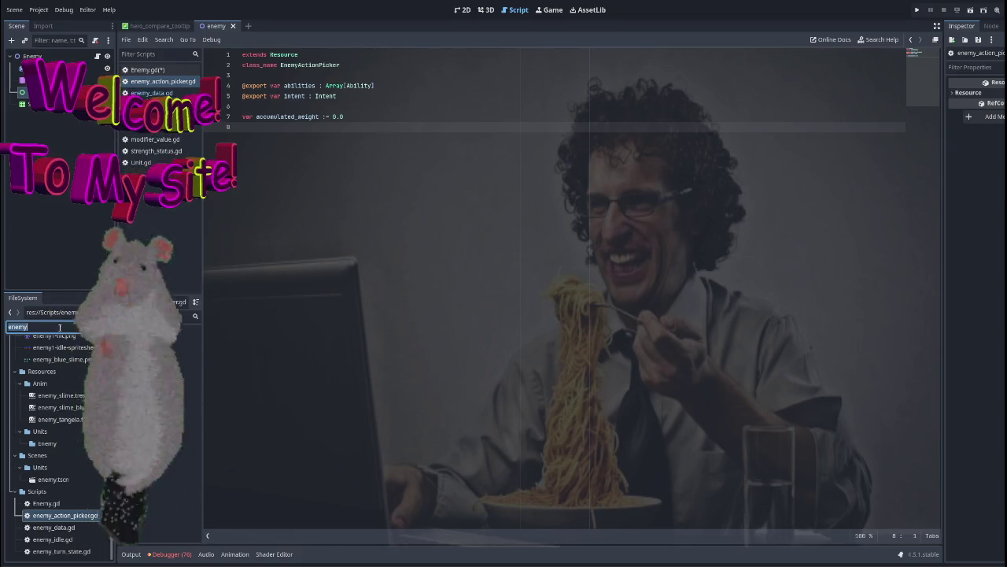
Open event_bus.gd from an 'event' file search, then filter for 'enemy'.
{"action": "type", "text": "event"}
{"action": "left_click", "coordinate": [49, 415]}
{"action": "double_click", "coordinate": [50, 414]}
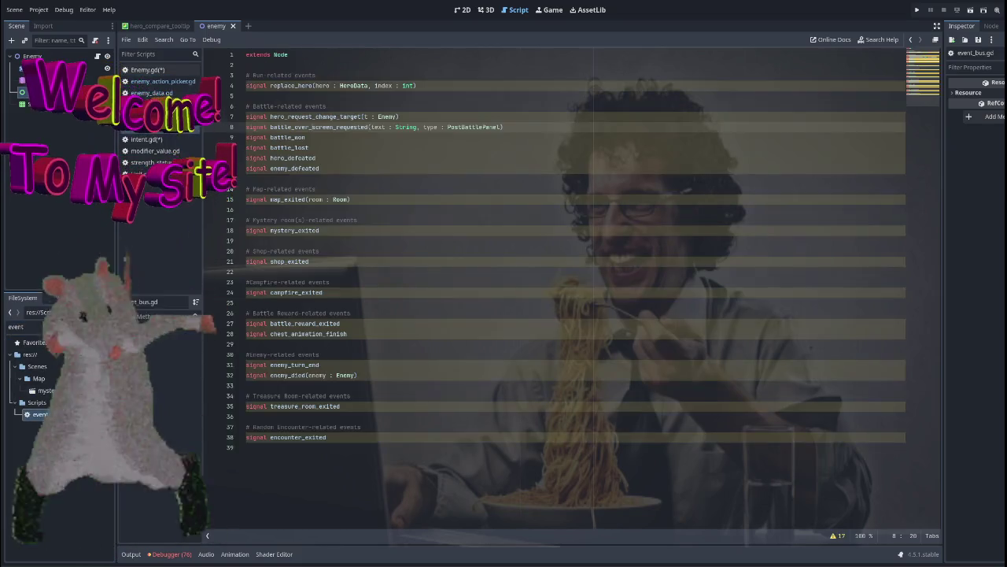
{"action": "double_click", "coordinate": [27, 326]}
{"action": "type", "text": "enemy"}
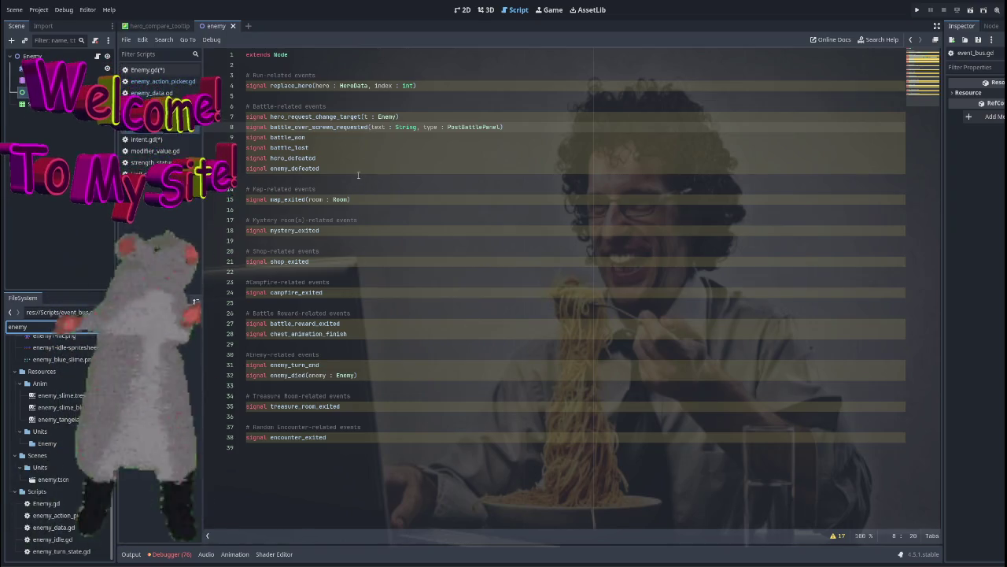
Extend the Battle-related events comment with 'turn states??? #ind out next time...' and close event_bus.gd.
{"action": "left_click", "coordinate": [370, 135]}
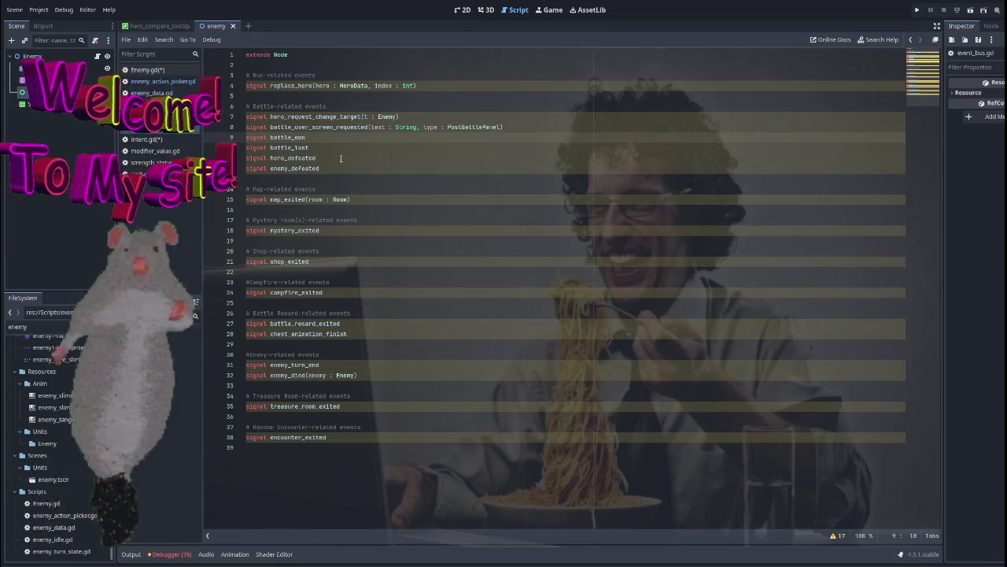
{"action": "left_click", "coordinate": [426, 116]}
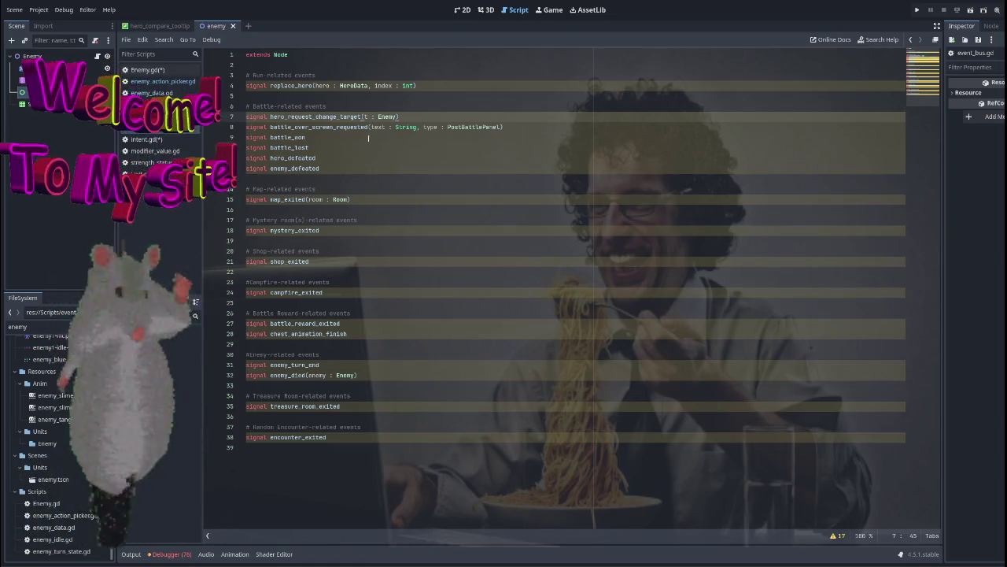
{"action": "left_click", "coordinate": [529, 127]}
{"action": "left_click", "coordinate": [405, 115]}
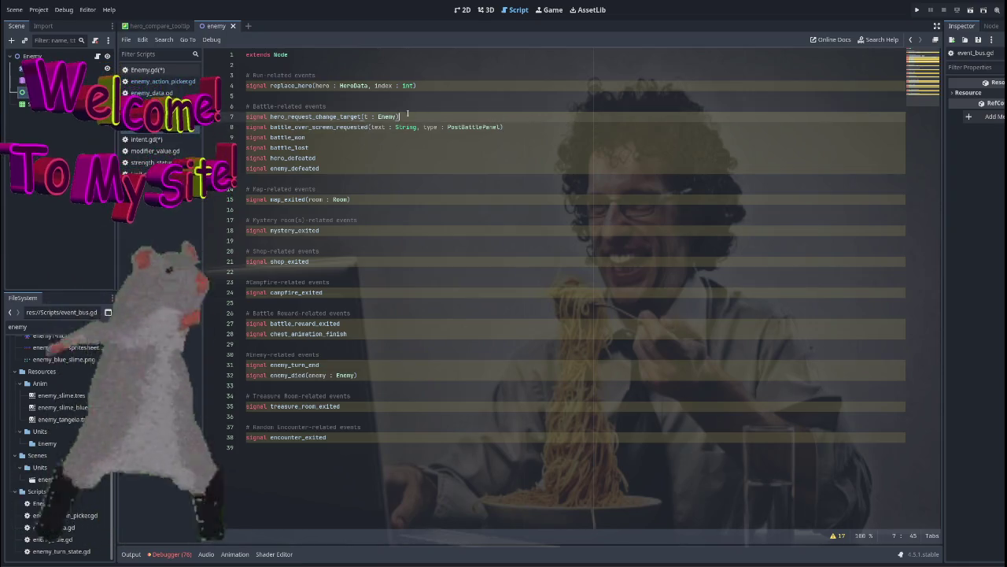
{"action": "left_click", "coordinate": [460, 109]}
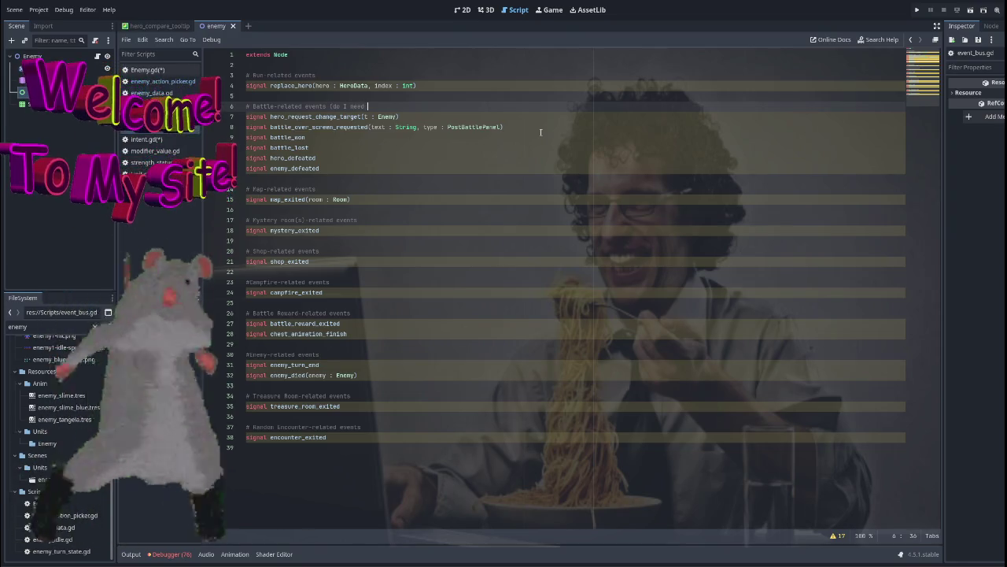
{"action": "type", "text": "(do I need"}
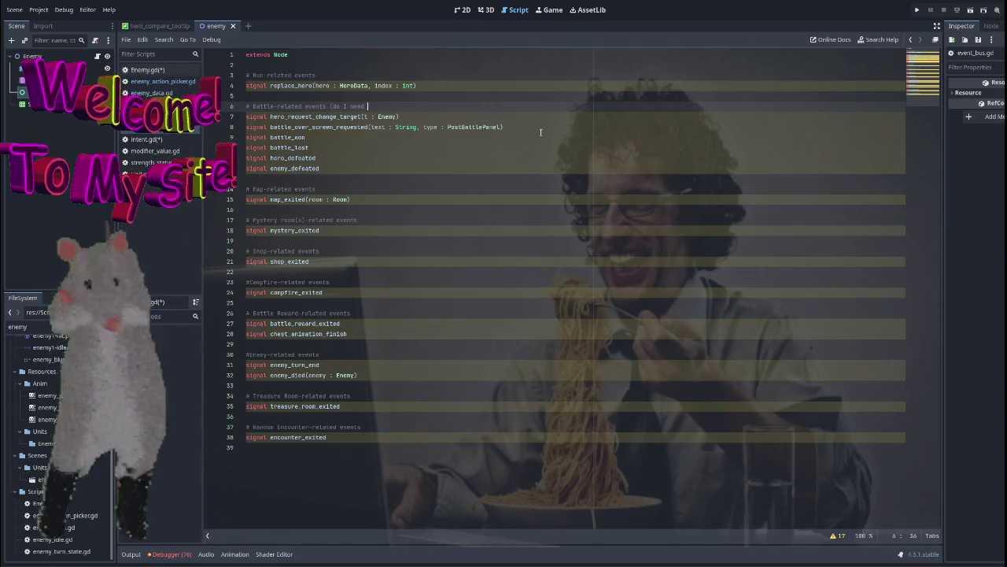
{"action": "type", "text": "turn st"}
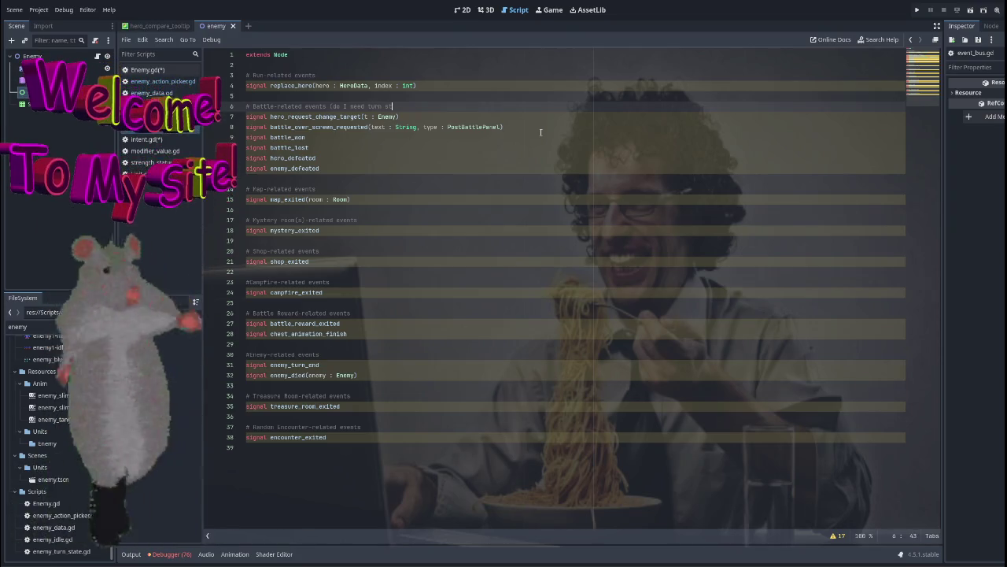
{"action": "type", "text": "ates???"}
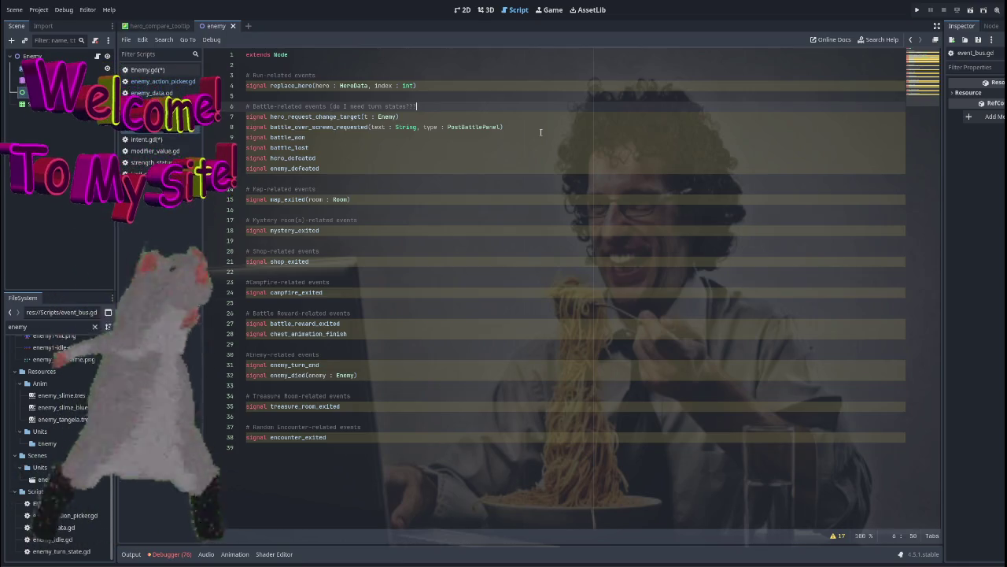
{"action": "type", "text": " #ind out nex"}
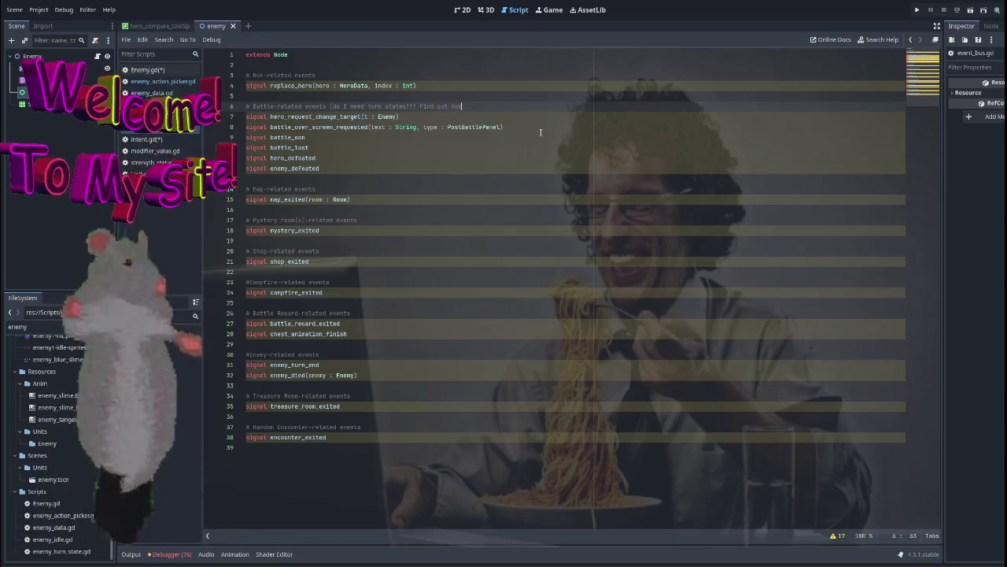
{"action": "type", "text": "t time..."}
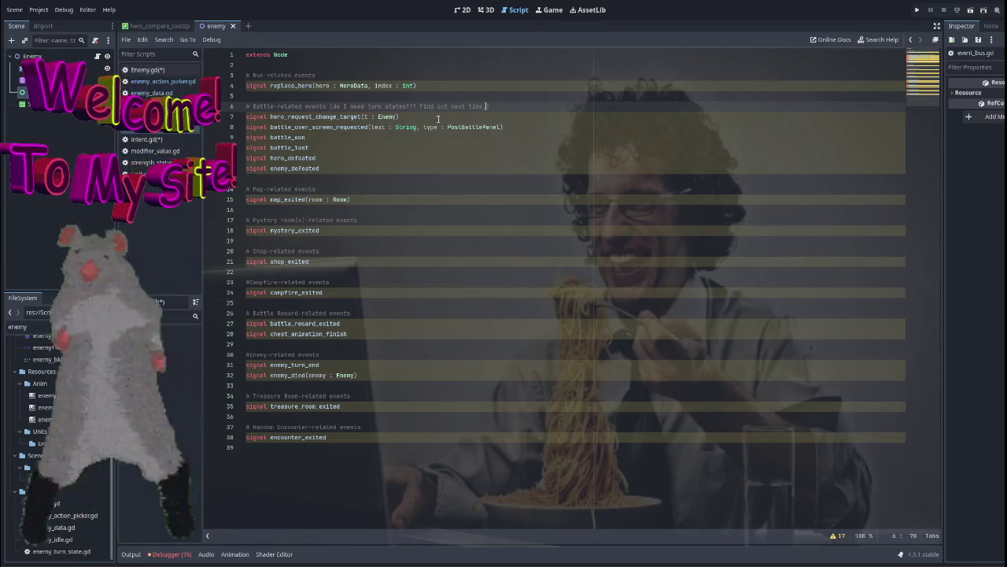
{"action": "key", "text": "ctrl+w"}
{"action": "key", "text": "Return"}
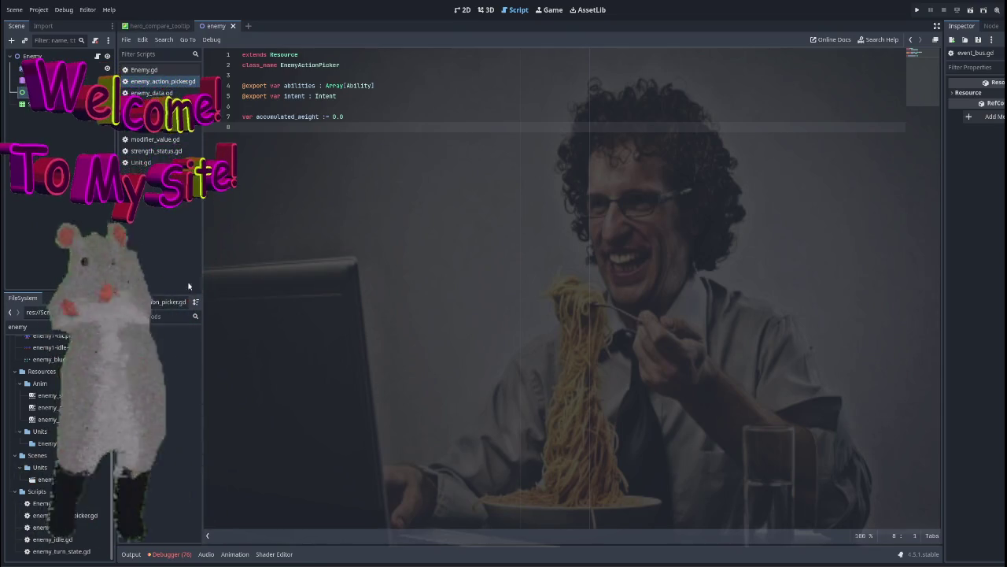
{"action": "left_click", "coordinate": [28, 327]}
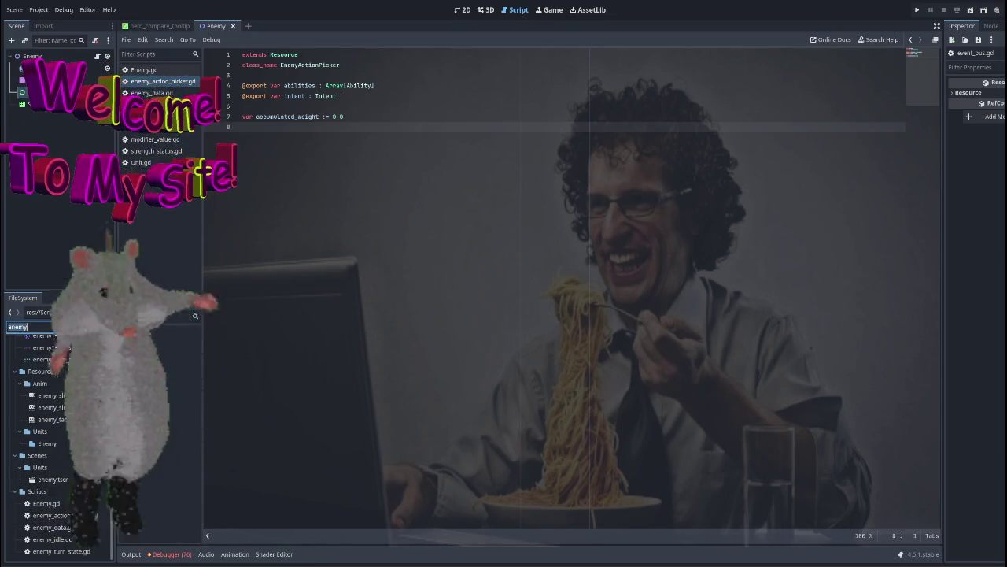
Create a new script named enemy_action.gd in the Scripts folder.
{"action": "right_click", "coordinate": [38, 384]}
{"action": "mouse_move", "coordinate": [87, 390]}
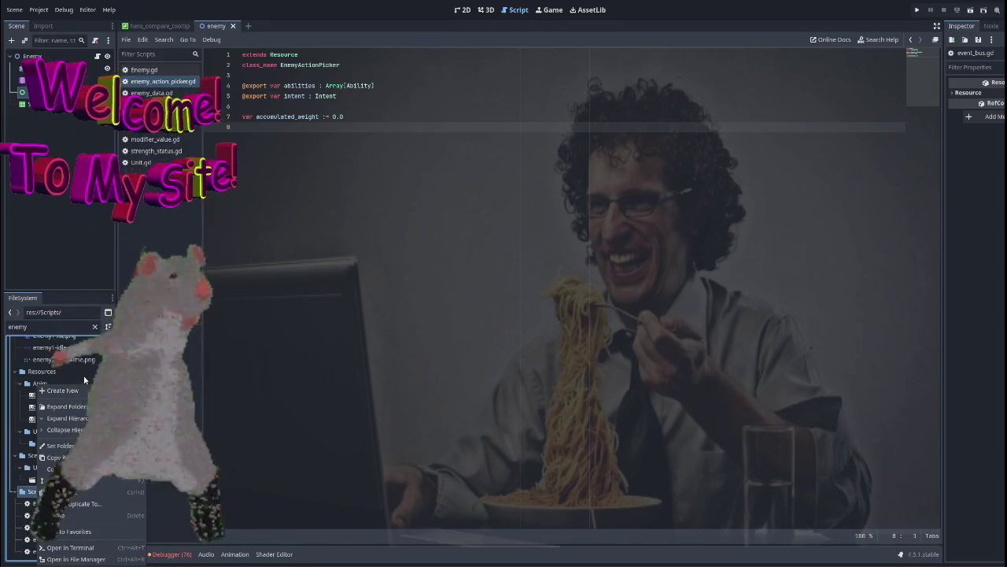
{"action": "left_click", "coordinate": [167, 413]}
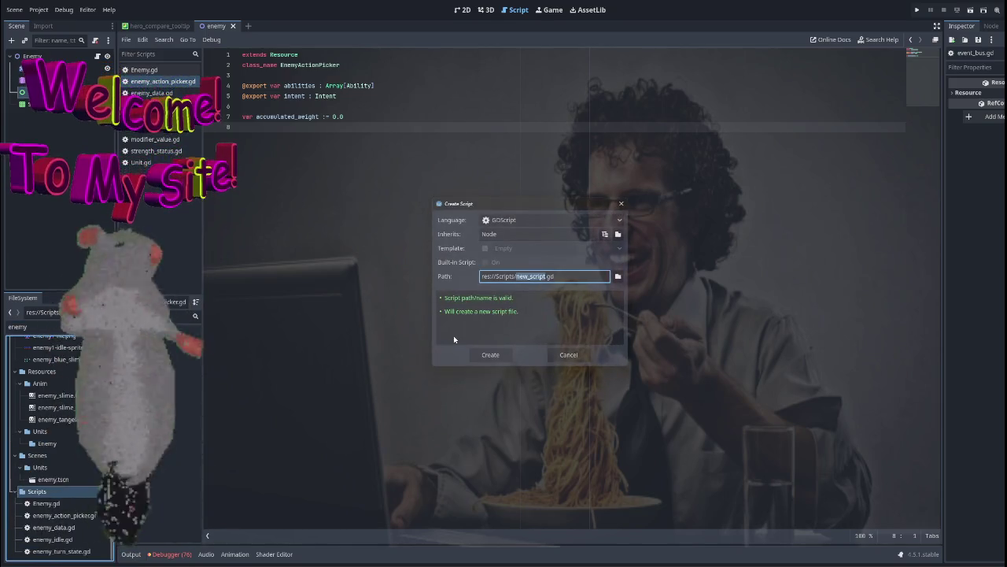
{"action": "type", "text": "enemy_action"}
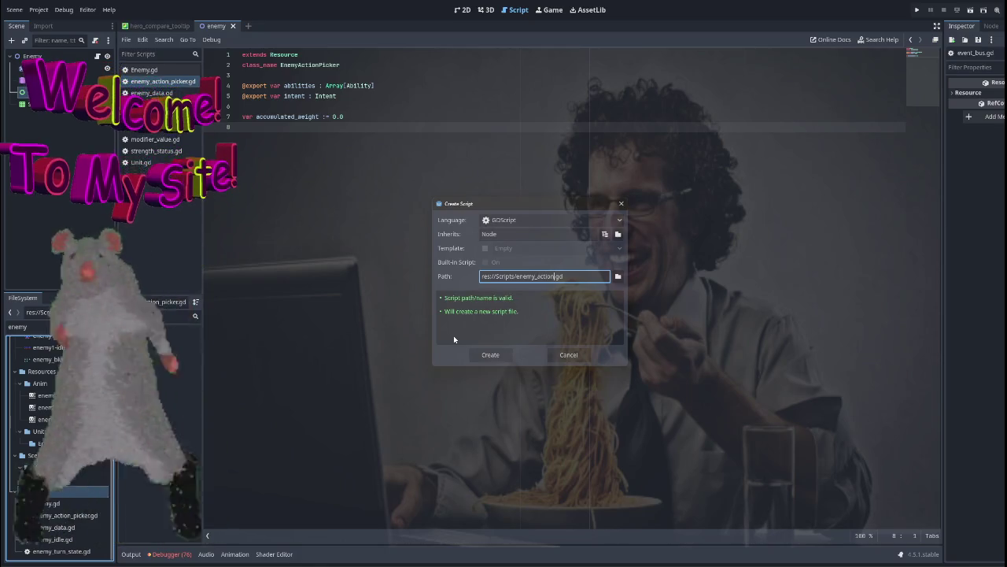
{"action": "left_click", "coordinate": [489, 356]}
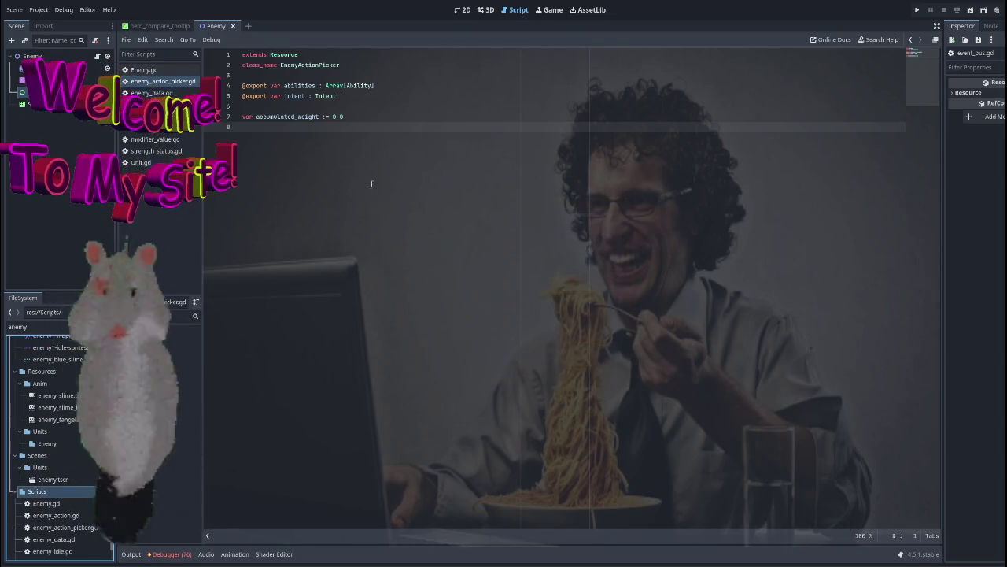
Open enemy_action.gd, change 'extends Node' to 'extends Resource' and begin a class name line.
{"action": "left_click", "coordinate": [57, 515]}
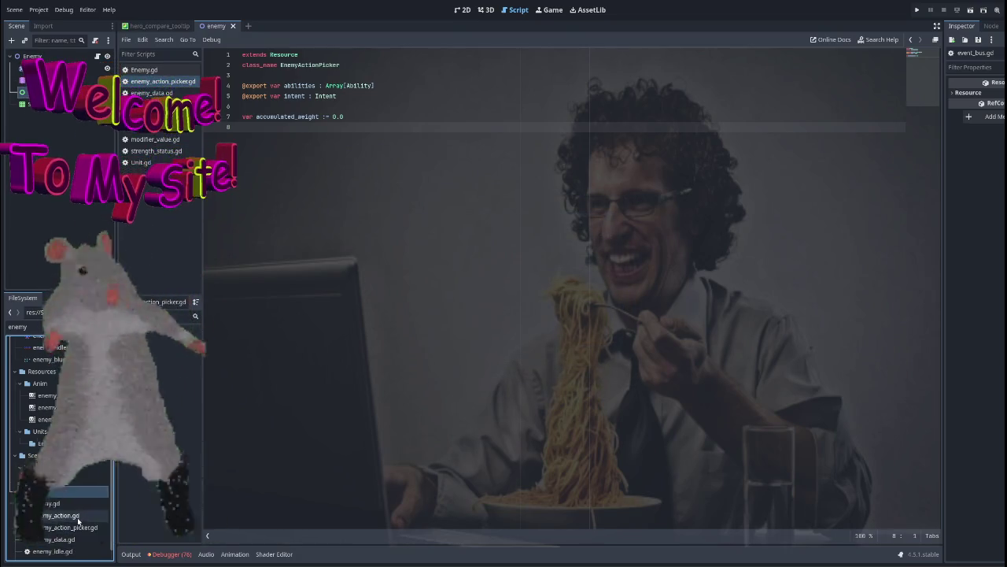
{"action": "double_click", "coordinate": [75, 516]}
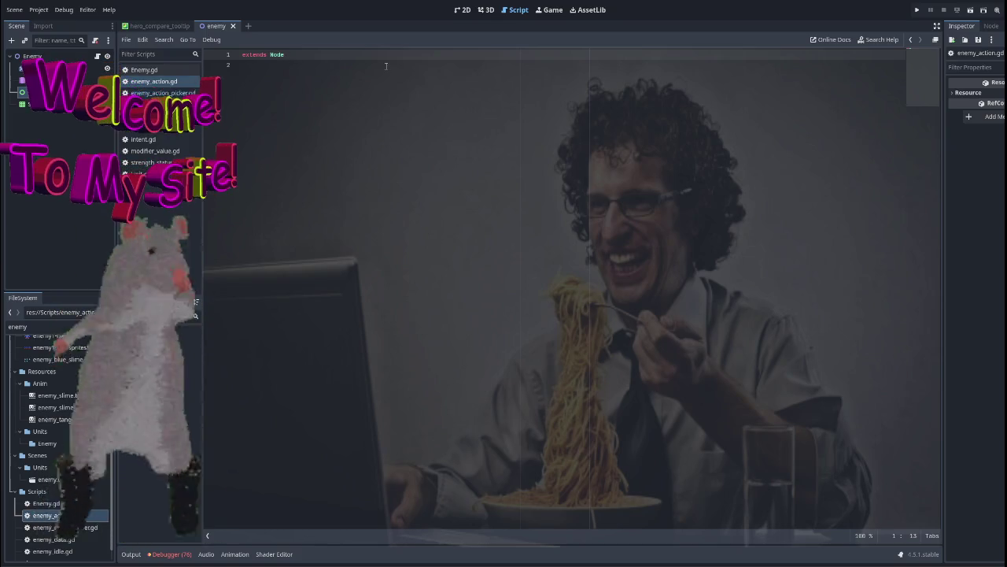
{"action": "double_click", "coordinate": [277, 54]}
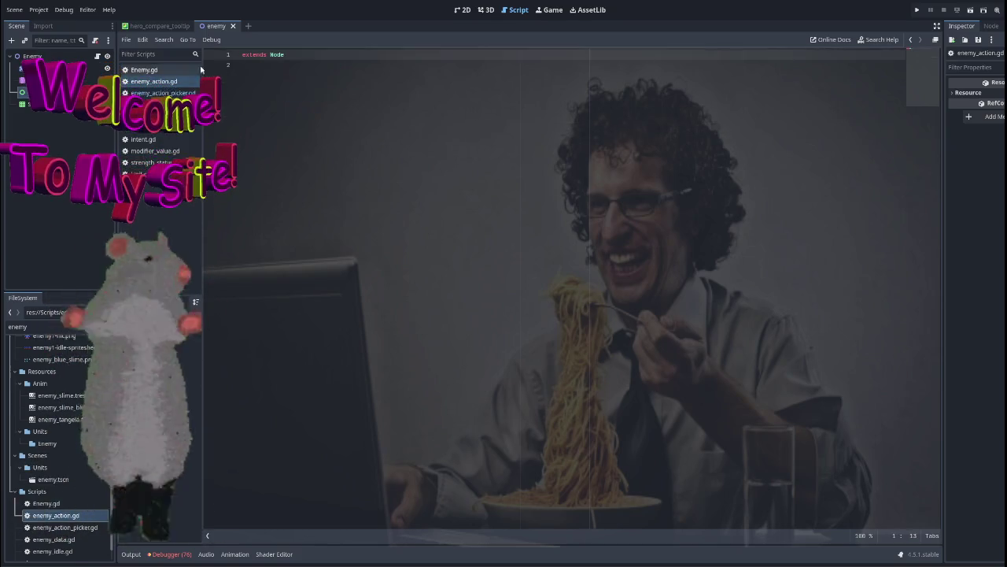
{"action": "type", "text": "Resource"}
{"action": "key", "text": "Return"}
{"action": "type", "text": "class_name EnemyActionPicker"}
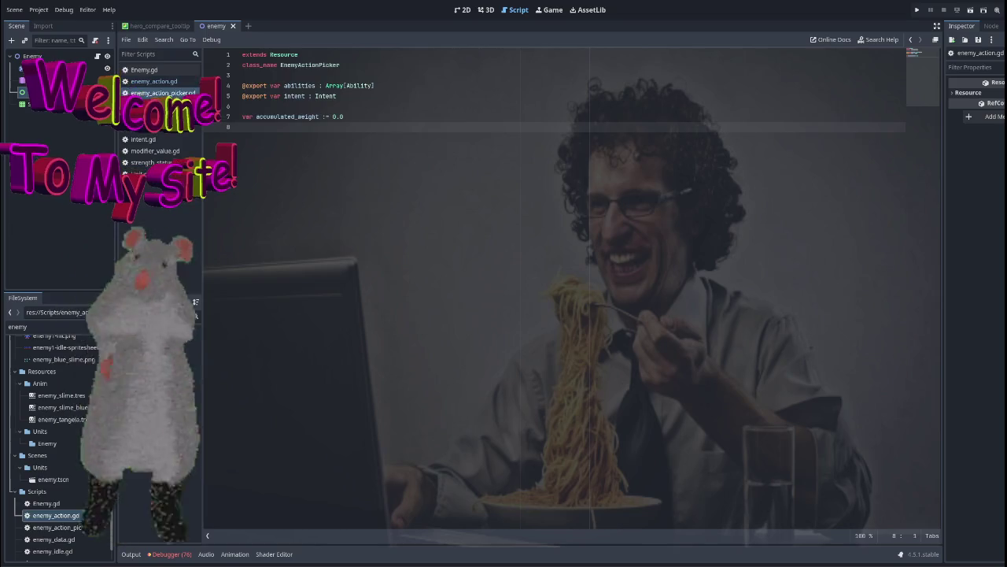
{"action": "type", "text": "s"}
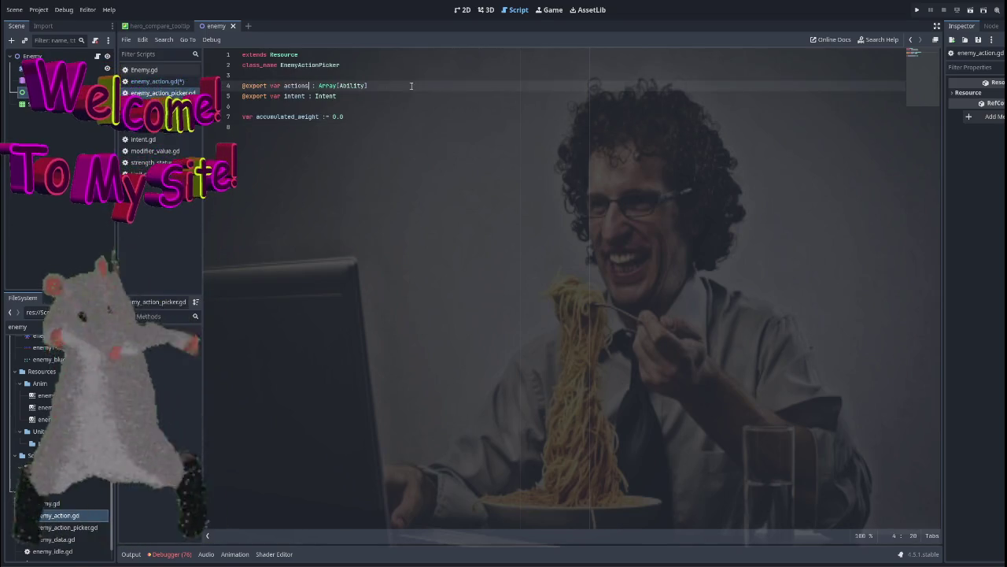
Retype the exported array's Ability type as EnemyAction via autocomplete and save enemy_action_picker.gd.
{"action": "left_click", "coordinate": [346, 85]}
{"action": "double_click", "coordinate": [346, 85]}
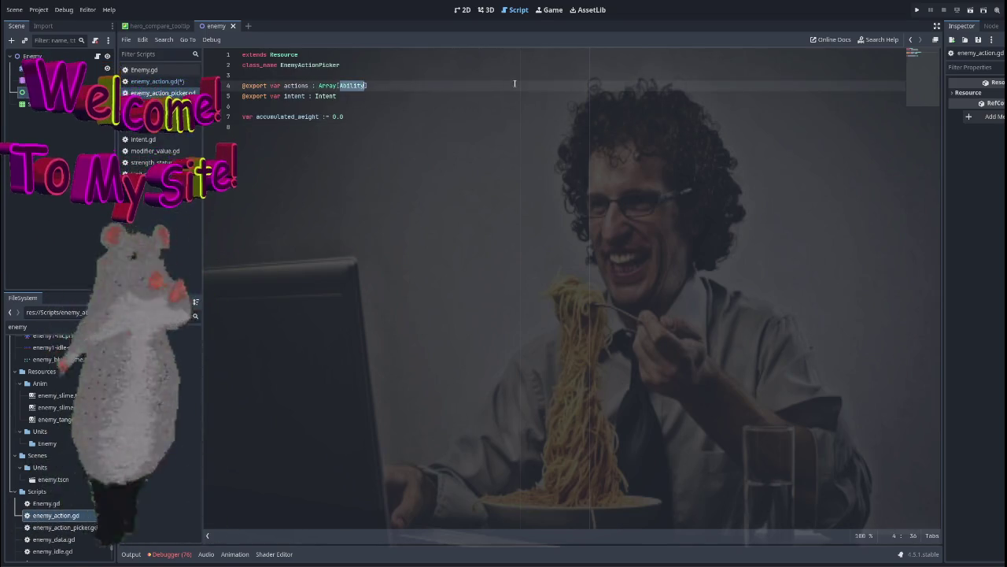
{"action": "type", "text": "Enemy"}
{"action": "key", "text": "Down"}
{"action": "key", "text": "Return"}
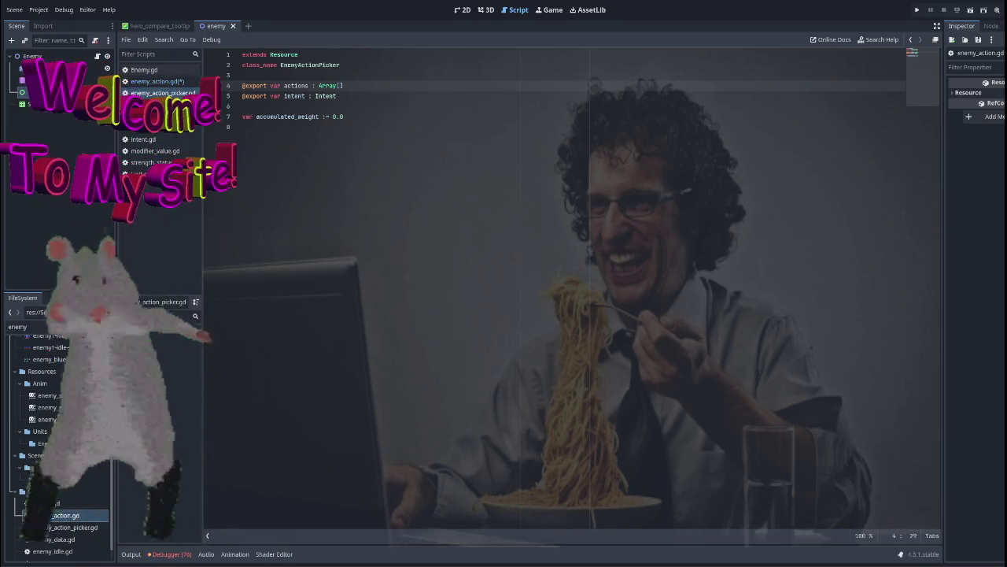
{"action": "key", "text": "ctrl+s"}
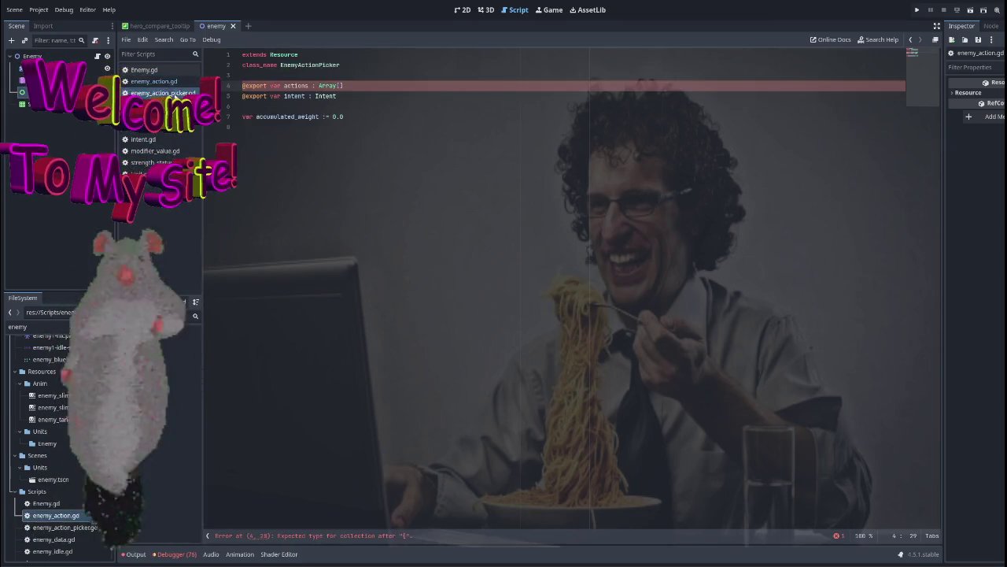
{"action": "key", "text": "Down"}
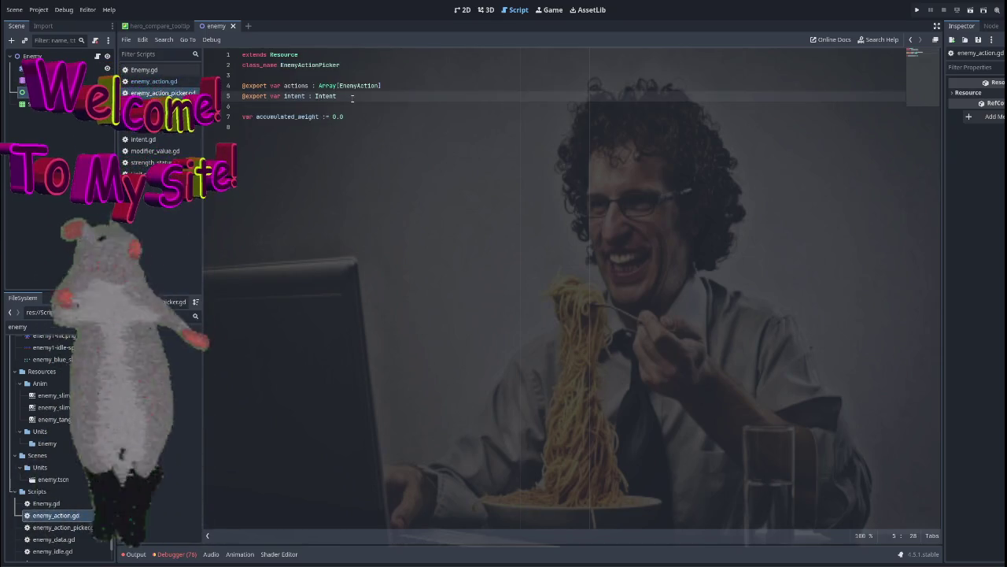
{"action": "left_click", "coordinate": [153, 81]}
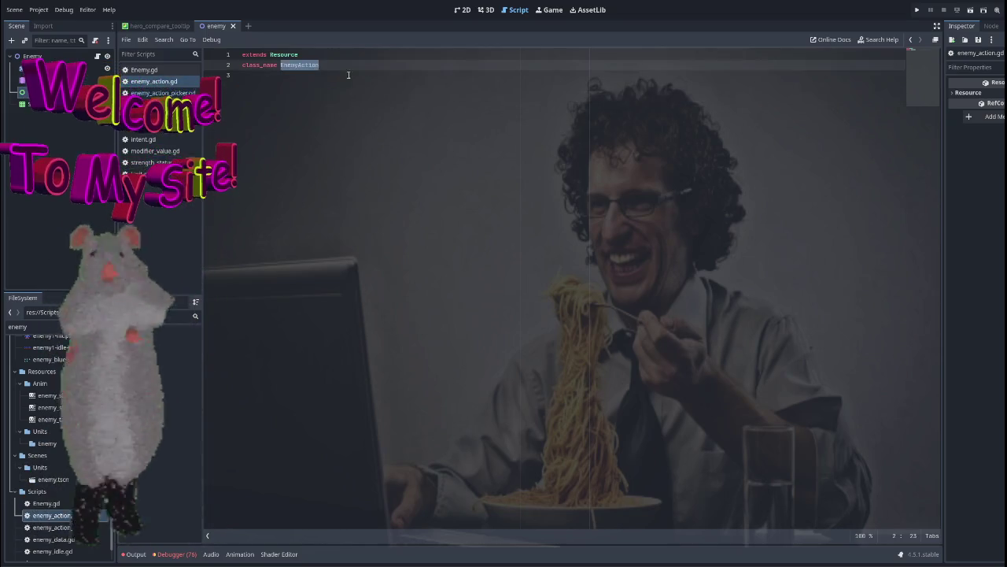
Add new lines beneath class_name EnemyAction in enemy_action.gd for the intent export field.
{"action": "key", "text": "Return"}
{"action": "key", "text": "Return"}
{"action": "type", "text": "@export var intent : Intent"}
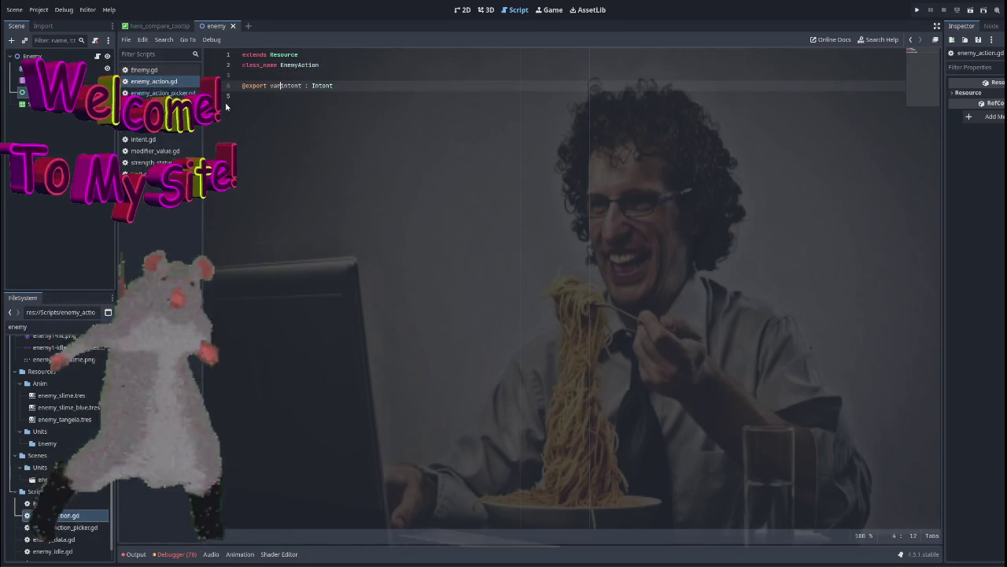
{"action": "left_click", "coordinate": [287, 108]}
{"action": "key", "text": "Return"}
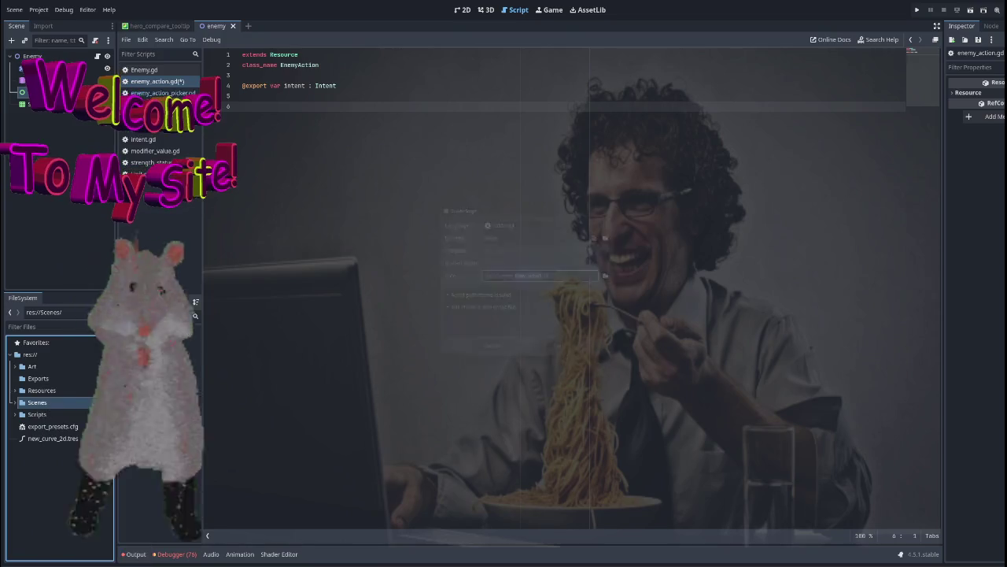
{"action": "right_click", "coordinate": [46, 402]}
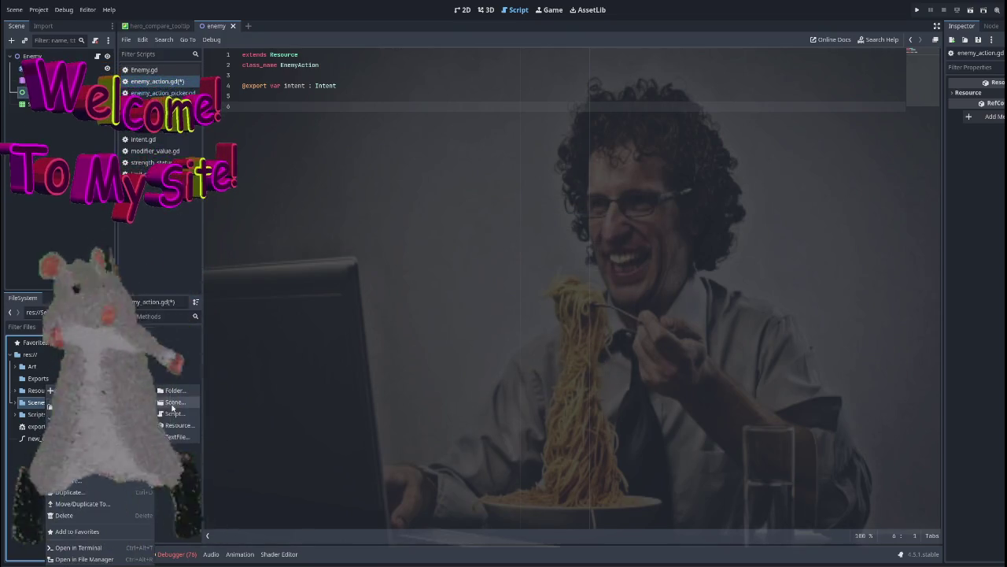
Create a new scene named Intent in the Scenes folder and view it in the 2D workspace.
{"action": "left_click", "coordinate": [172, 403]}
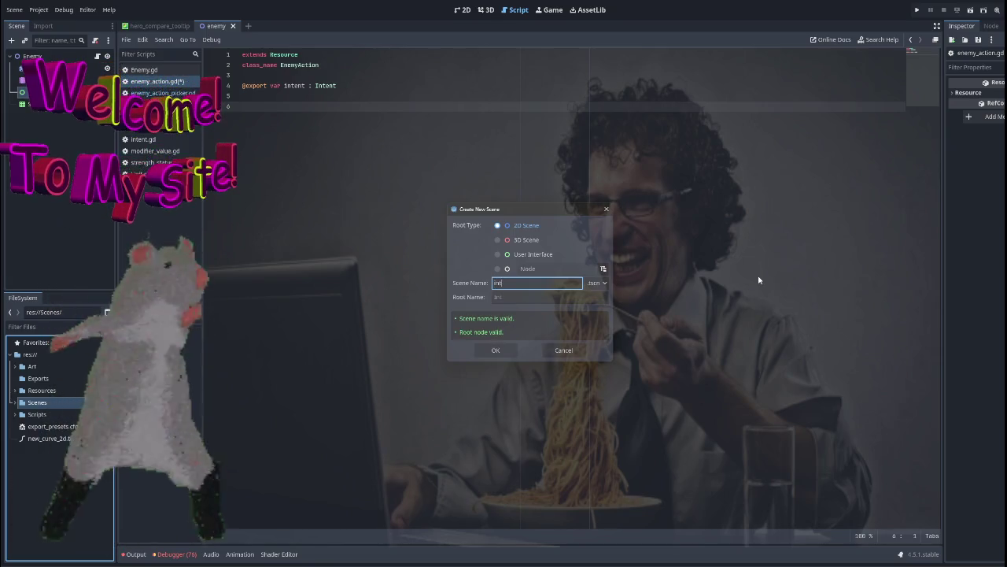
{"action": "type", "text": "intent"}
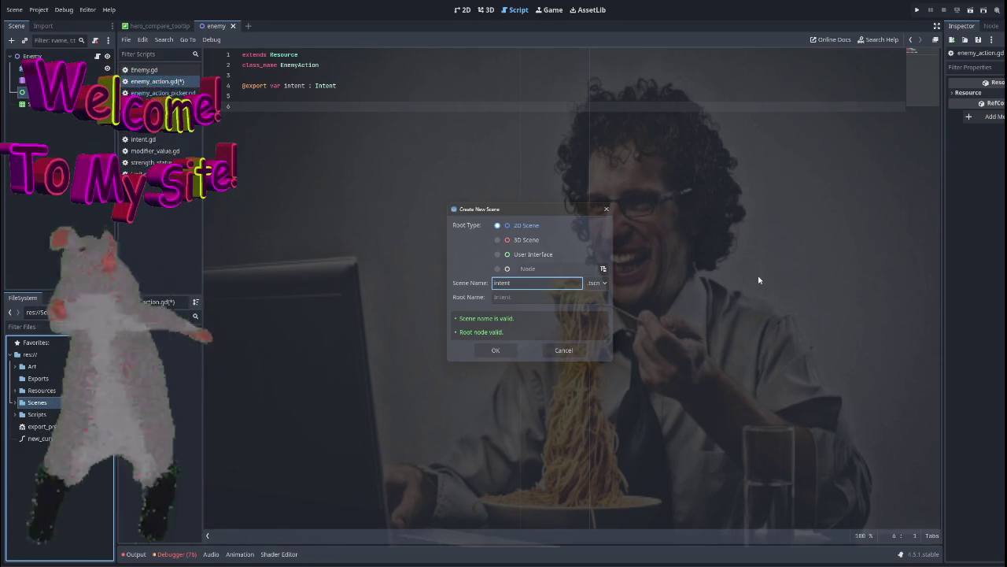
{"action": "key", "text": "Return"}
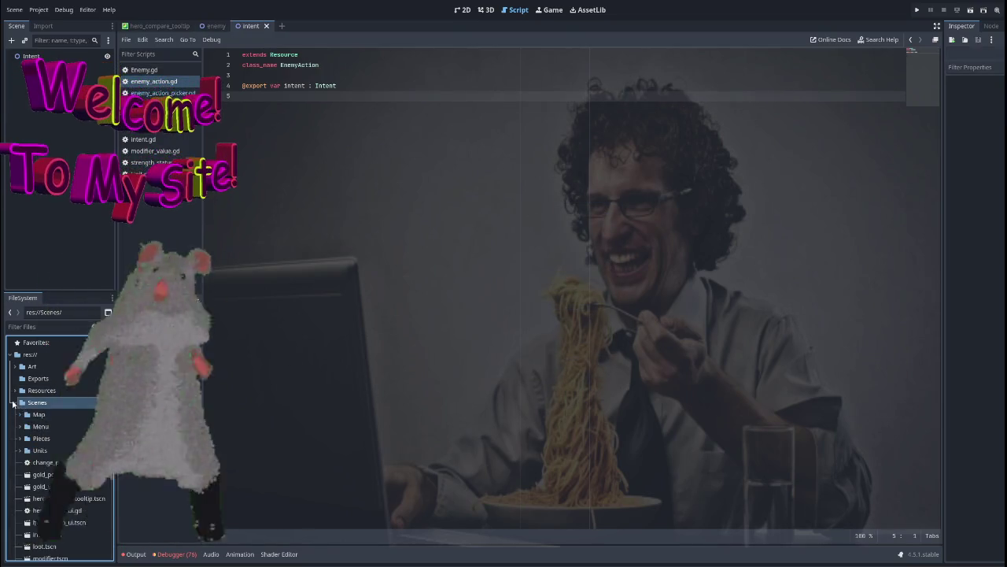
{"action": "left_click", "coordinate": [462, 9]}
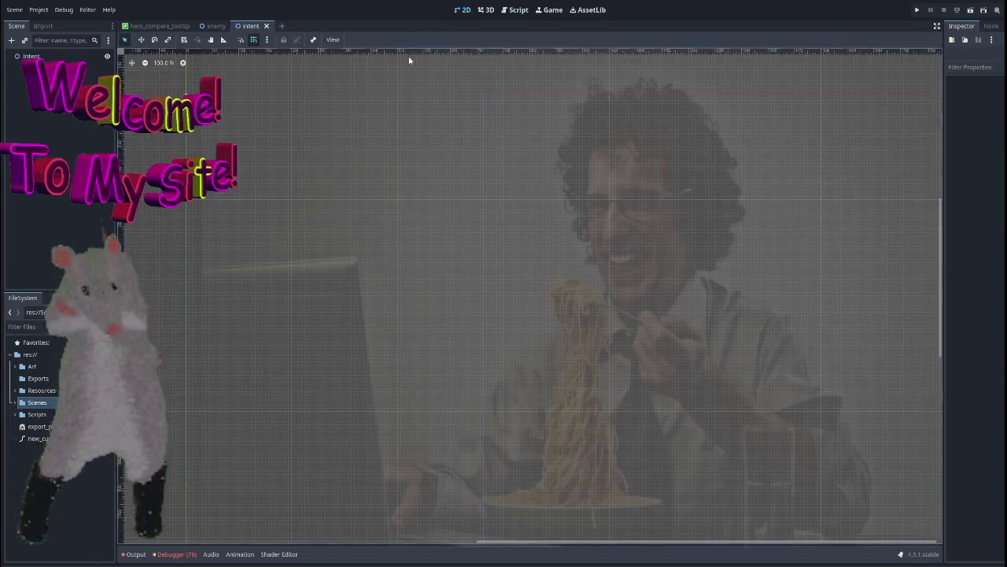
Change the Intent root node's type to HBoxContainer.
{"action": "scroll", "coordinate": [288, 189], "scroll_direction": "down", "scroll_amount": 2}
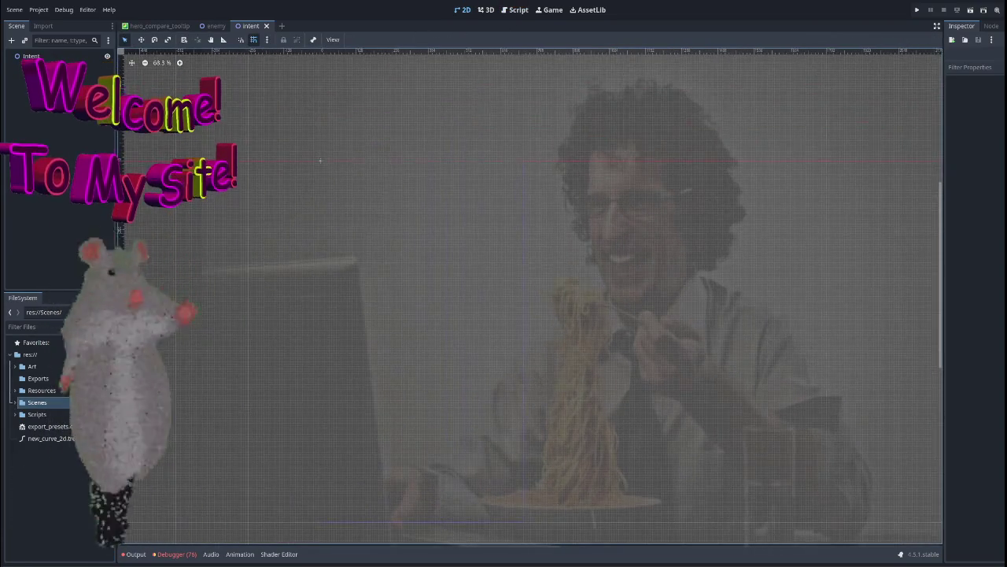
{"action": "left_click", "coordinate": [31, 56]}
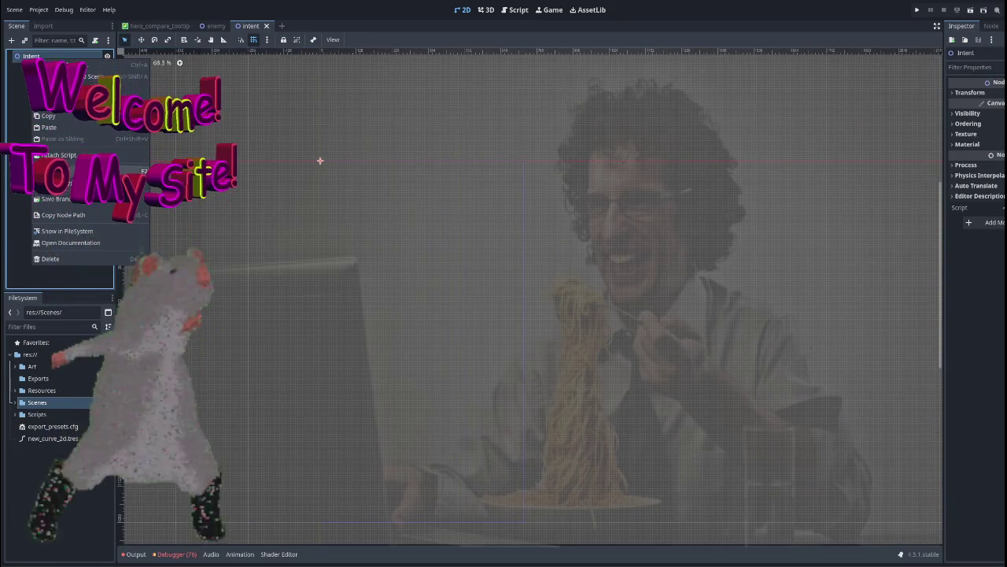
{"action": "left_click", "coordinate": [57, 183]}
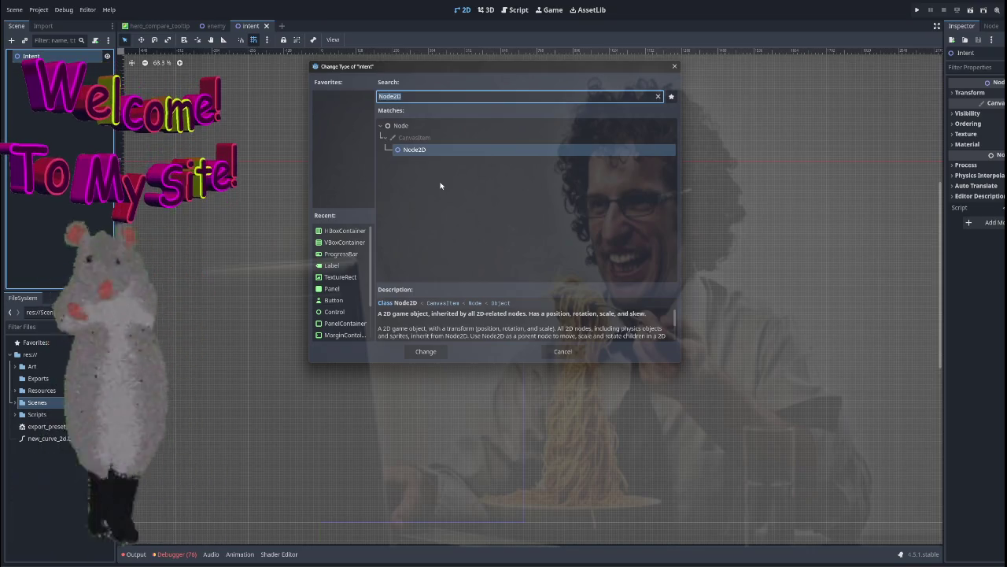
{"action": "type", "text": "vbox"}
{"action": "key", "text": "Return"}
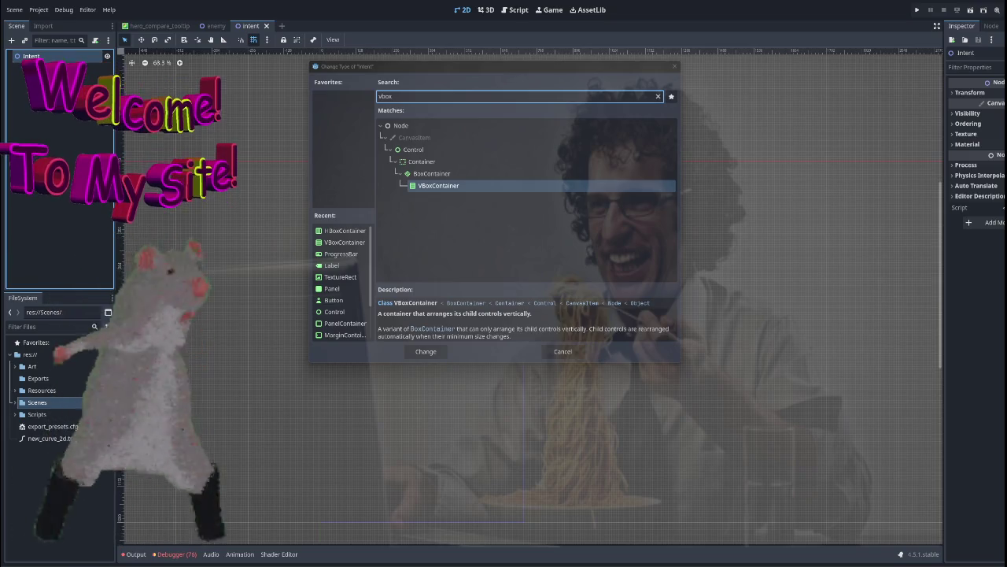
{"action": "left_click", "coordinate": [402, 96]}
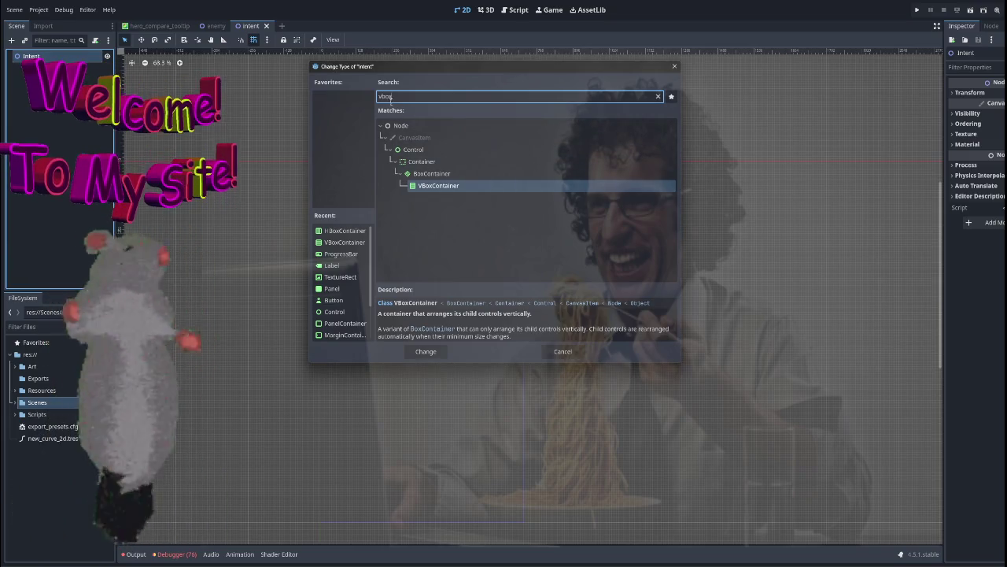
{"action": "key", "text": "ctrl+a"}
{"action": "type", "text": "hbox"}
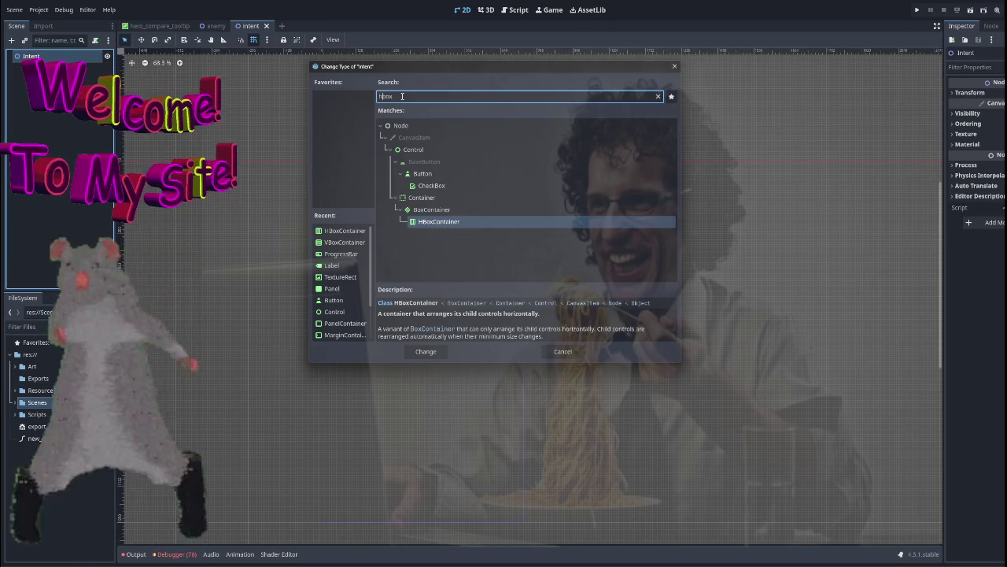
{"action": "key", "text": "Return"}
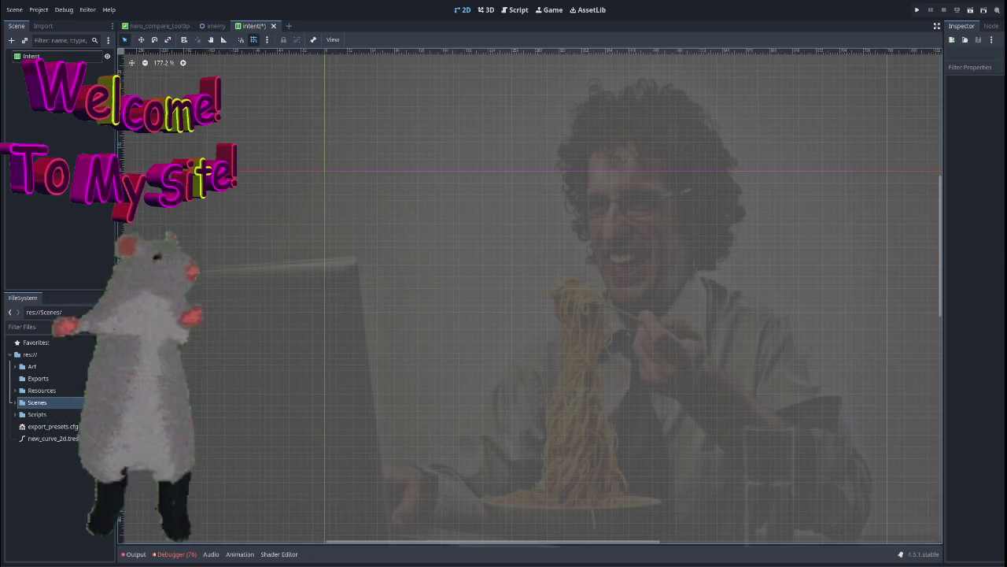
Add a TextureRect child node under the Intent root.
{"action": "left_click", "coordinate": [326, 171]}
{"action": "left_click", "coordinate": [11, 40]}
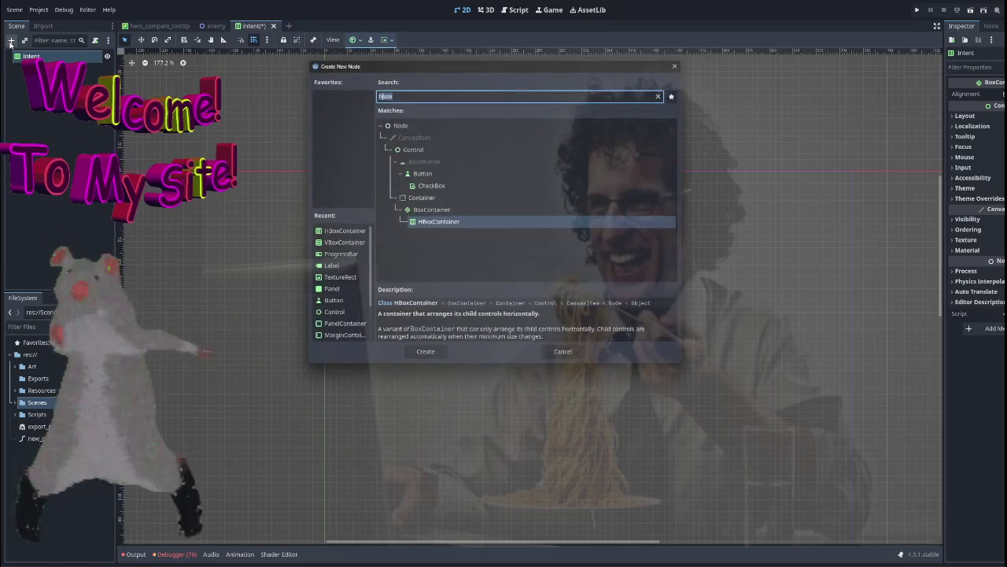
{"action": "type", "text": "ye"}
{"action": "key", "text": "BackSpace"}
{"action": "key", "text": "BackSpace"}
{"action": "type", "text": "texturerect"}
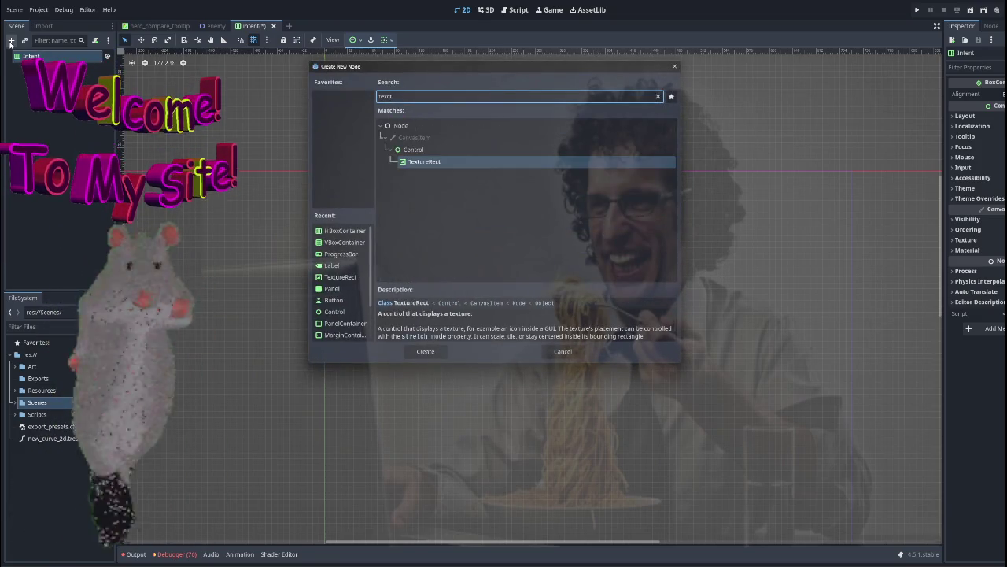
{"action": "key", "text": "Return"}
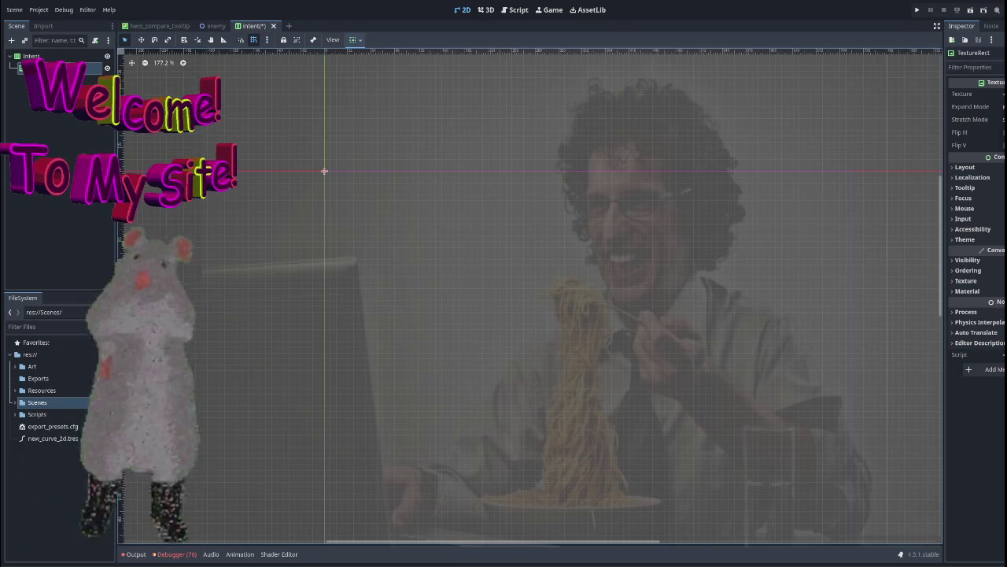
Add a Label child node to the Intent container.
{"action": "left_click", "coordinate": [11, 41]}
{"action": "type", "text": "label"}
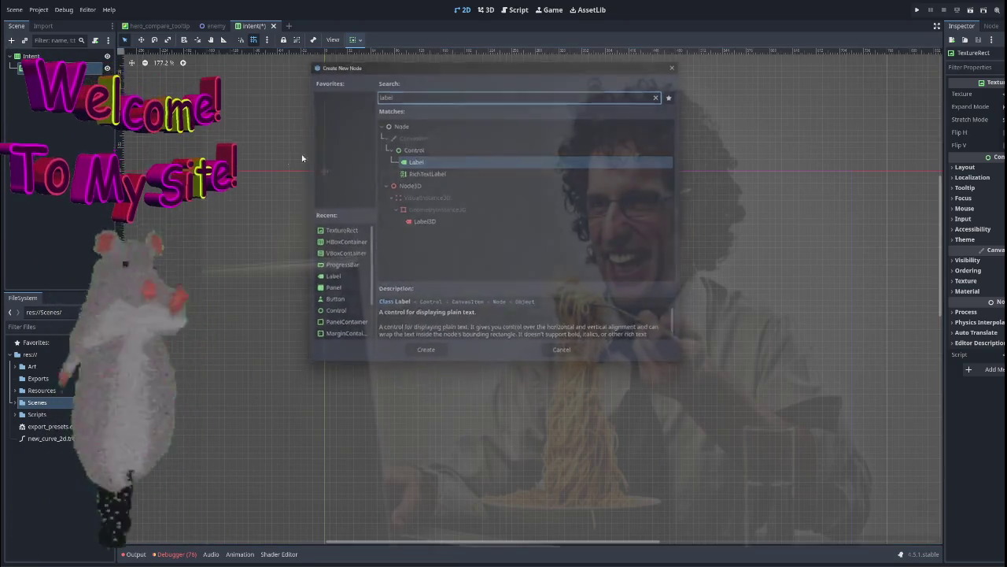
{"action": "key", "text": "Return"}
Load icon-sword.png as the TextureRect's texture.
{"action": "left_click", "coordinate": [650, 216]}
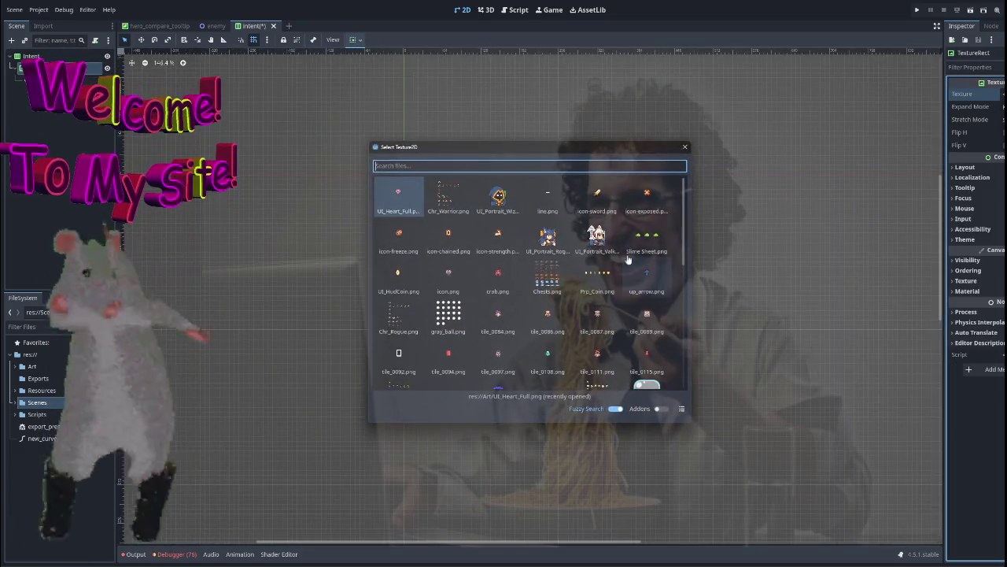
{"action": "scroll", "coordinate": [589, 334], "scroll_direction": "down", "scroll_amount": 2}
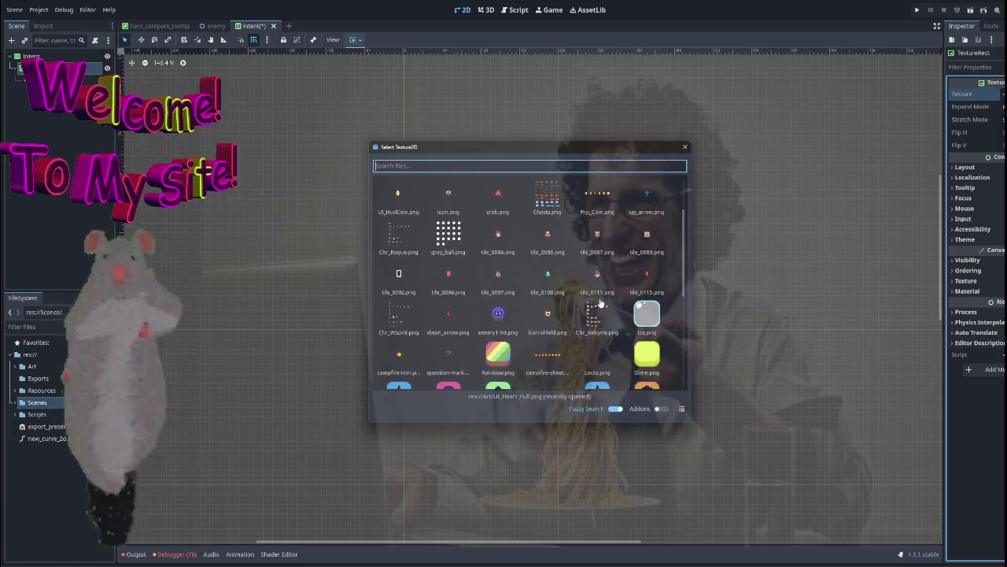
{"action": "double_click", "coordinate": [609, 291]}
{"action": "scroll", "coordinate": [493, 236], "scroll_direction": "up", "scroll_amount": 5}
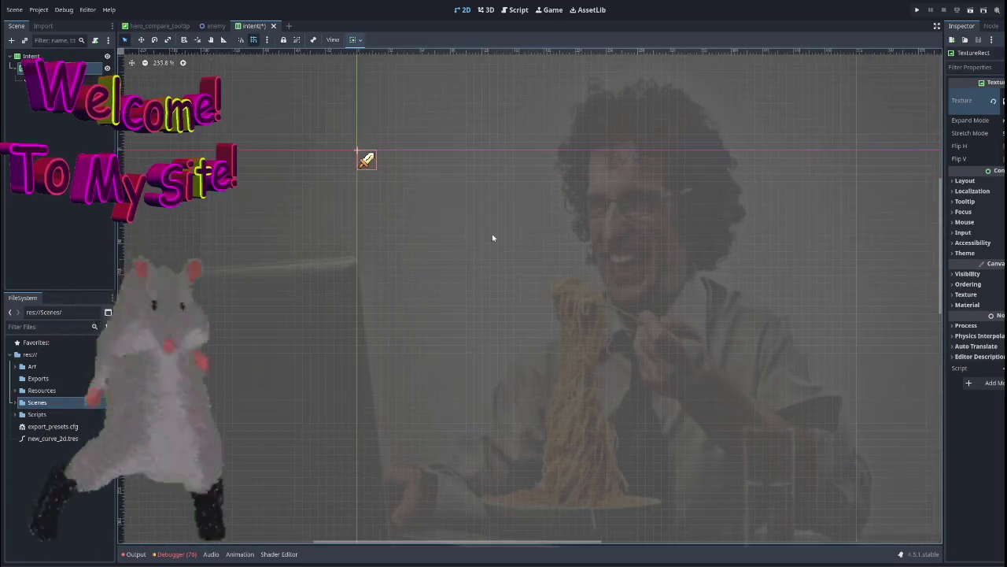
{"action": "left_click", "coordinate": [394, 191]}
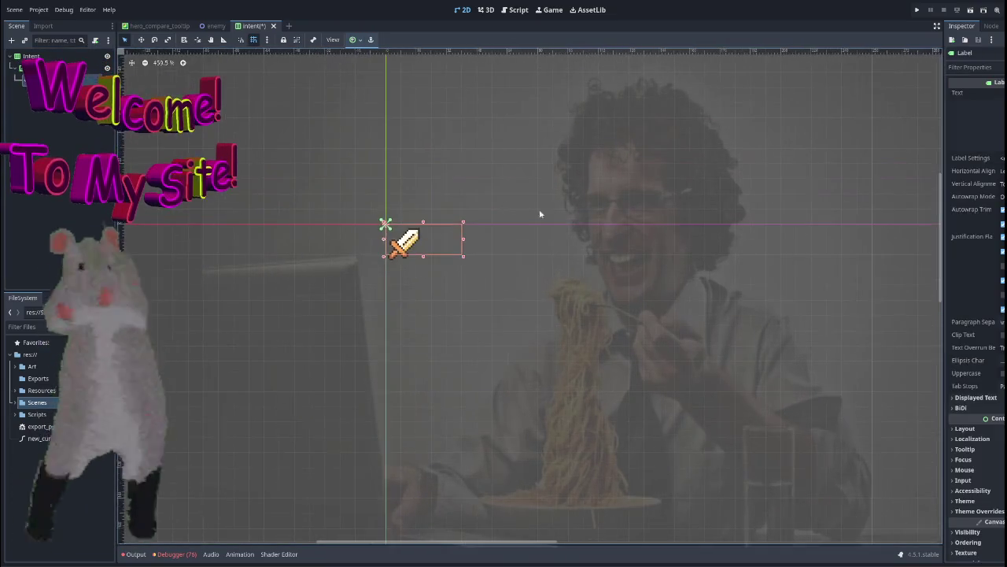
Set the Label's text to 99 and select the Intent root to check the layout.
{"action": "scroll", "coordinate": [539, 209], "scroll_direction": "up", "scroll_amount": 3}
{"action": "left_click", "coordinate": [976, 118]}
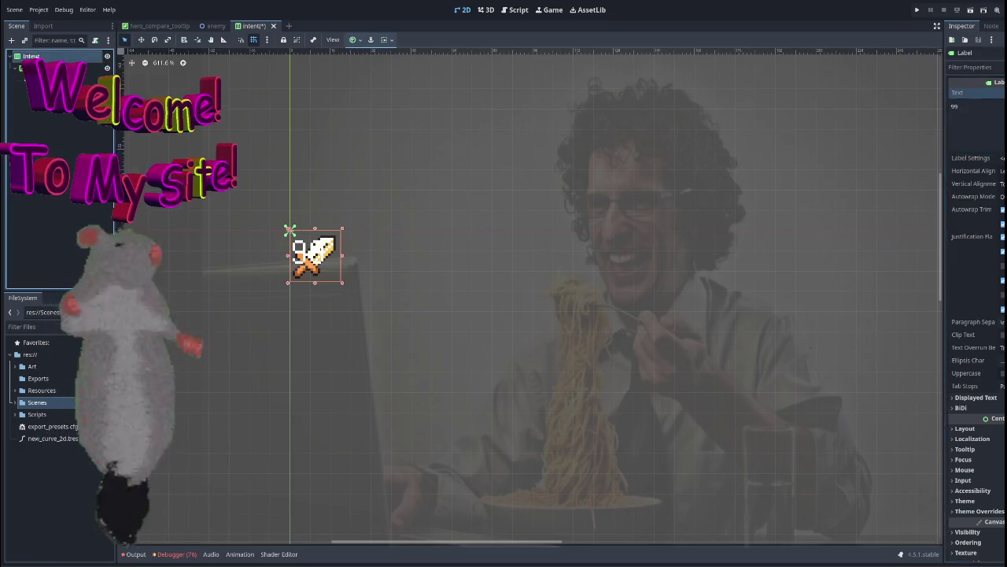
{"action": "left_click", "coordinate": [668, 142]}
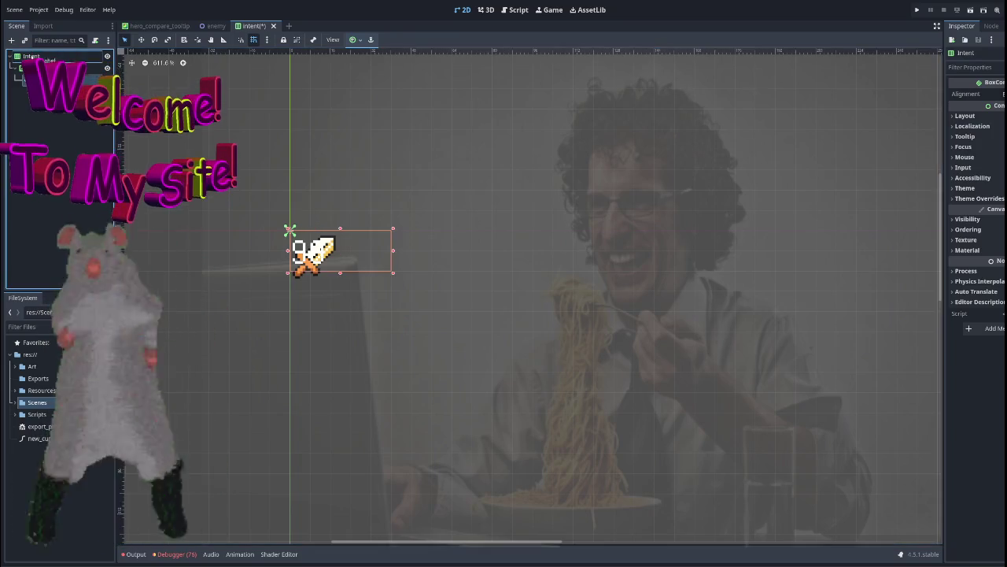
{"action": "key", "text": "ctrl+z"}
{"action": "key", "text": "Escape"}
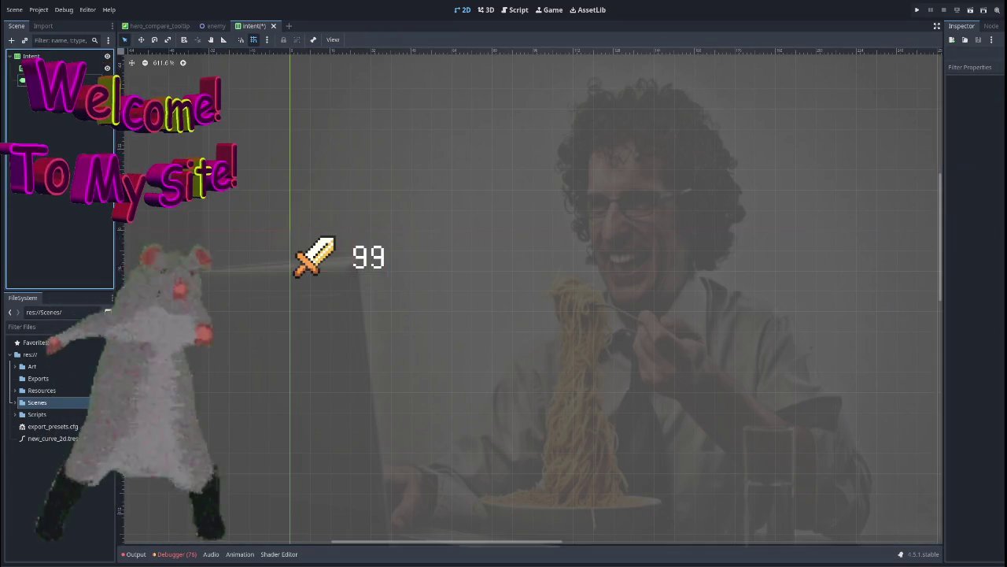
{"action": "left_click", "coordinate": [52, 56]}
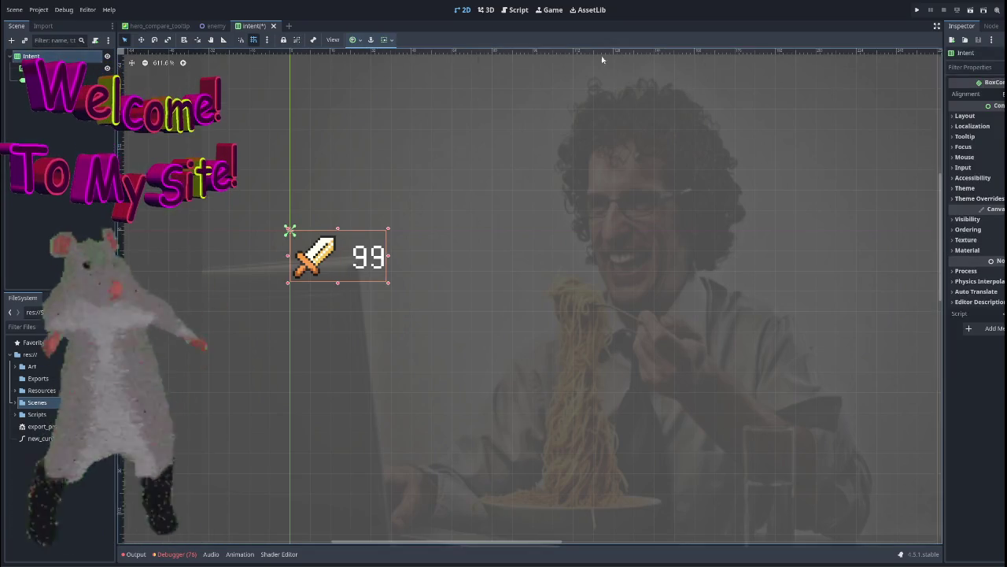
Select the 99 label and search its Inspector properties for shadow settings.
{"action": "left_click", "coordinate": [47, 79]}
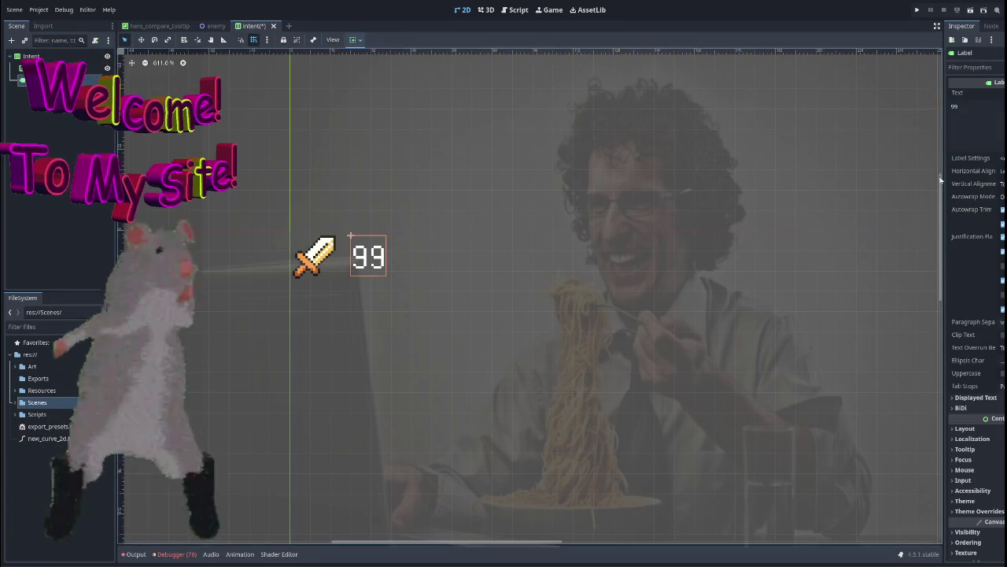
{"action": "scroll", "coordinate": [980, 220], "scroll_direction": "down", "scroll_amount": 3}
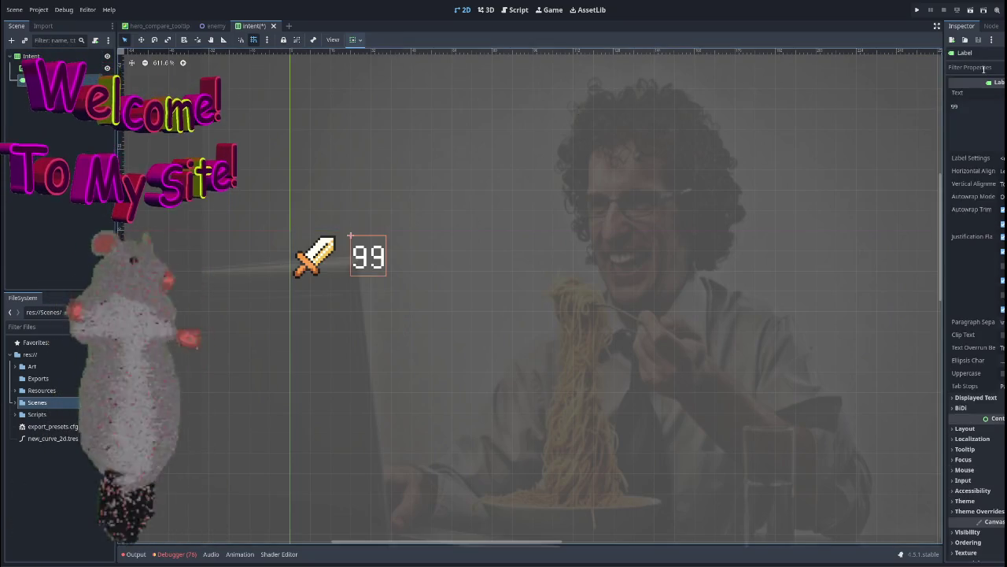
{"action": "left_click", "coordinate": [979, 67]}
{"action": "type", "text": "shad"}
{"action": "left_click", "coordinate": [980, 103]}
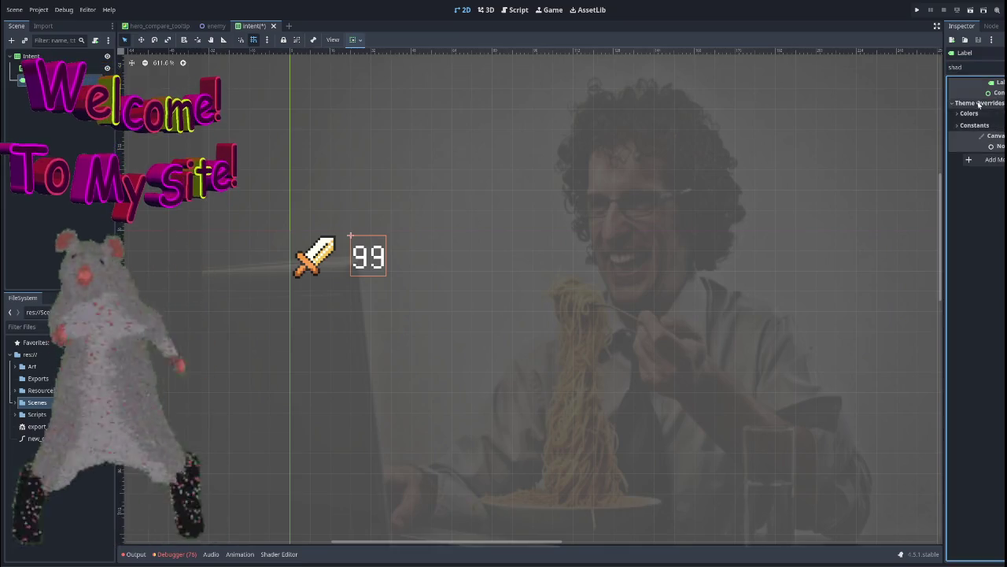
{"action": "left_click", "coordinate": [974, 125]}
{"action": "left_click", "coordinate": [976, 125]}
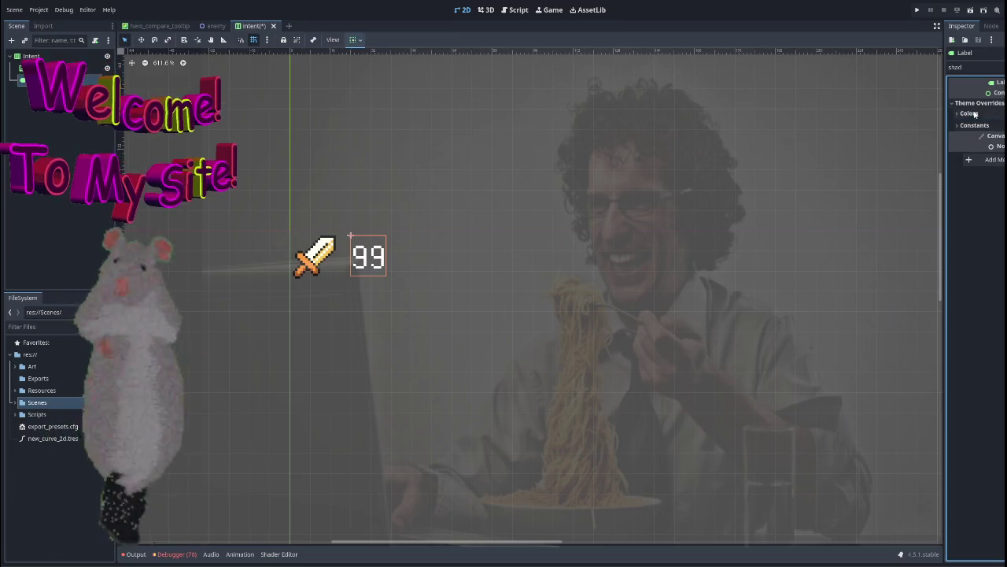
{"action": "key", "text": "BackSpace"}
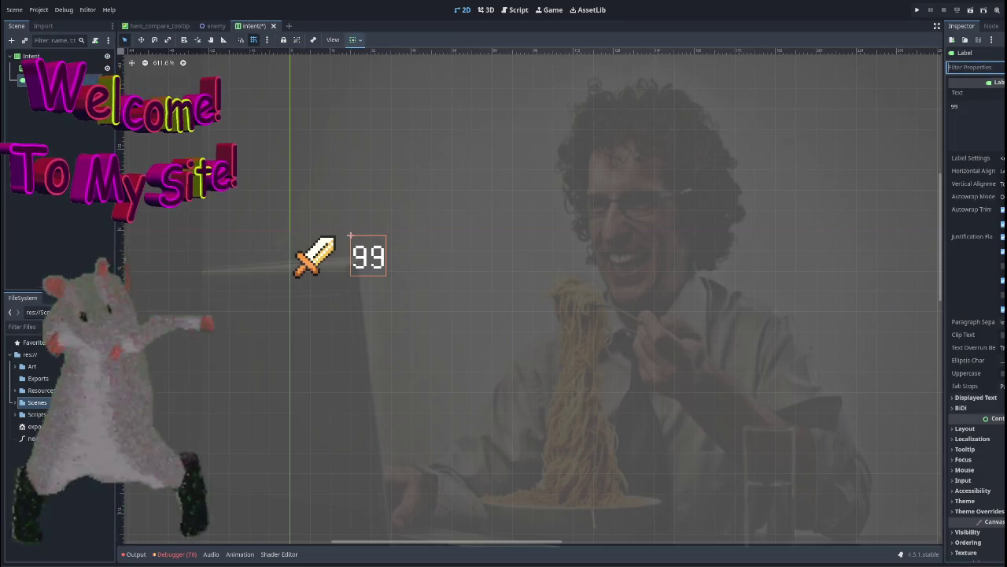
Expand the label's Label Settings shadow options and give the shadow a black colour.
{"action": "left_click", "coordinate": [969, 157]}
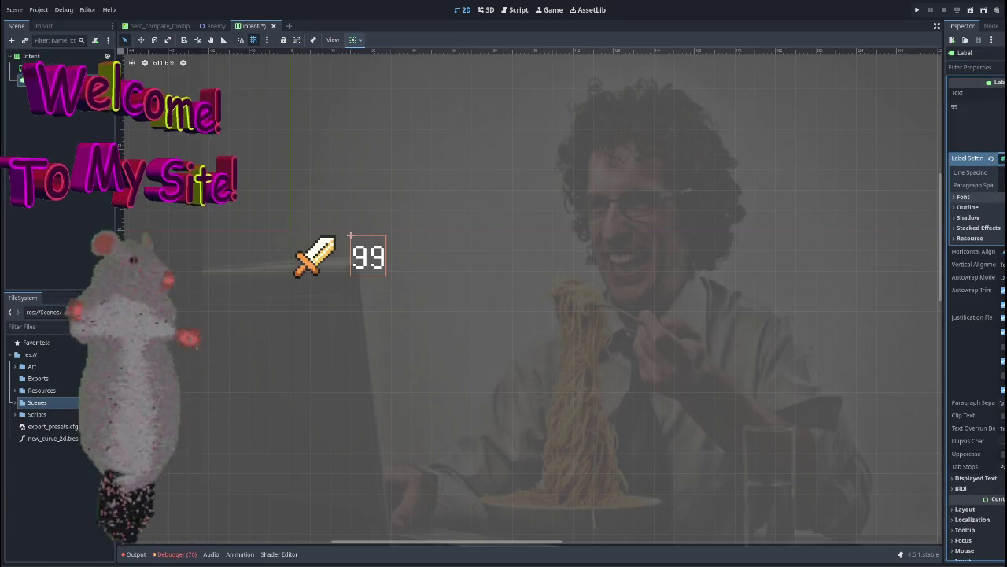
{"action": "left_click", "coordinate": [969, 217]}
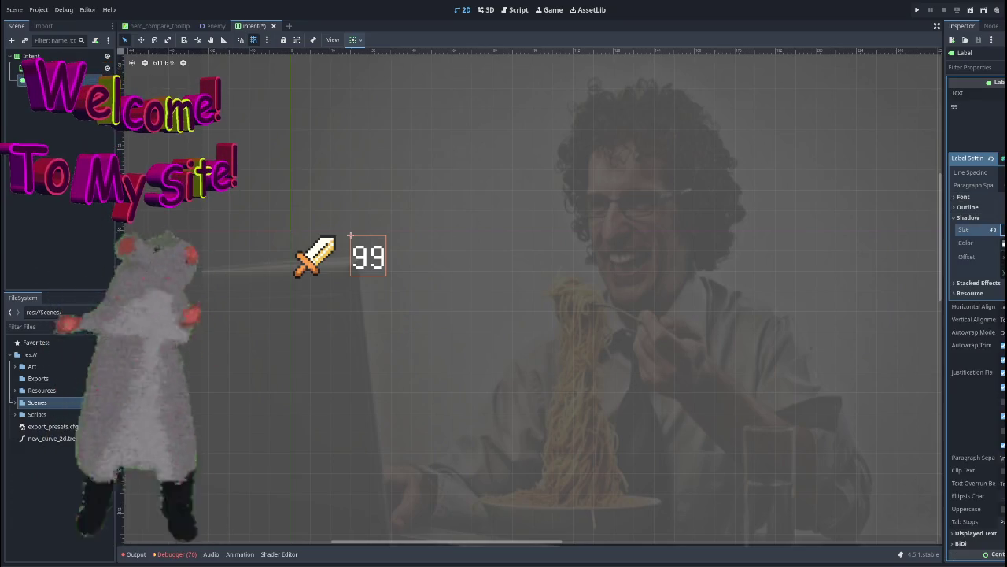
{"action": "left_click", "coordinate": [1004, 243]}
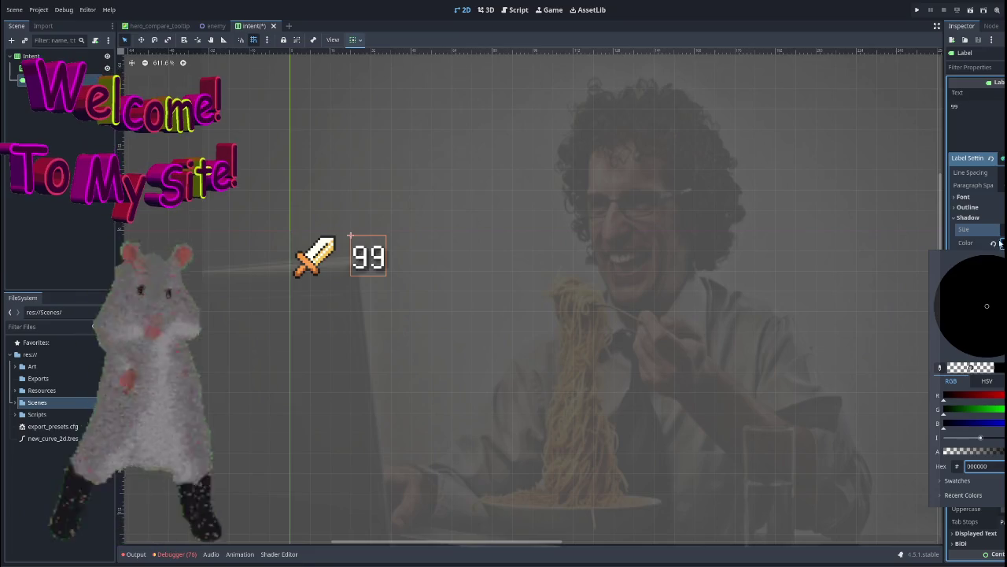
{"action": "left_click", "coordinate": [1000, 243]}
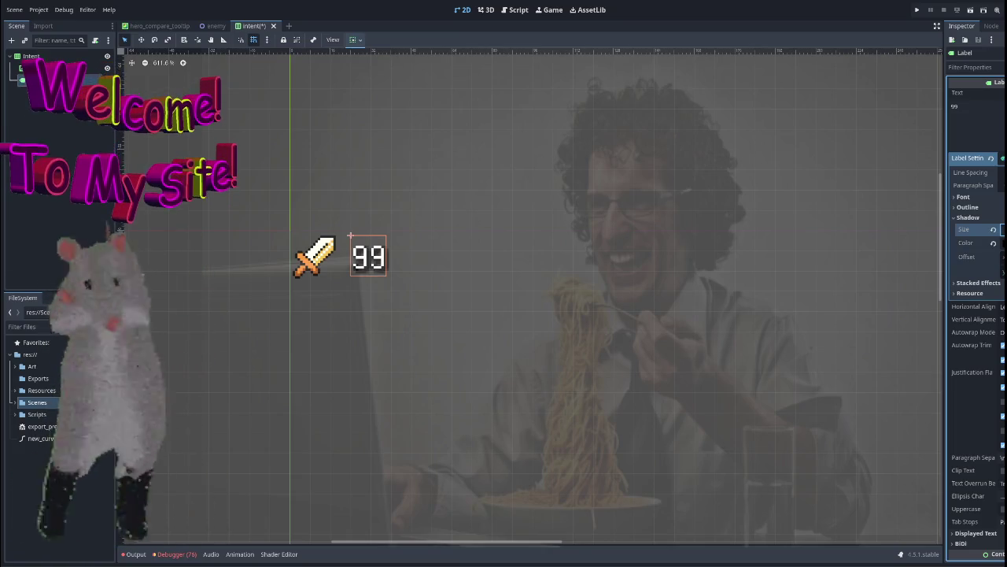
{"action": "left_click", "coordinate": [724, 271]}
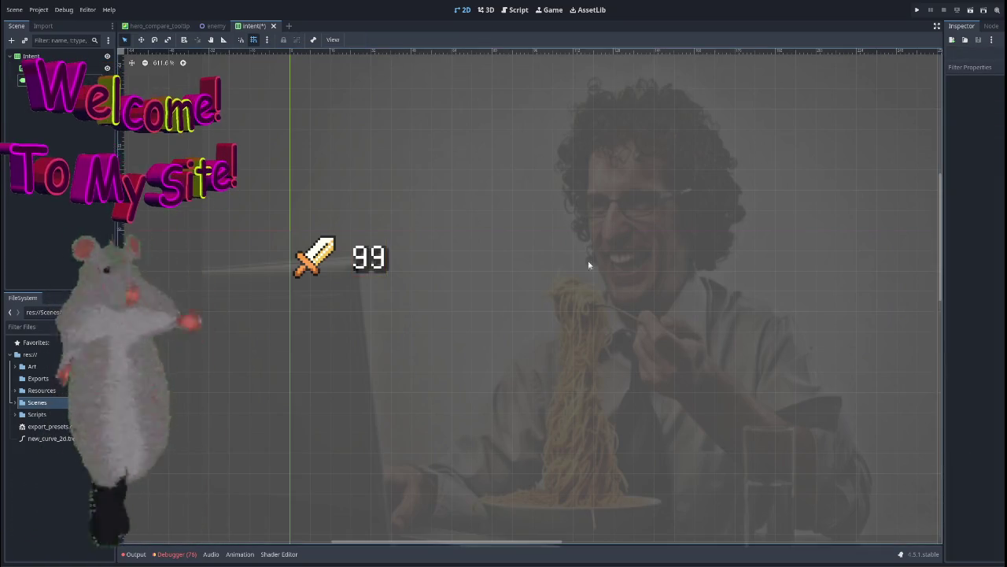
Enable a smaller Separation constant override on the Intent container so icon and 99 sit snug.
{"action": "left_click", "coordinate": [315, 255]}
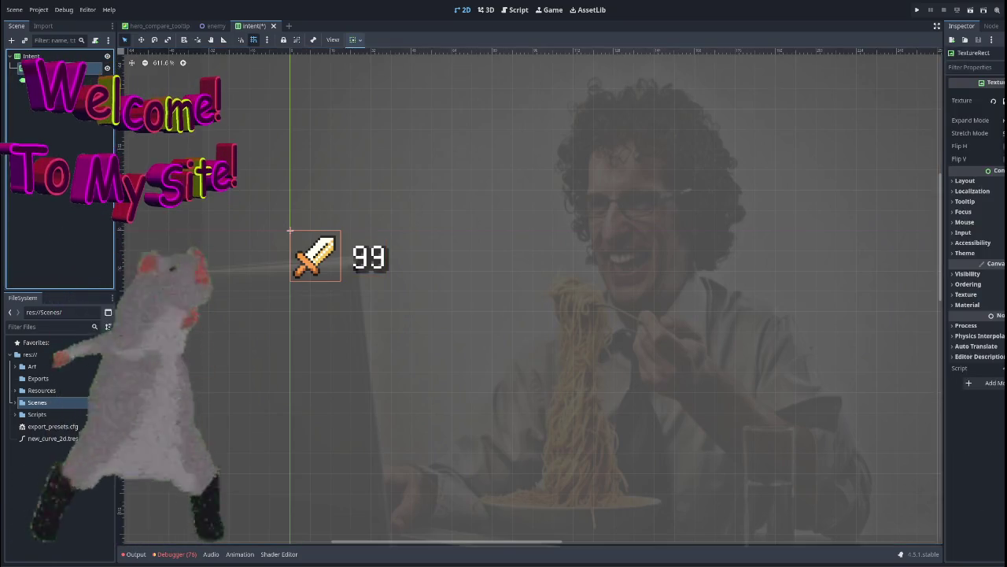
{"action": "left_click", "coordinate": [35, 57]}
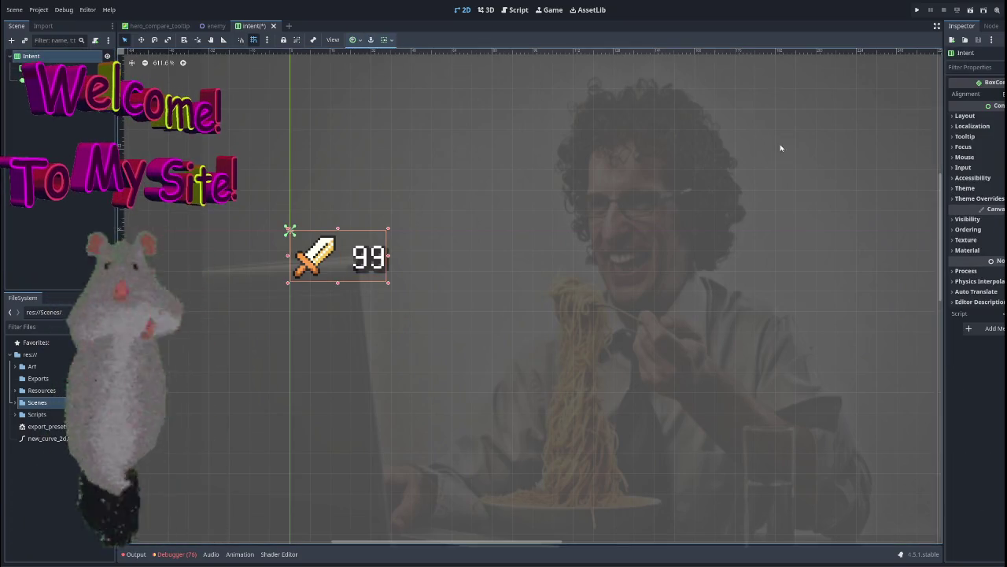
{"action": "left_click", "coordinate": [972, 116]}
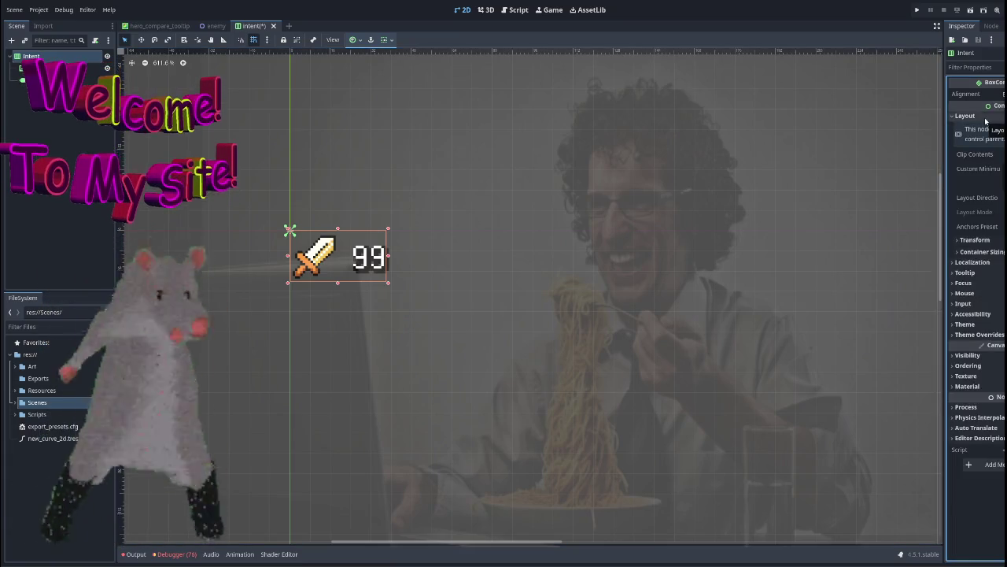
{"action": "left_click", "coordinate": [985, 116]}
{"action": "left_click", "coordinate": [980, 199]}
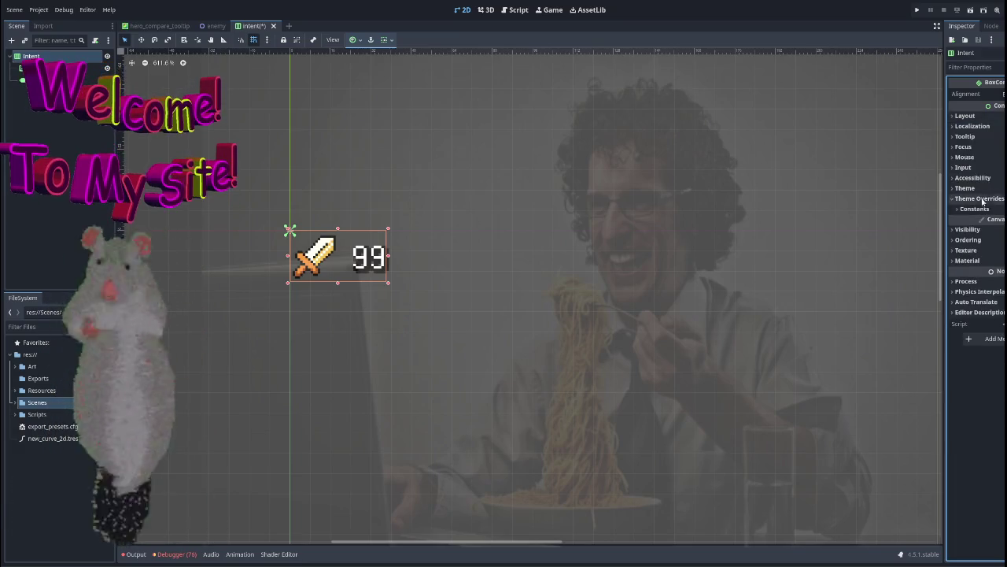
{"action": "left_click", "coordinate": [977, 209]}
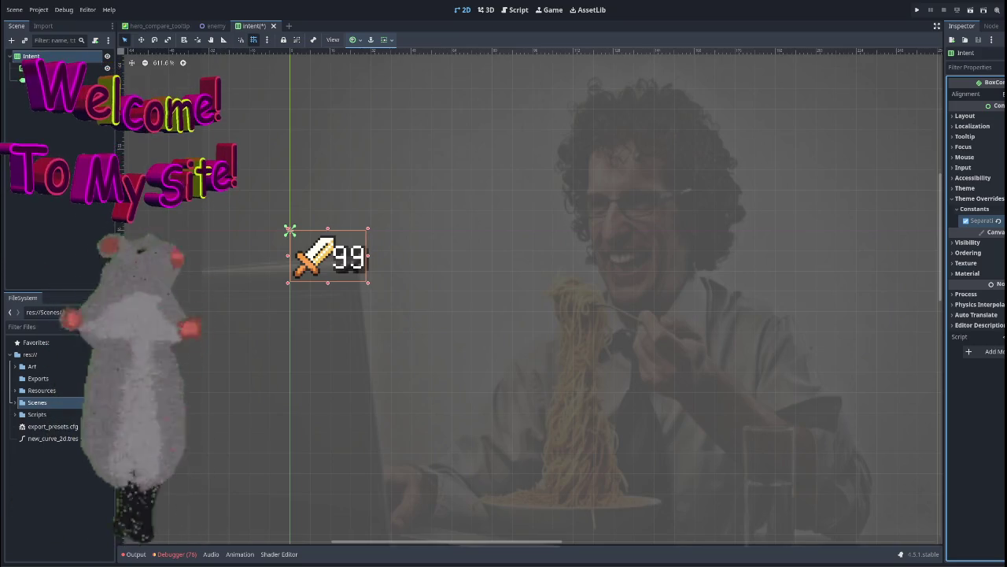
{"action": "left_click", "coordinate": [186, 235]}
{"action": "scroll", "coordinate": [360, 180], "scroll_direction": "down", "scroll_amount": 6}
{"action": "scroll", "coordinate": [465, 233], "scroll_direction": "up", "scroll_amount": 7}
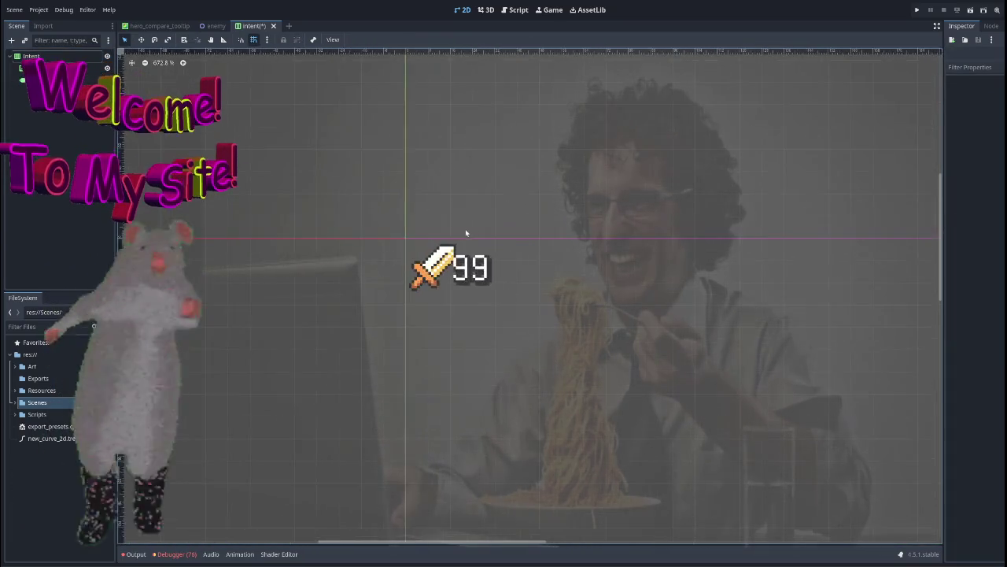
{"action": "left_click_drag", "start_coordinate": [430, 203], "coordinate": [404, 187]}
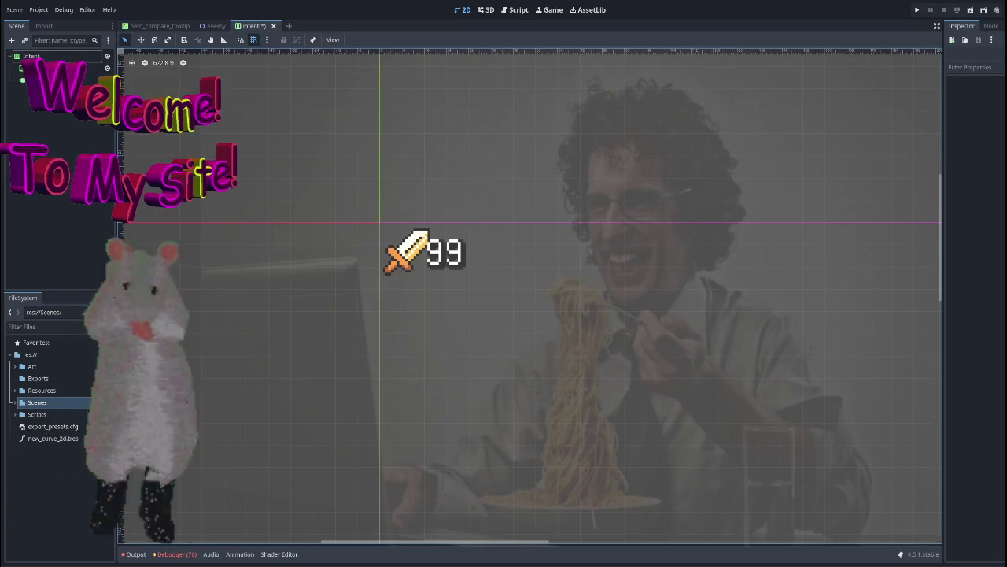
{"action": "left_click", "coordinate": [43, 67]}
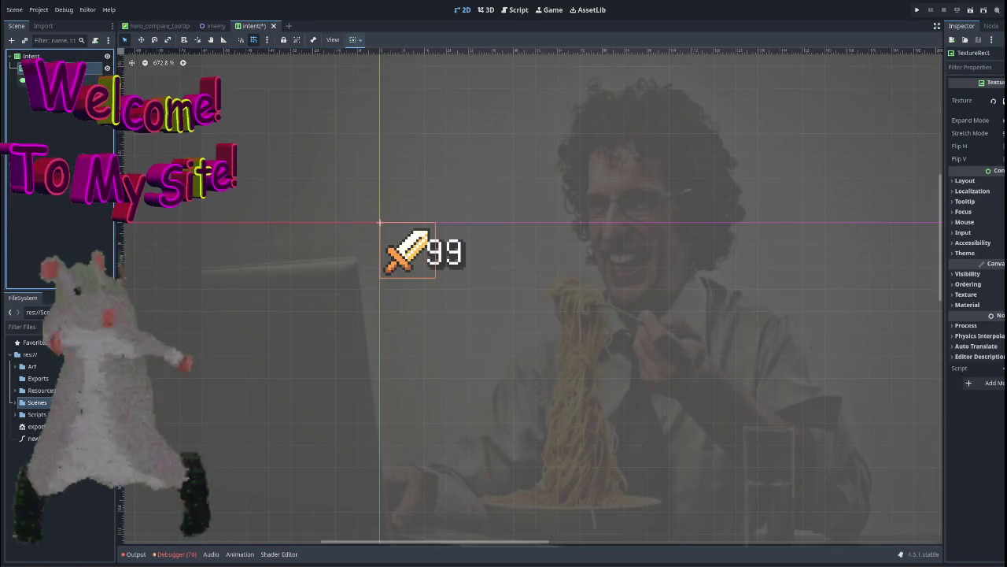
{"action": "left_click", "coordinate": [39, 80]}
{"action": "left_click", "coordinate": [974, 106]}
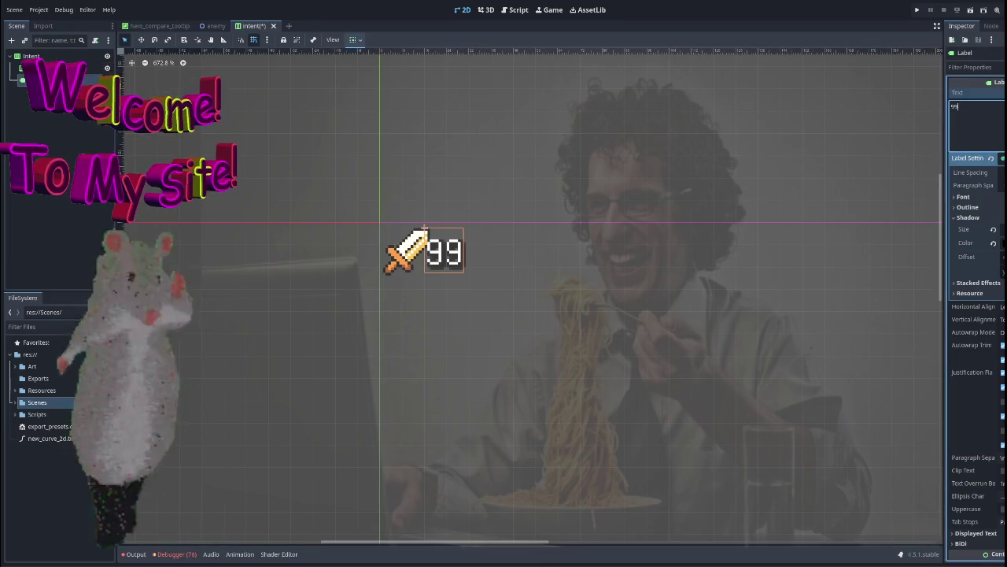
{"action": "type", "text": "9999"}
{"action": "key", "text": "ctrl+z"}
{"action": "key", "text": "ctrl+z"}
{"action": "key", "text": "ctrl+z"}
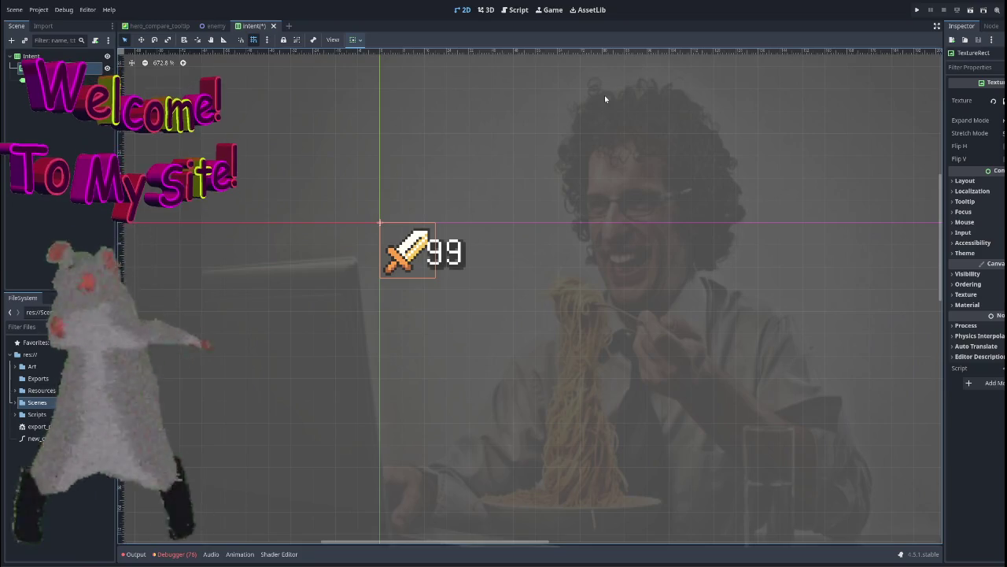
{"action": "scroll", "coordinate": [509, 275], "scroll_direction": "down", "scroll_amount": 4}
{"action": "scroll", "coordinate": [538, 214], "scroll_direction": "up", "scroll_amount": 3}
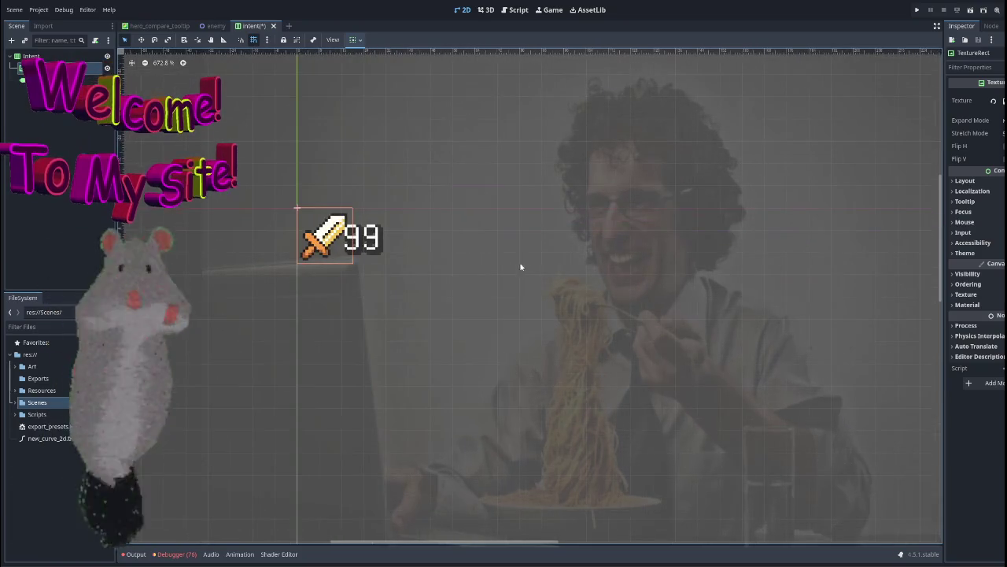
{"action": "left_click", "coordinate": [244, 163]}
{"action": "scroll", "coordinate": [364, 252], "scroll_direction": "down", "scroll_amount": 6}
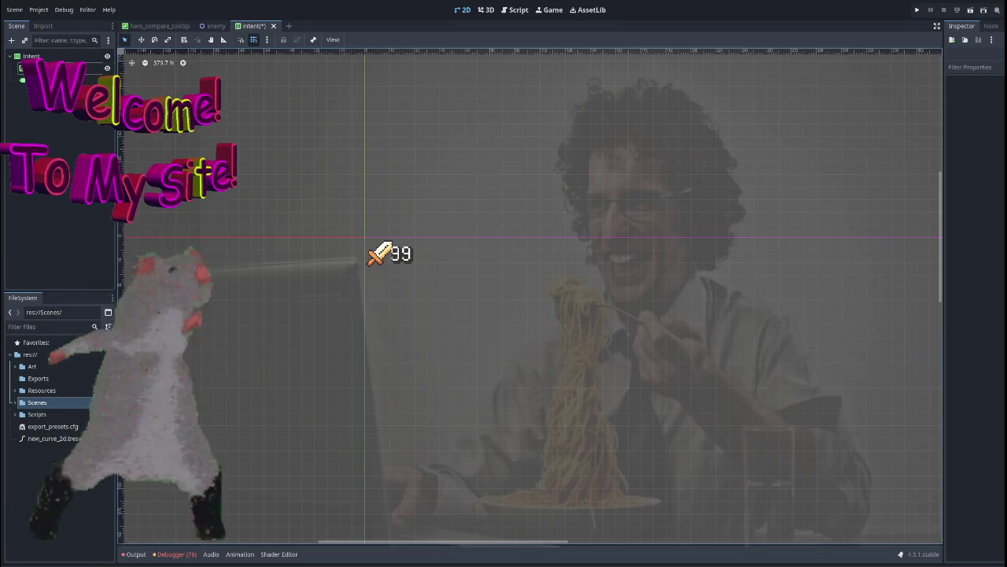
Rename the 99 label node to Damage, then save and run the Intent scene.
{"action": "left_click", "coordinate": [56, 129]}
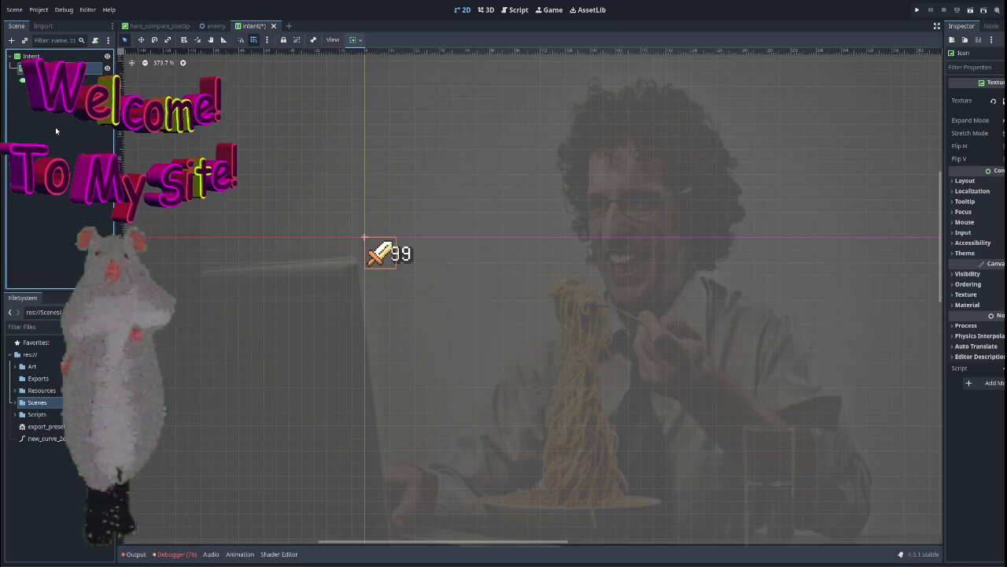
{"action": "left_click", "coordinate": [390, 242]}
{"action": "key", "text": "F2"}
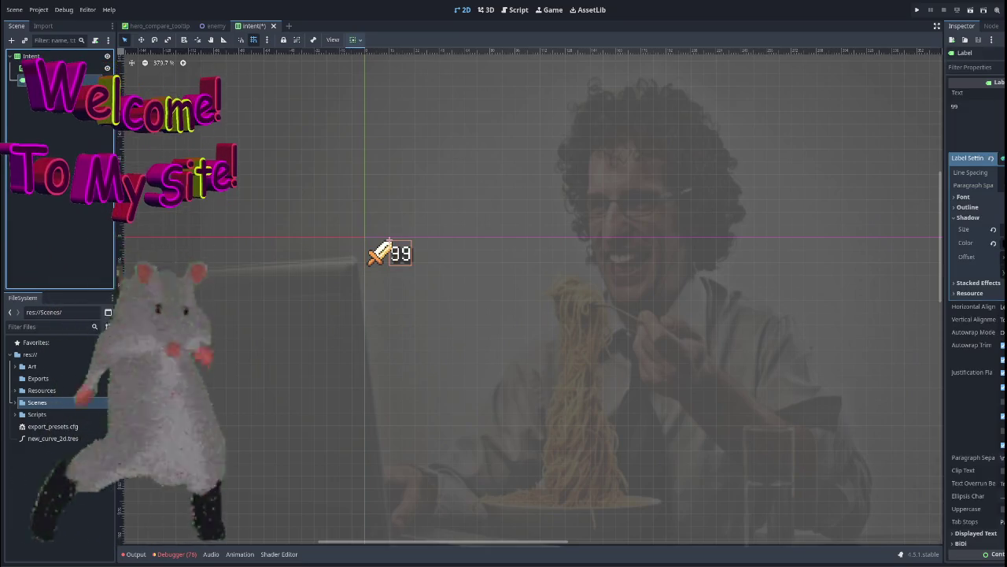
{"action": "type", "text": "Damage"}
{"action": "key", "text": "Return"}
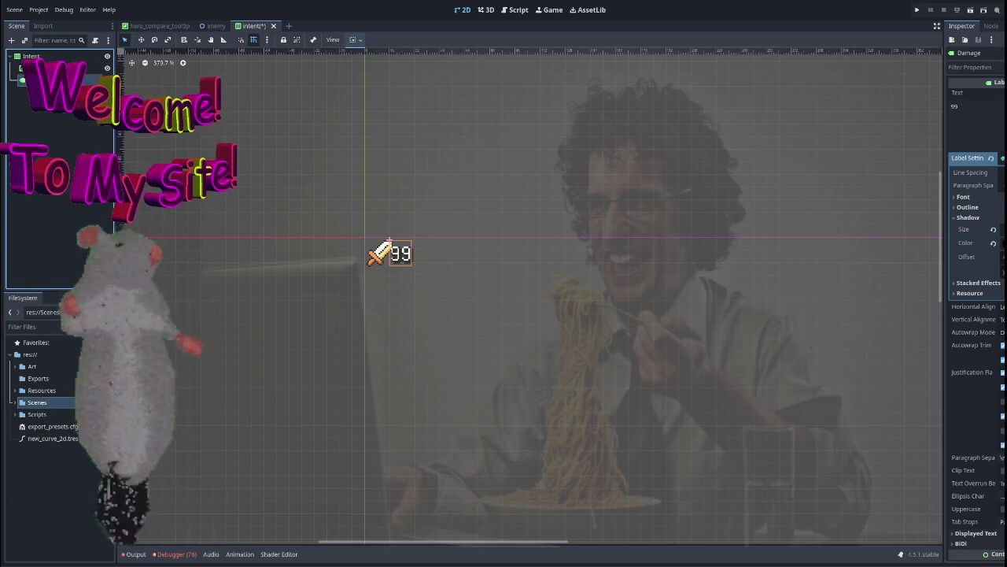
{"action": "scroll", "coordinate": [259, 236], "scroll_direction": "down", "scroll_amount": 3}
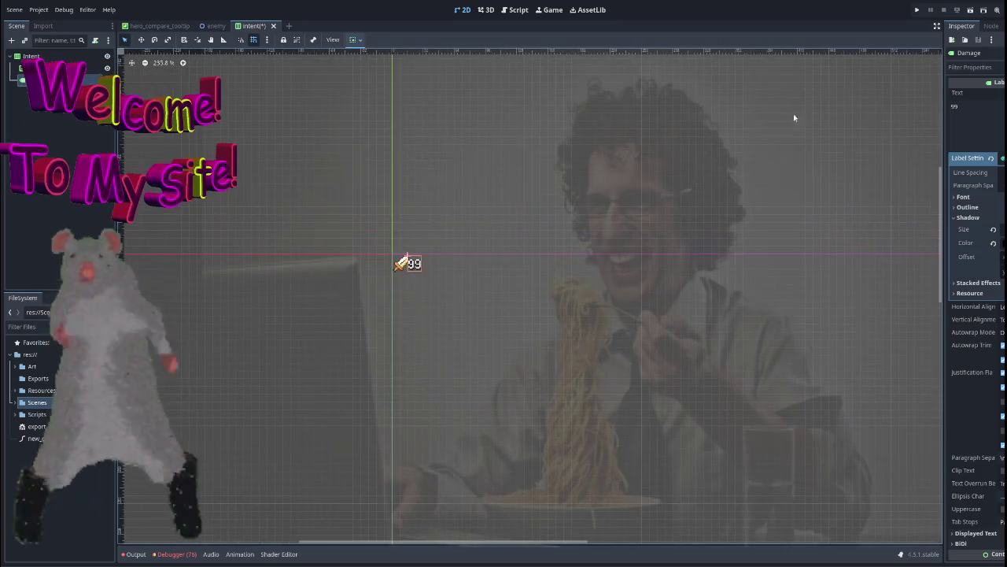
{"action": "left_click", "coordinate": [917, 9]}
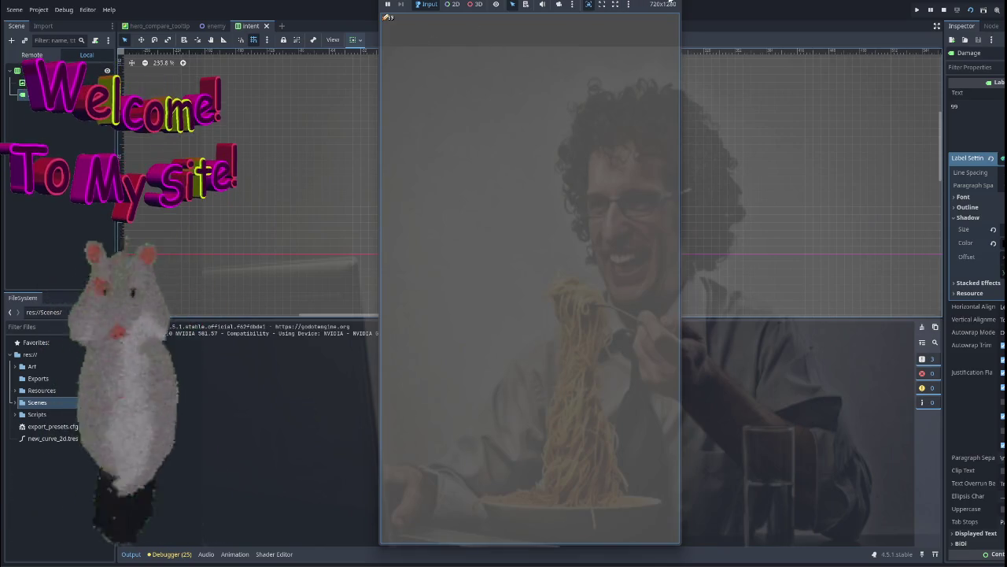
Stop the Intent test run and select the sword Icon node.
{"action": "key", "text": "F8"}
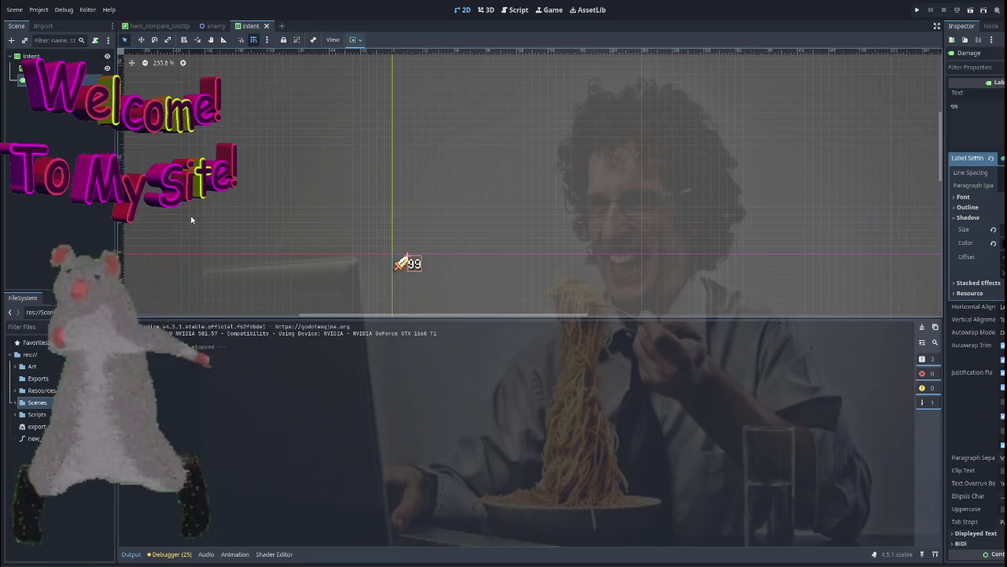
{"action": "left_click", "coordinate": [392, 255]}
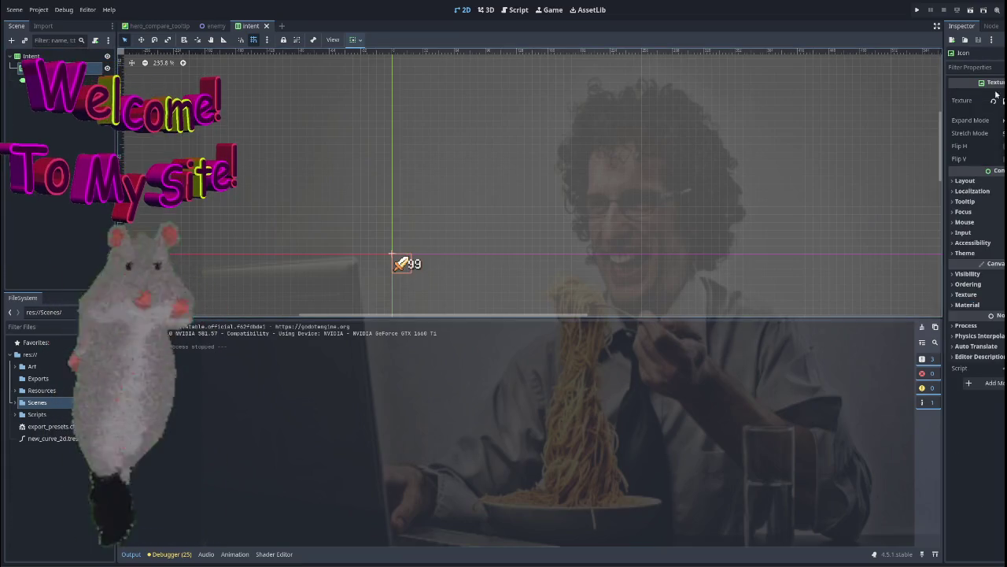
{"action": "scroll", "coordinate": [503, 248], "scroll_direction": "up", "scroll_amount": 6}
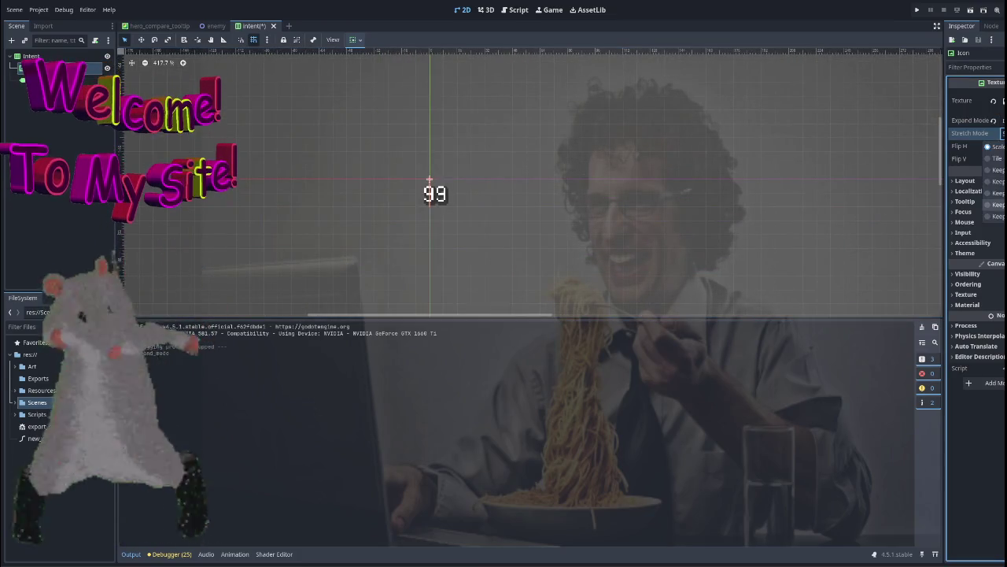
Set the Icon's Stretch Mode to Keep Aspect Centered.
{"action": "scroll", "coordinate": [344, 234], "scroll_direction": "up", "scroll_amount": 2}
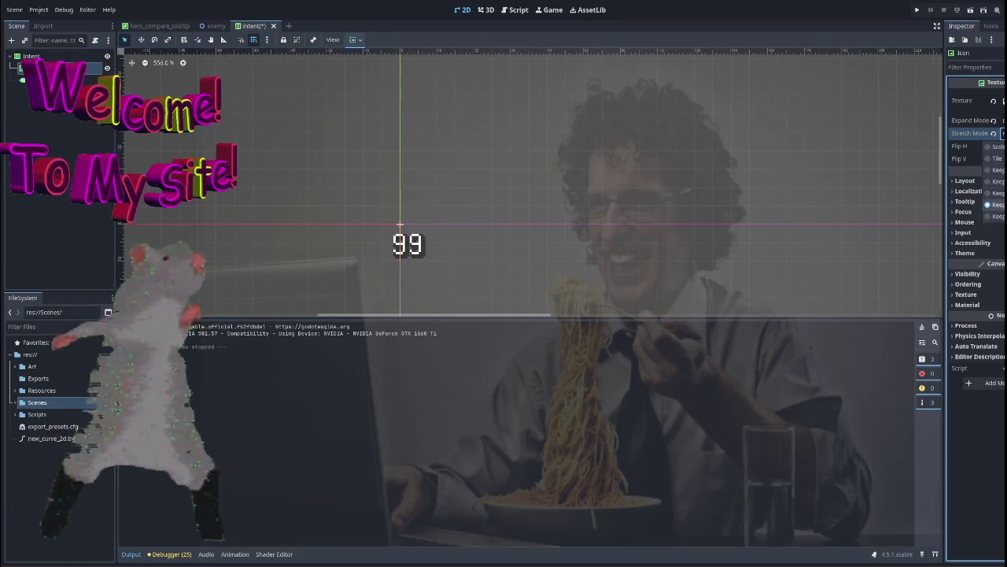
{"action": "left_click", "coordinate": [1002, 133]}
{"action": "left_click", "coordinate": [997, 193]}
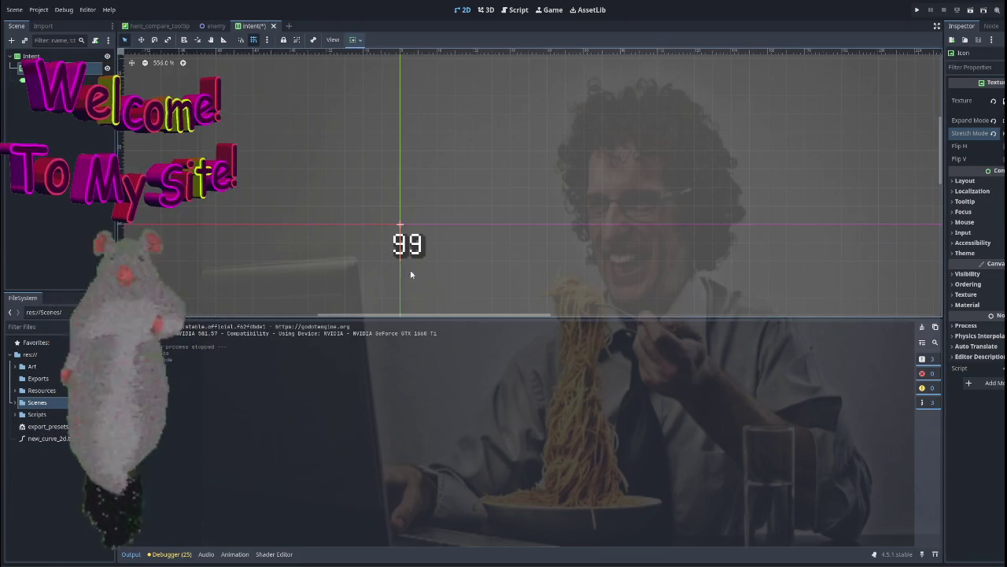
Give the Icon a Layout custom minimum size so the sword reappears beside 99.
{"action": "left_click", "coordinate": [34, 326]}
{"action": "double_click", "coordinate": [22, 366]}
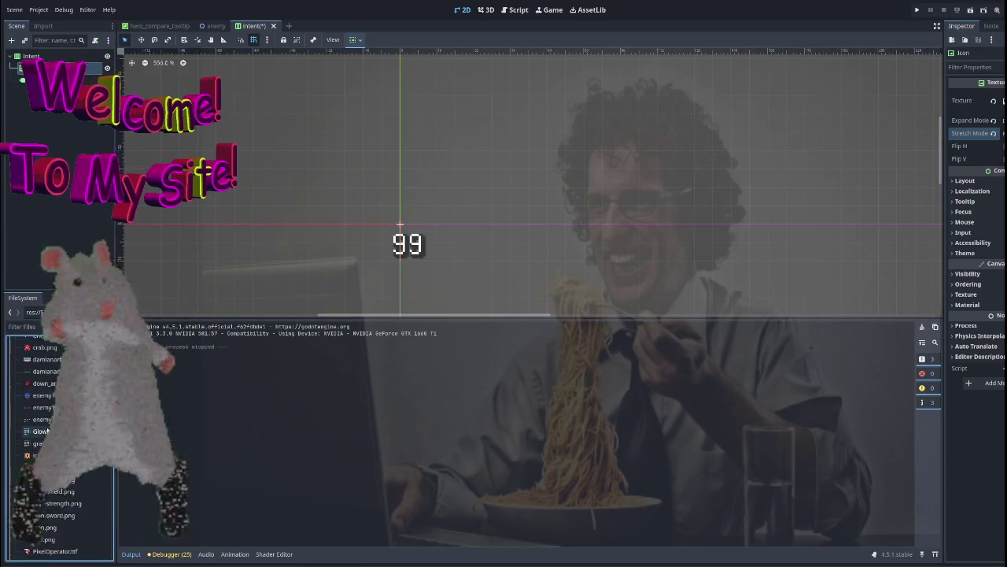
{"action": "left_click", "coordinate": [980, 100]}
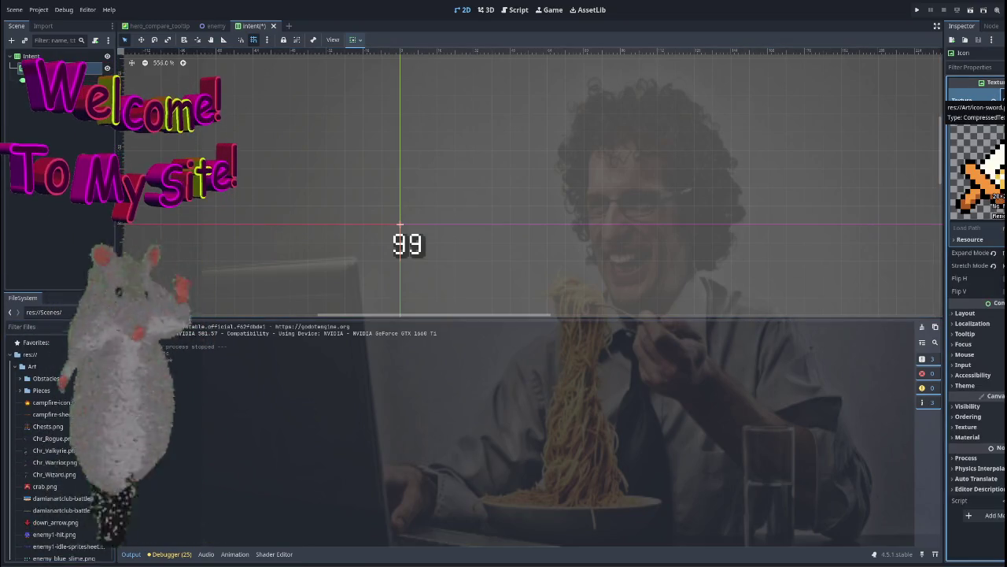
{"action": "left_click", "coordinate": [980, 100]}
{"action": "left_click", "coordinate": [988, 181]}
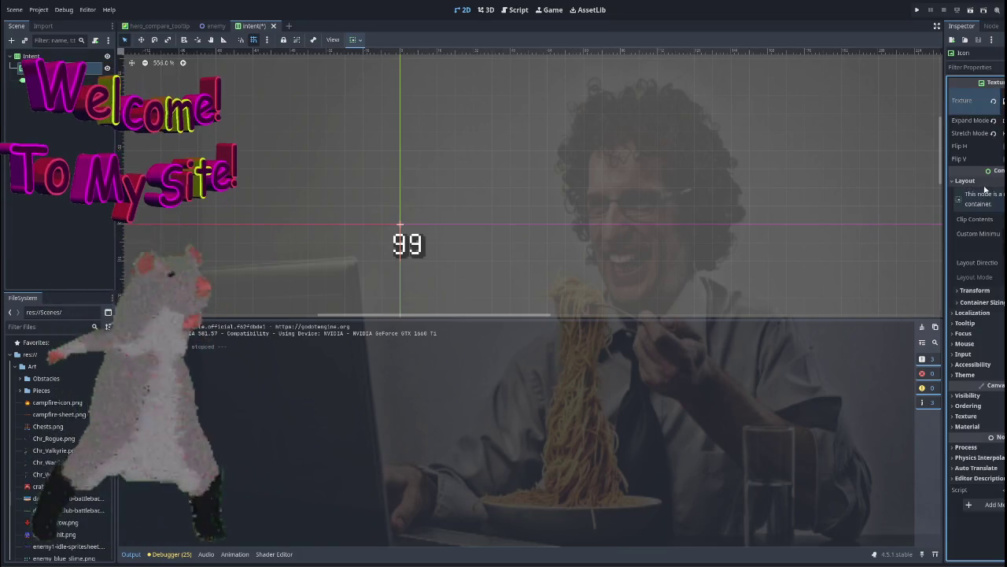
{"action": "left_click", "coordinate": [979, 233]}
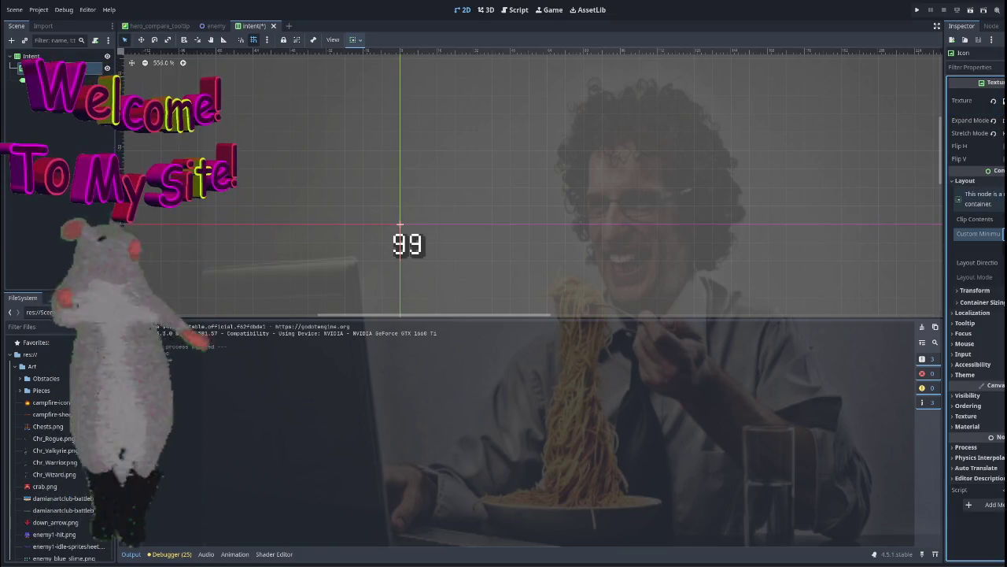
{"action": "key", "text": "ctrl+z"}
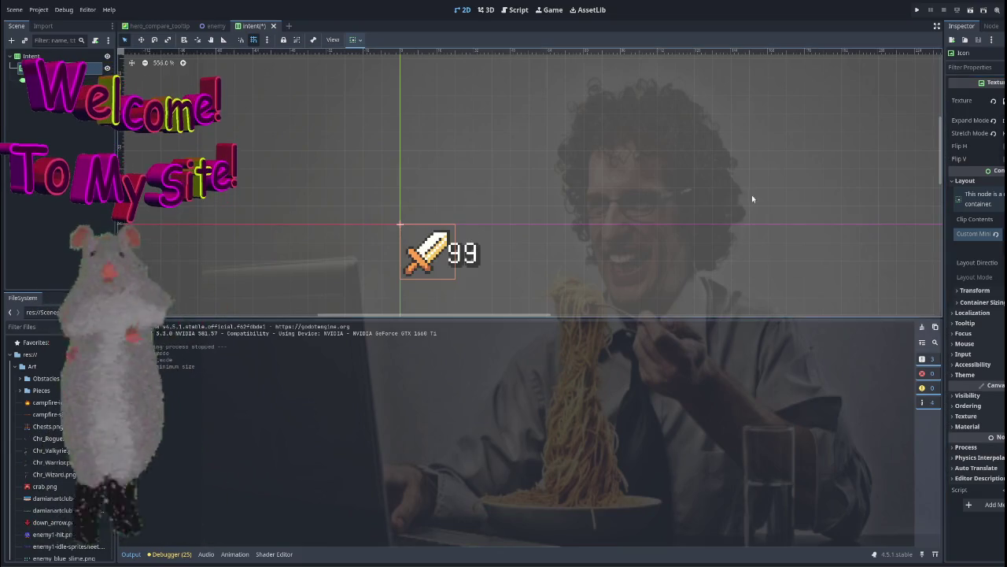
{"action": "left_click", "coordinate": [251, 172]}
{"action": "scroll", "coordinate": [473, 182], "scroll_direction": "down", "scroll_amount": 2}
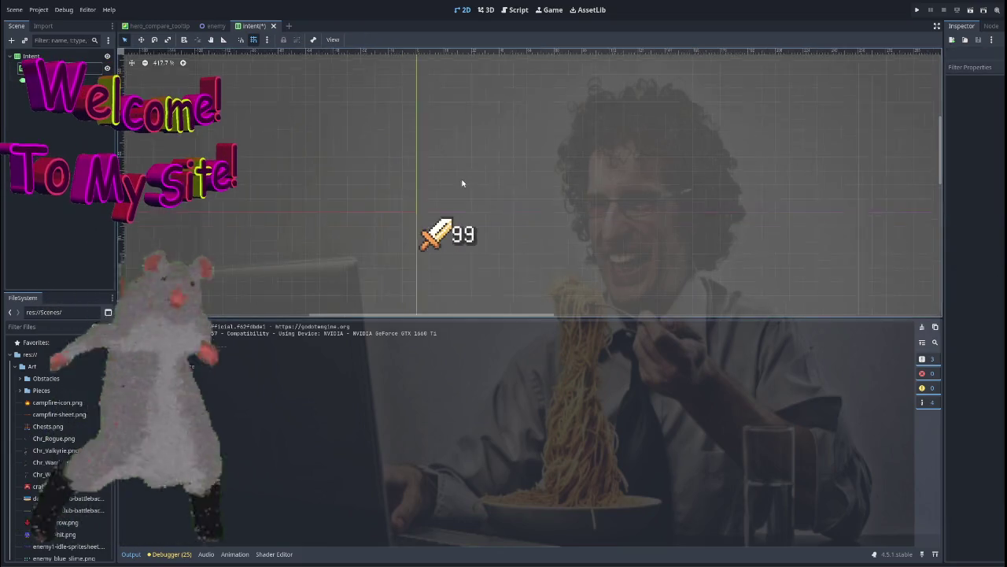
Adjust the sword Icon's Custom Minimum Size.
{"action": "scroll", "coordinate": [433, 169], "scroll_direction": "right", "scroll_amount": 2}
{"action": "scroll", "coordinate": [433, 170], "scroll_direction": "down", "scroll_amount": 2}
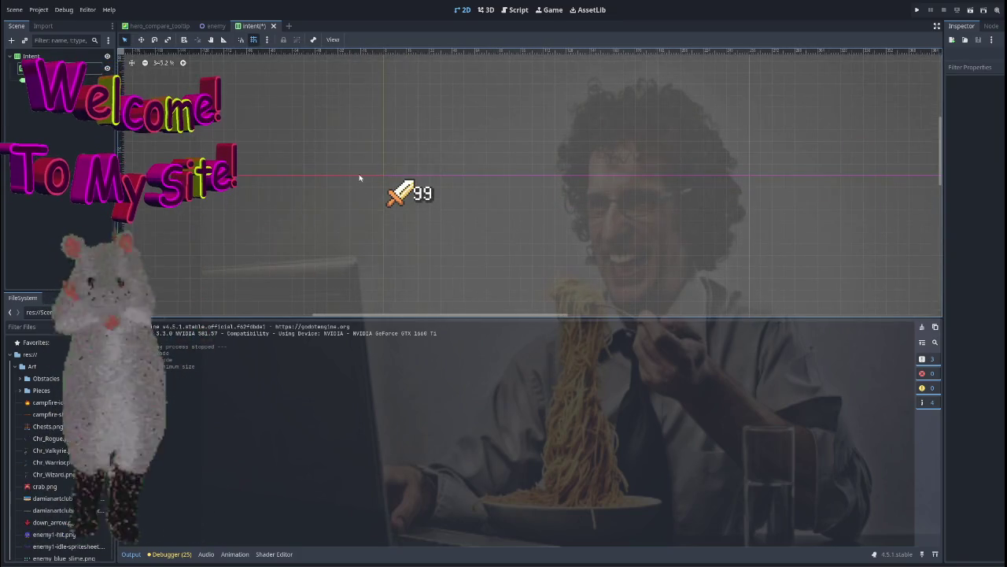
{"action": "left_click", "coordinate": [50, 71]}
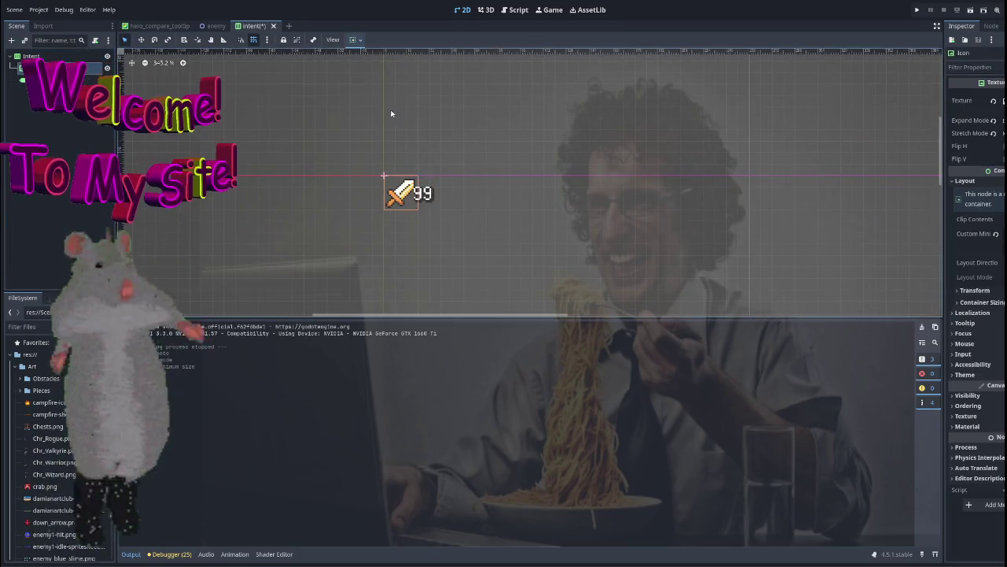
{"action": "left_click", "coordinate": [998, 234]}
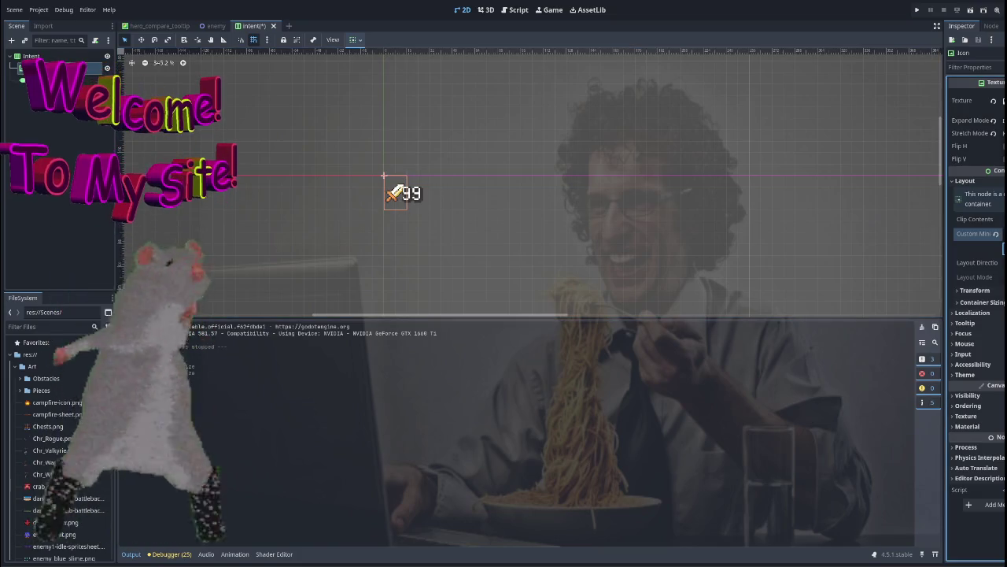
{"action": "left_click", "coordinate": [560, 229]}
Lower the Intent container's Separation override to pull the sword and 99 closer.
{"action": "scroll", "coordinate": [382, 157], "scroll_direction": "up", "scroll_amount": 4}
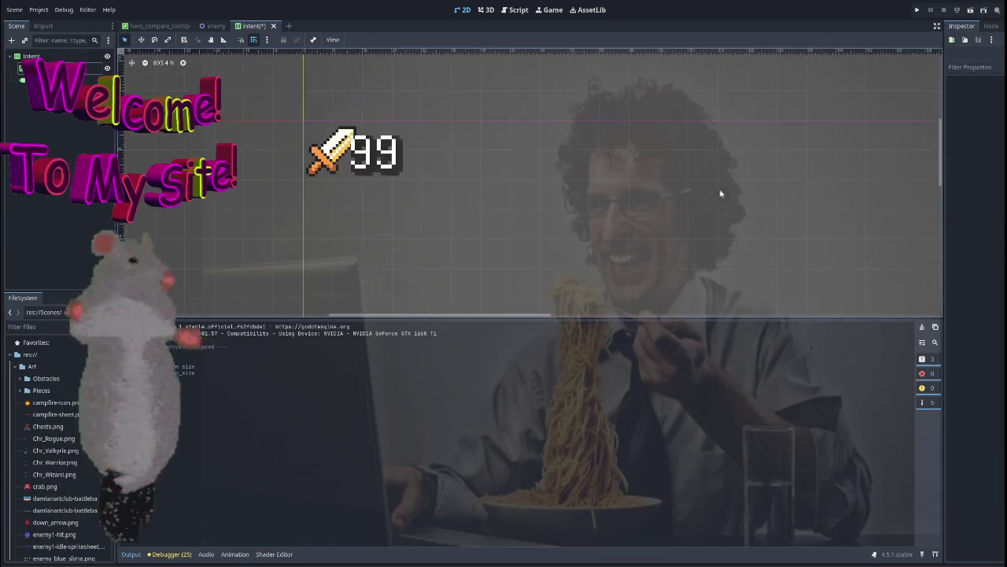
{"action": "left_click_drag", "start_coordinate": [582, 175], "coordinate": [558, 184]}
{"action": "left_click", "coordinate": [425, 189]}
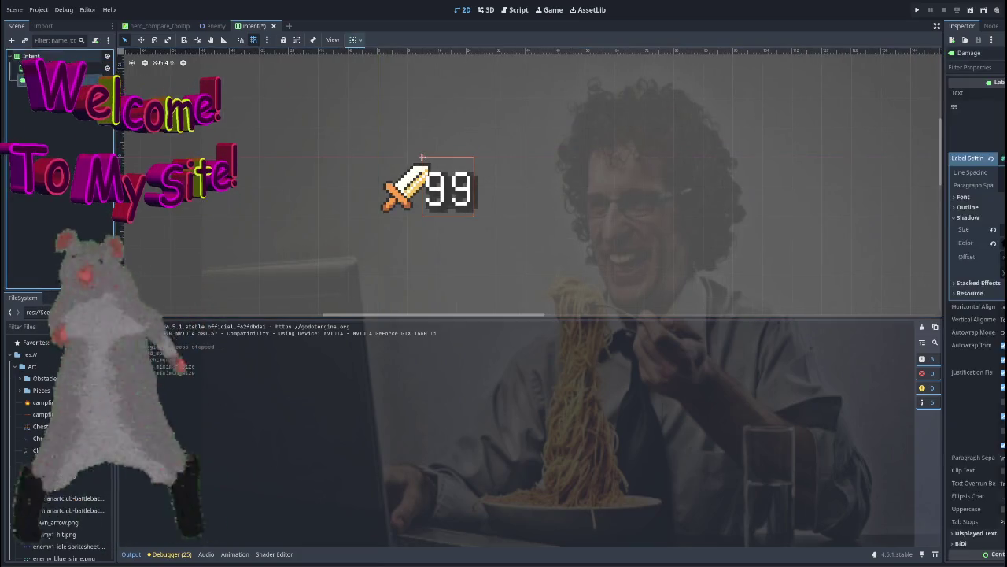
{"action": "left_click_drag", "start_coordinate": [987, 220], "coordinate": [990, 220]}
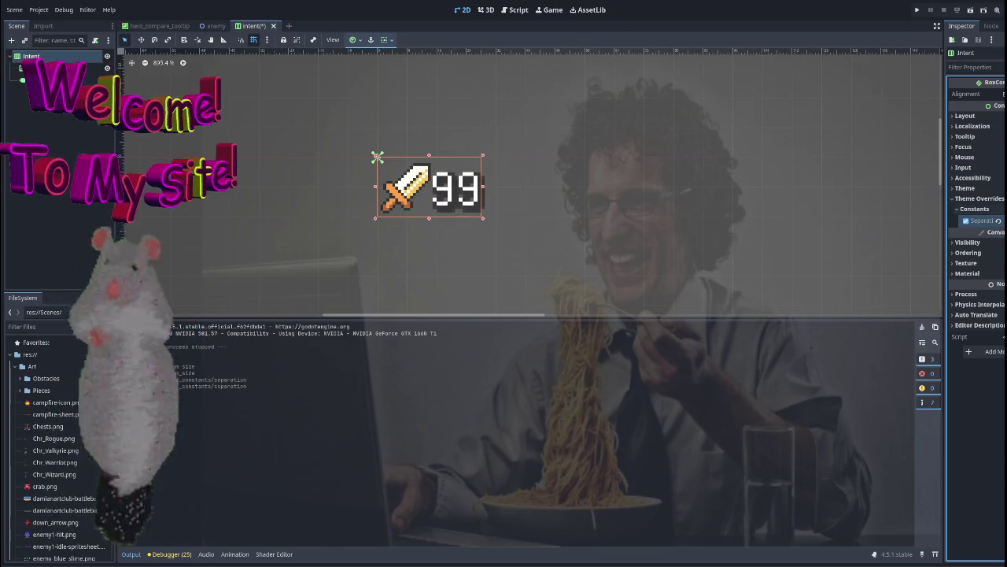
{"action": "left_click", "coordinate": [740, 170]}
{"action": "scroll", "coordinate": [740, 170], "scroll_direction": "down", "scroll_amount": 3}
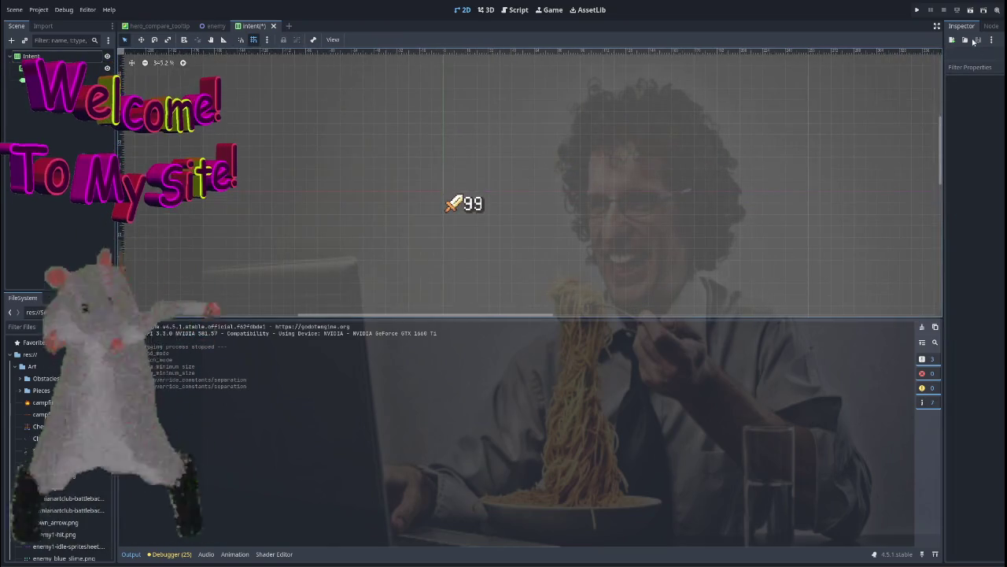
Save and test-run the intent scene, stop it, and open battle.tscn.
{"action": "left_click", "coordinate": [970, 10]}
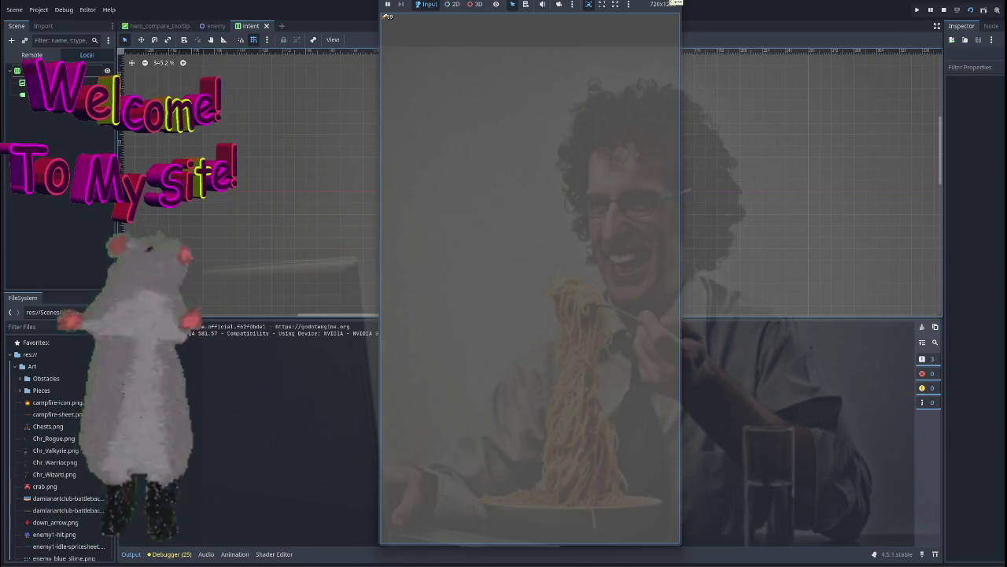
{"action": "key", "text": "F8"}
{"action": "left_click", "coordinate": [463, 193]}
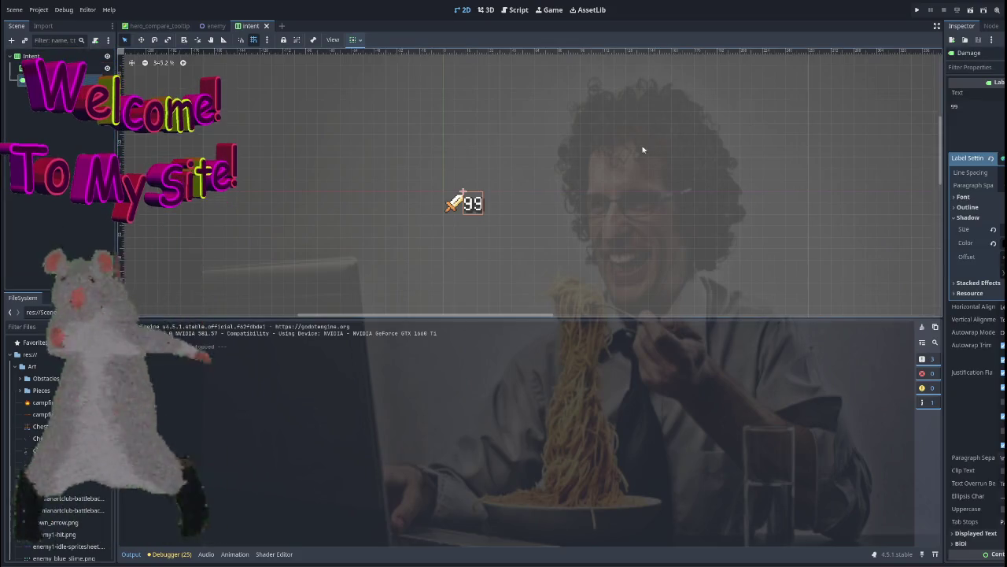
{"action": "scroll", "coordinate": [519, 144], "scroll_direction": "down", "scroll_amount": 2}
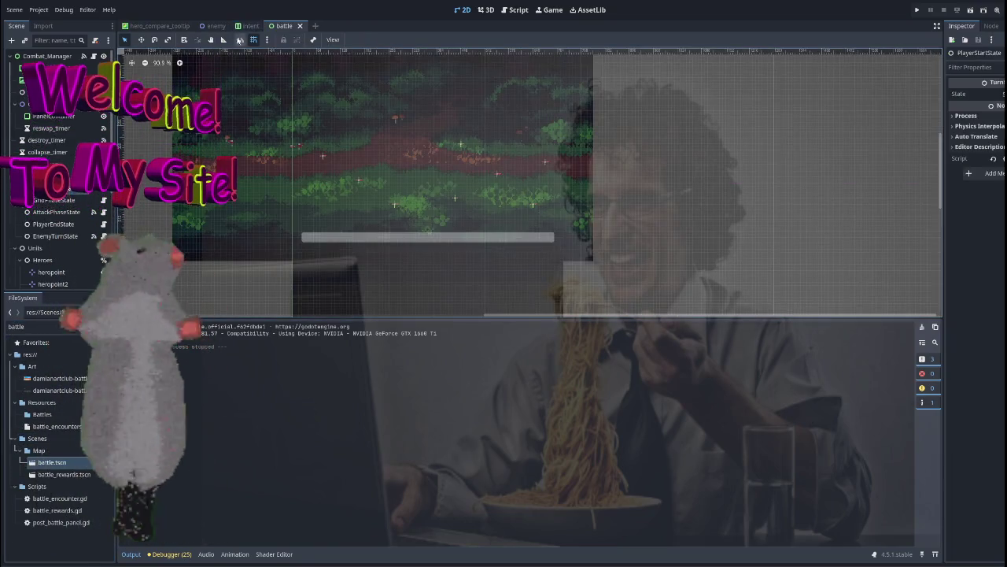
{"action": "left_click", "coordinate": [242, 28]}
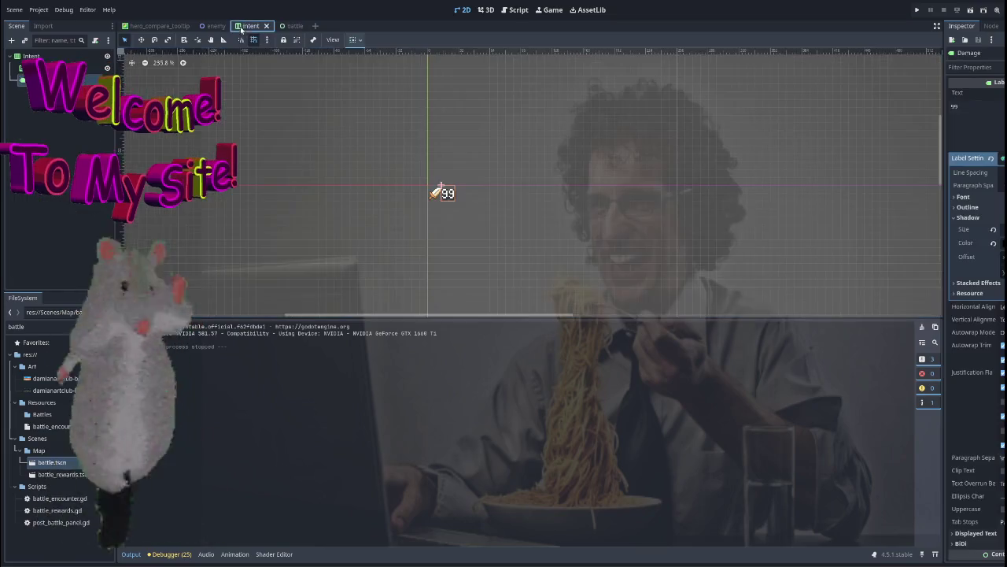
Run the project, play through to a battle, then stop the game.
{"action": "left_click", "coordinate": [288, 28]}
{"action": "scroll", "coordinate": [315, 187], "scroll_direction": "down", "scroll_amount": 4}
{"action": "mouse_move", "coordinate": [321, 162]}
{"action": "left_mouse_down"}
{"action": "mouse_move", "coordinate": [354, 173]}
{"action": "mouse_move", "coordinate": [382, 150]}
{"action": "mouse_move", "coordinate": [369, 161]}
{"action": "mouse_move", "coordinate": [351, 152]}
{"action": "left_mouse_up"}
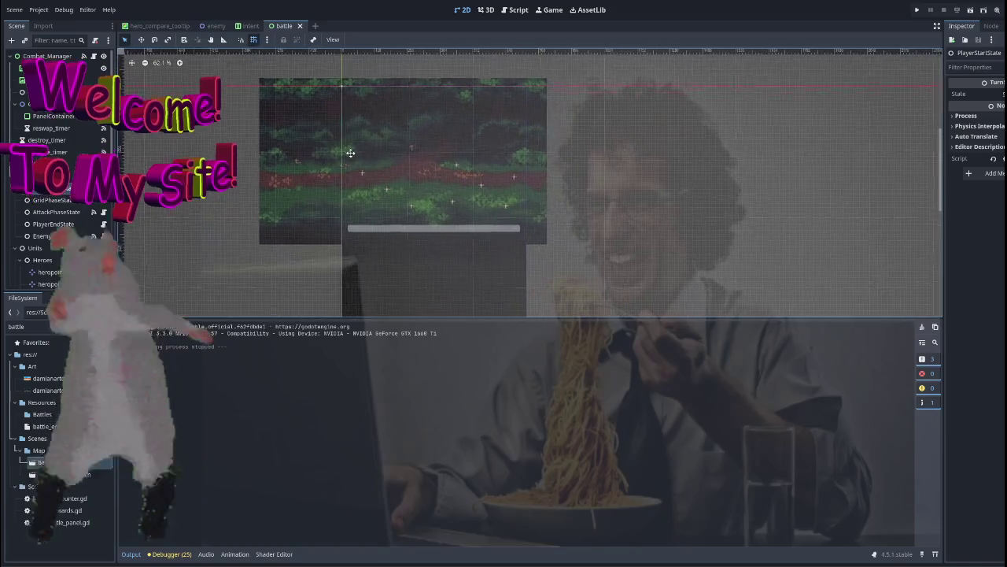
{"action": "left_click", "coordinate": [920, 11]}
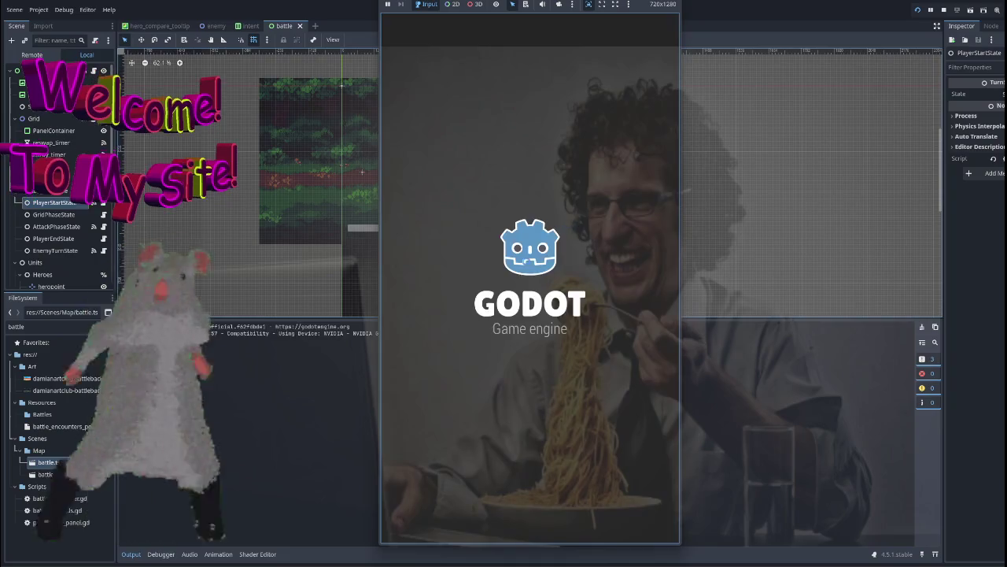
{"action": "left_click", "coordinate": [526, 284]}
{"action": "left_click", "coordinate": [584, 454]}
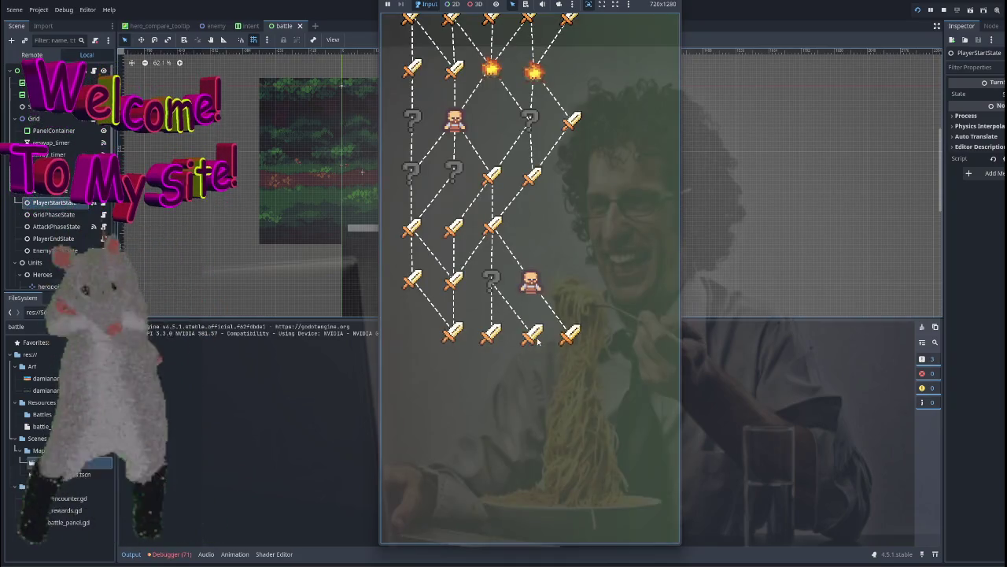
{"action": "left_click", "coordinate": [535, 337]}
{"action": "key", "text": "F8"}
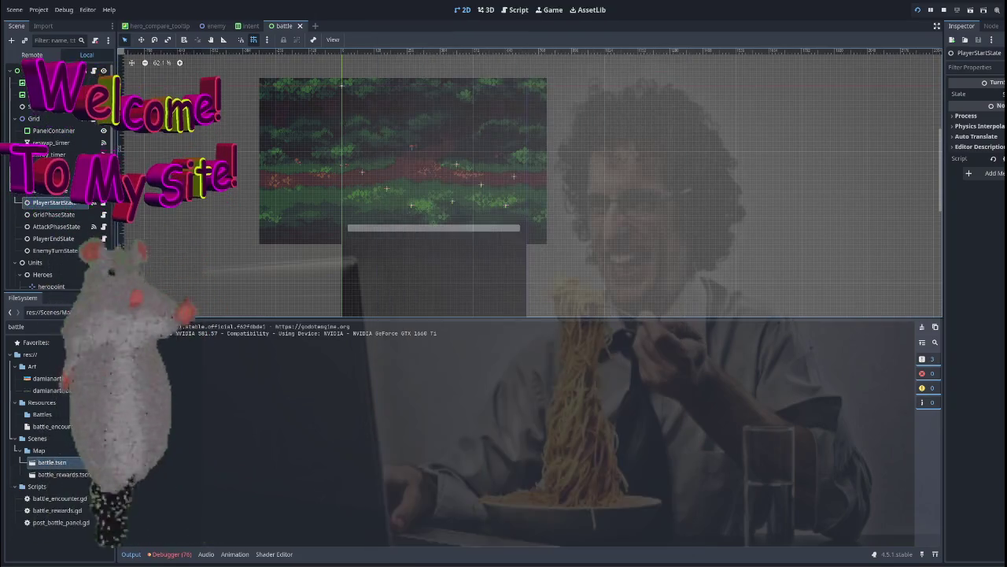
Expand the Remote tree to Combat_Manager and the UI node; cancel Add Child Node.
{"action": "left_click", "coordinate": [13, 120]}
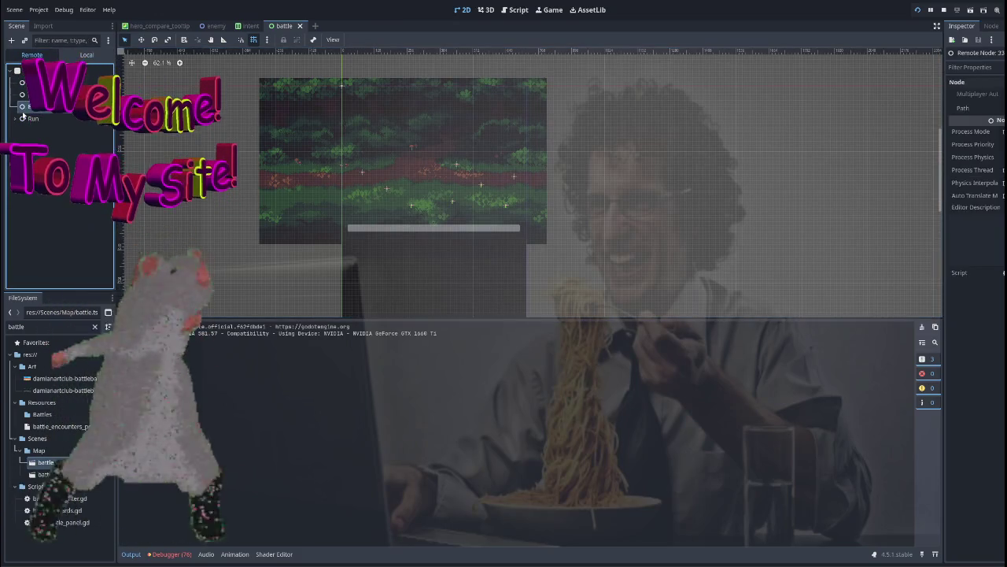
{"action": "left_click", "coordinate": [41, 155]}
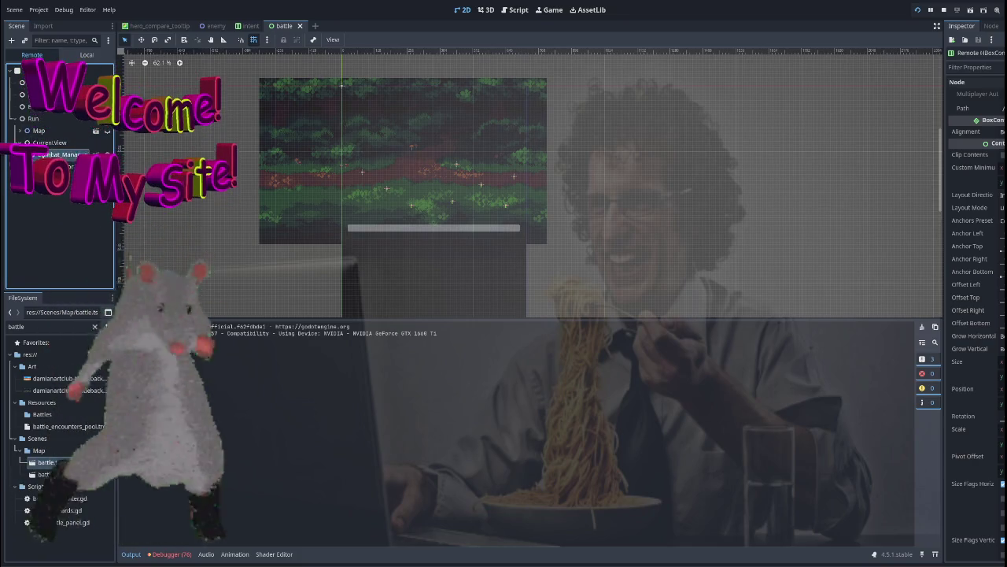
{"action": "left_click", "coordinate": [59, 155]}
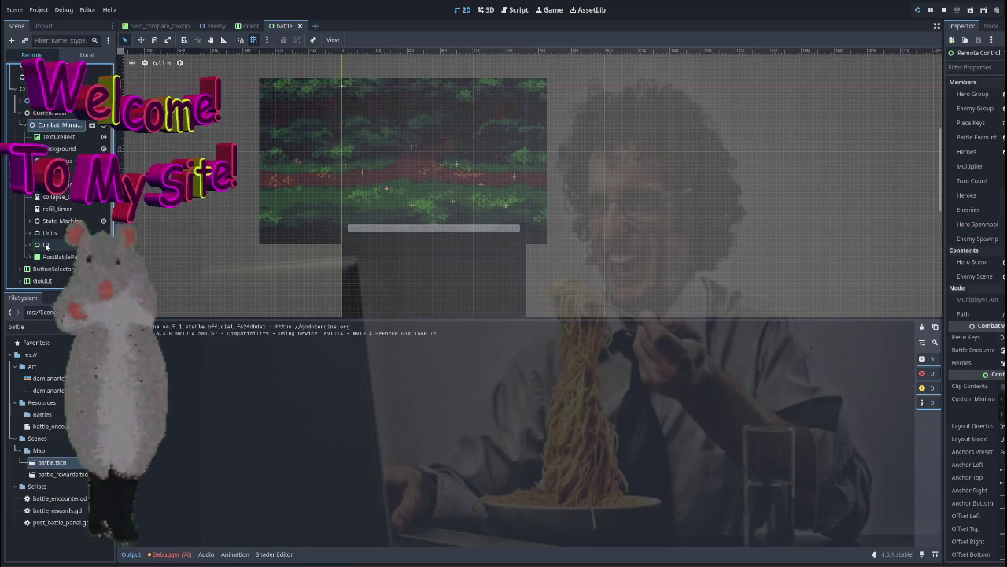
{"action": "left_click", "coordinate": [52, 247]}
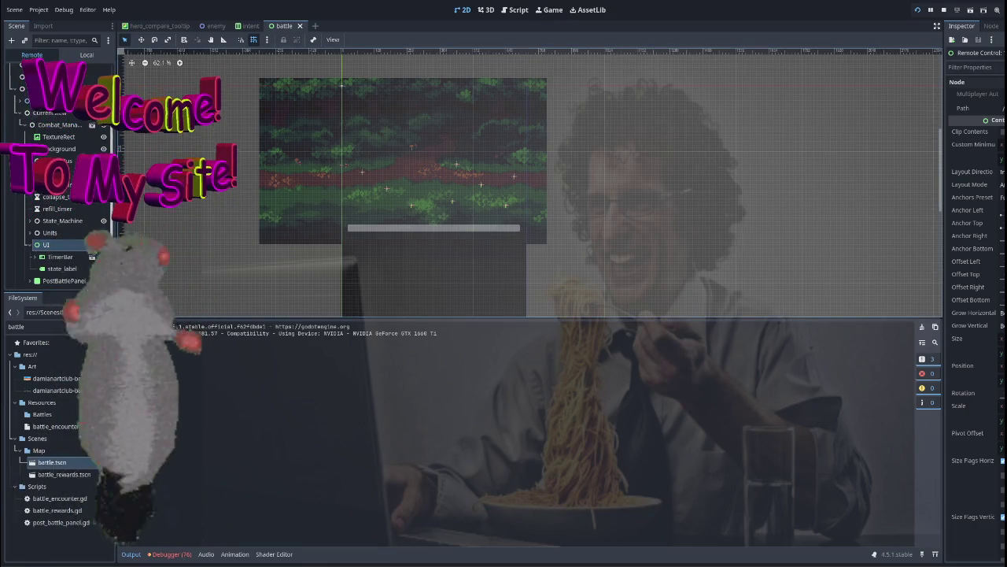
{"action": "left_click", "coordinate": [11, 41]}
{"action": "key", "text": "Escape"}
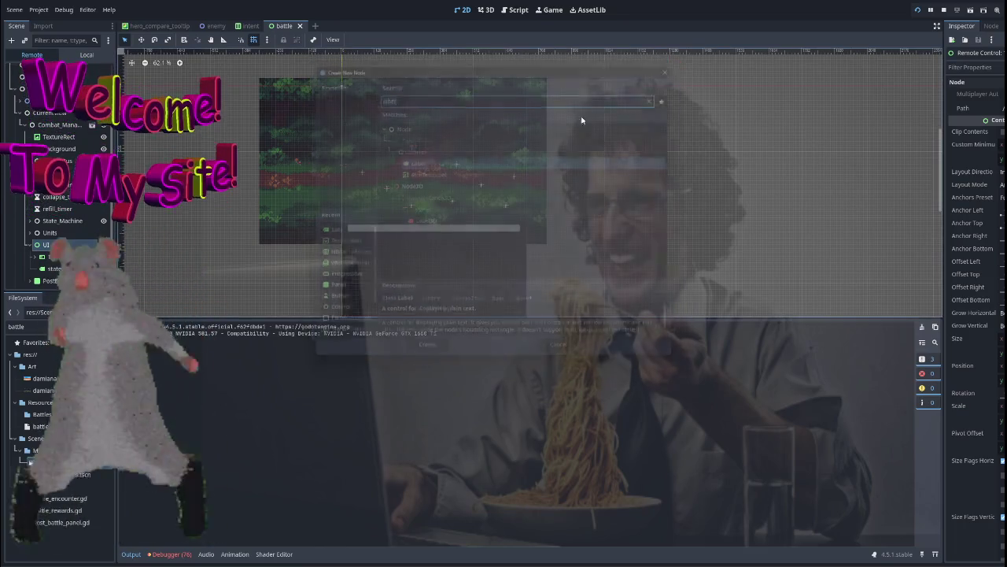
Filter the FileSystem for 'intent' and select intent.tscn, stopping the running game.
{"action": "double_click", "coordinate": [41, 326]}
{"action": "type", "text": "intent"}
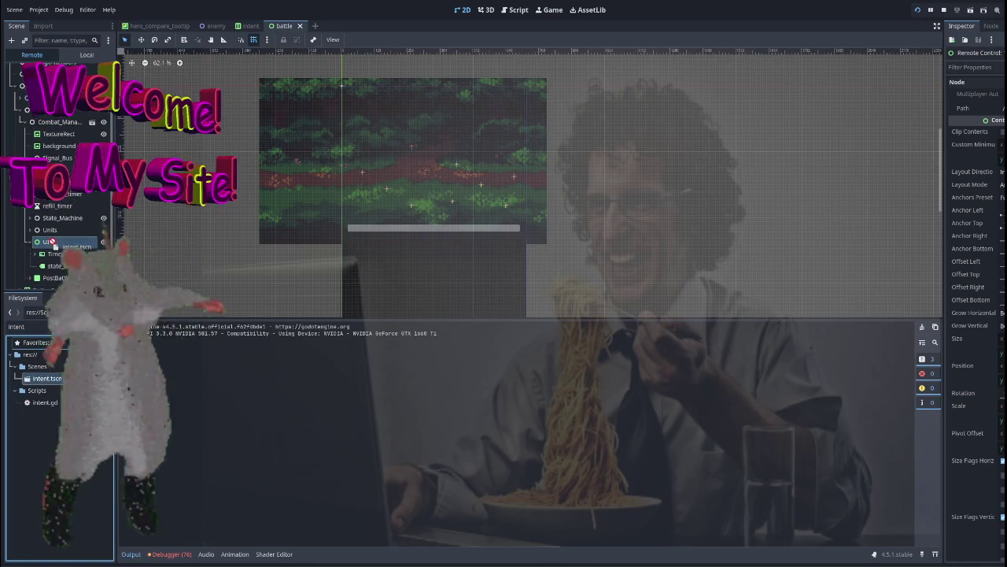
{"action": "left_click", "coordinate": [47, 378]}
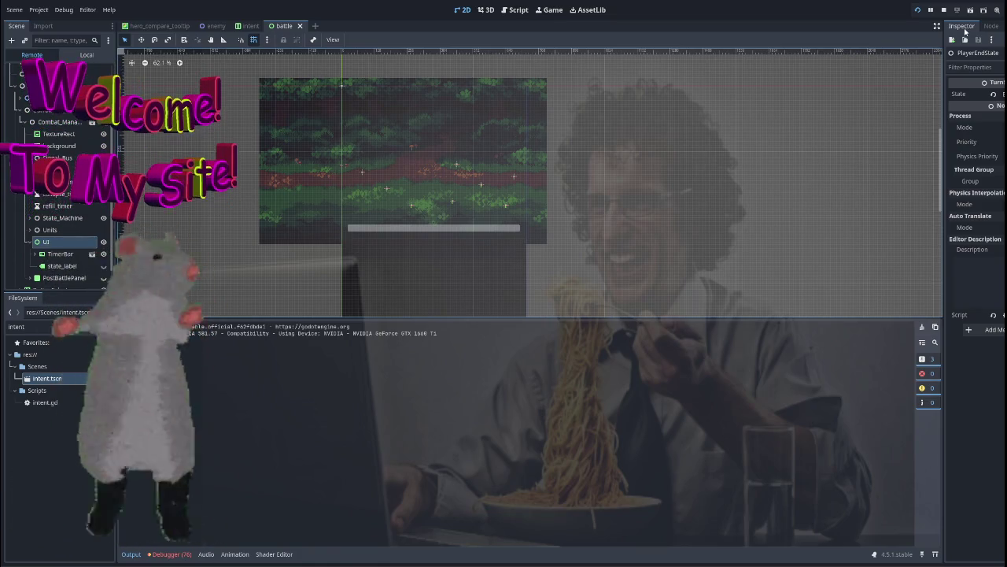
{"action": "left_click", "coordinate": [170, 541]}
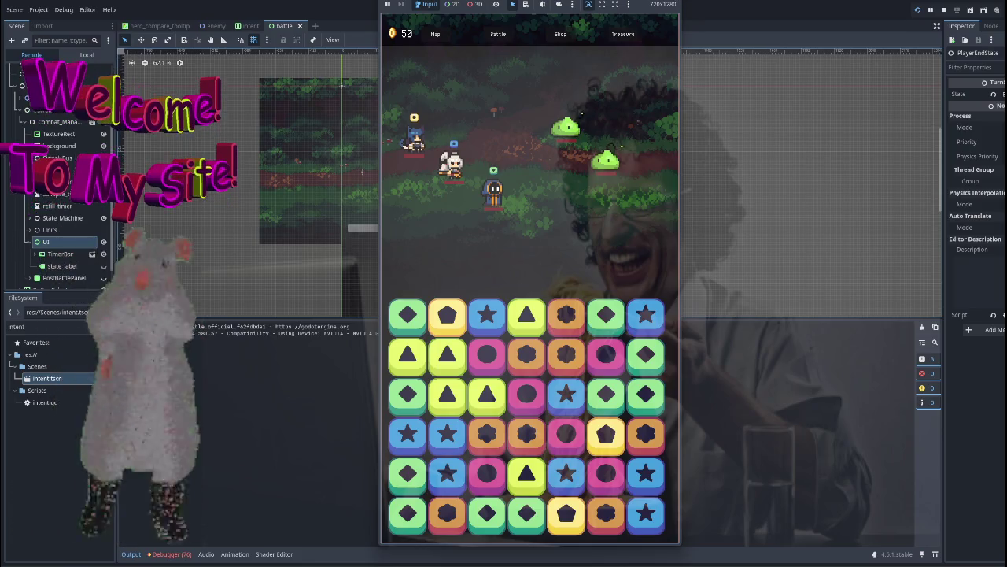
{"action": "key", "text": "F8"}
Instance intent.tscn as a child of the battle scene's UI node.
{"action": "scroll", "coordinate": [503, 205], "scroll_direction": "up", "scroll_amount": 5}
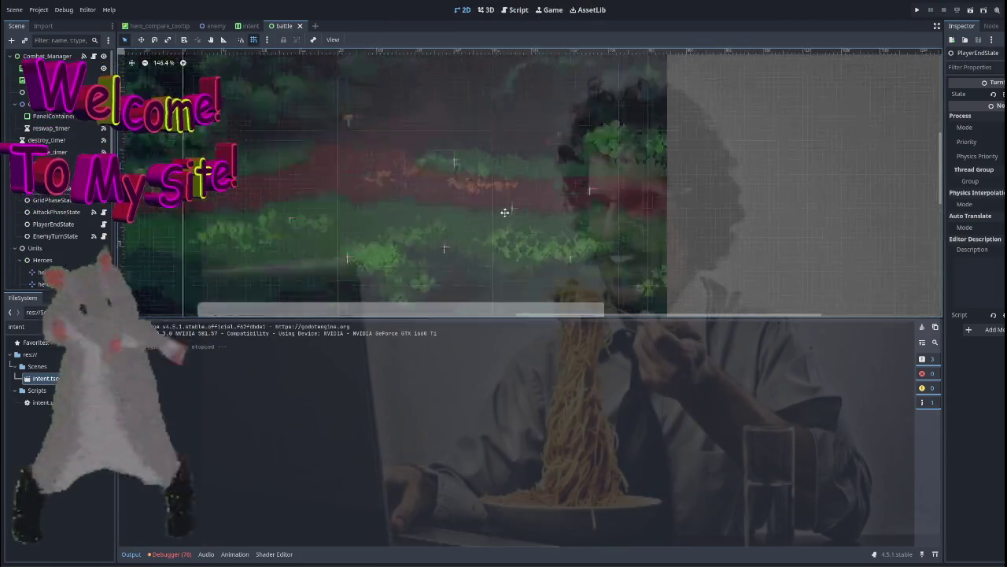
{"action": "left_click_drag", "start_coordinate": [502, 193], "coordinate": [513, 204]}
{"action": "left_click", "coordinate": [69, 188]}
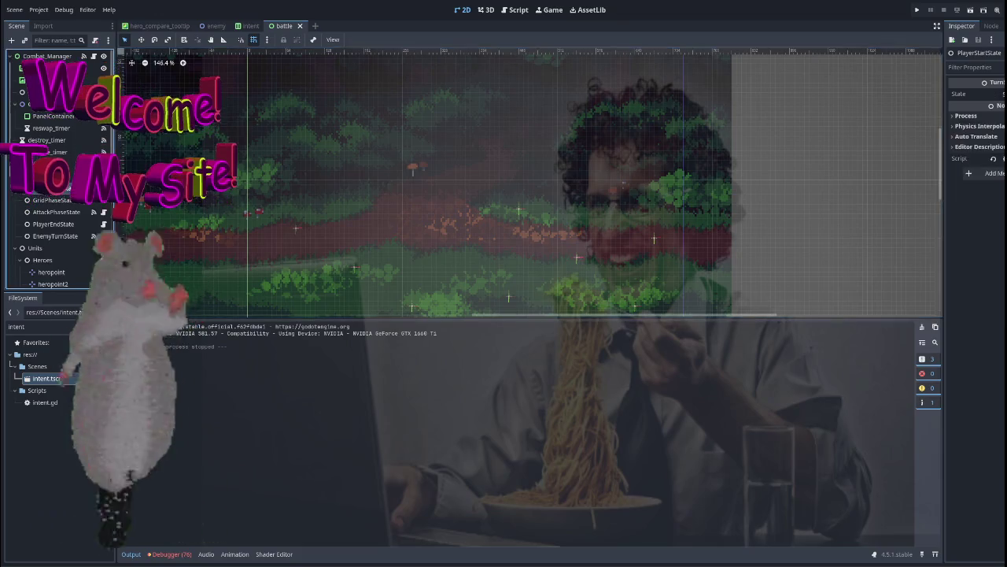
{"action": "left_click_drag", "start_coordinate": [354, 171], "coordinate": [352, 178]}
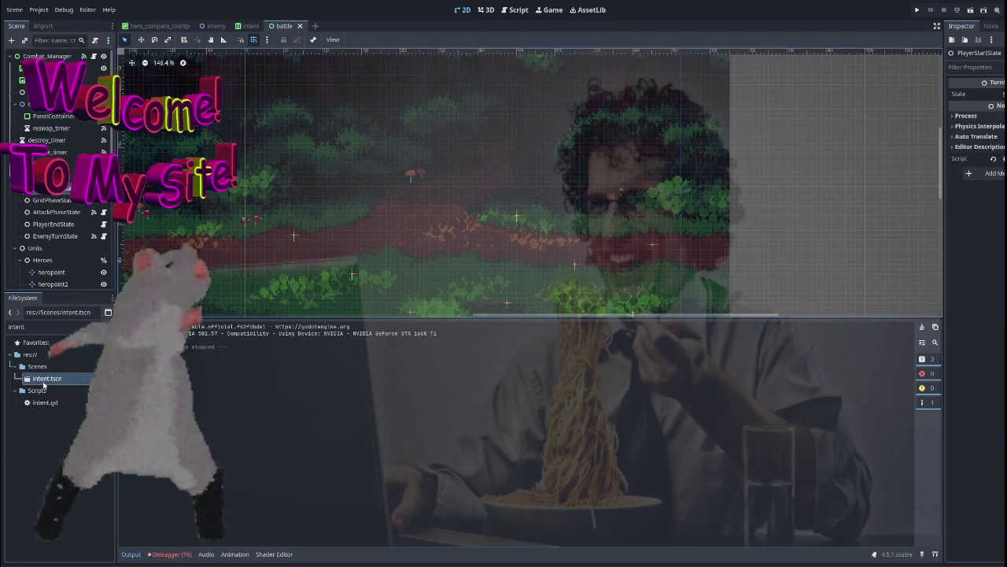
{"action": "left_click_drag", "start_coordinate": [43, 384], "coordinate": [52, 289]}
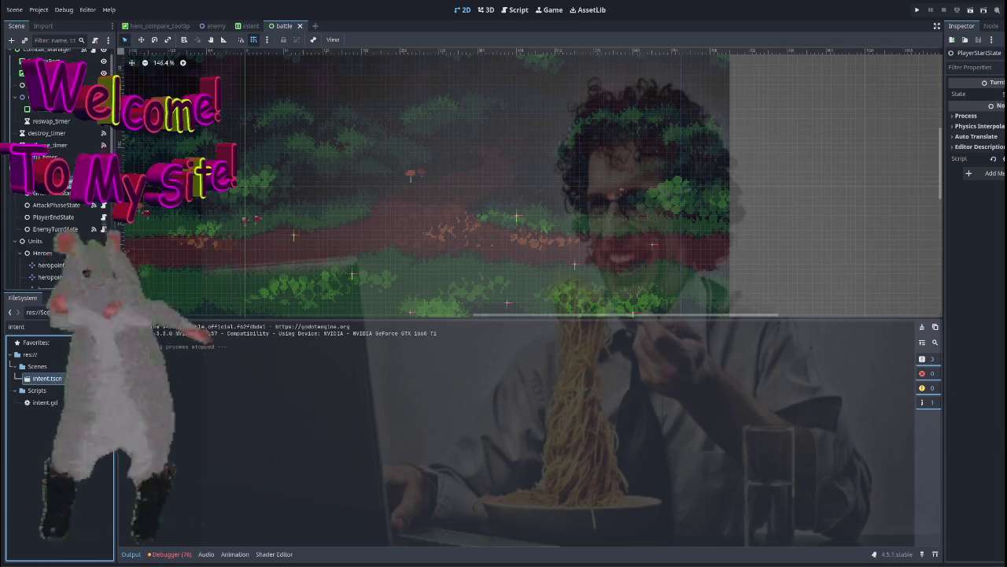
{"action": "left_click_drag", "start_coordinate": [41, 225], "coordinate": [40, 222]}
{"action": "scroll", "coordinate": [479, 217], "scroll_direction": "down", "scroll_amount": 3}
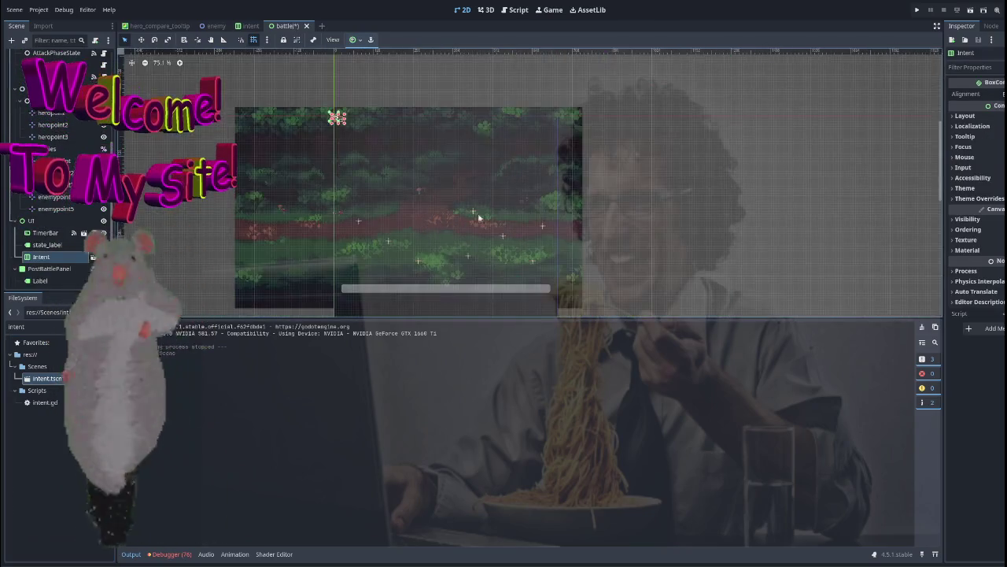
{"action": "scroll", "coordinate": [328, 175], "scroll_direction": "up", "scroll_amount": 2}
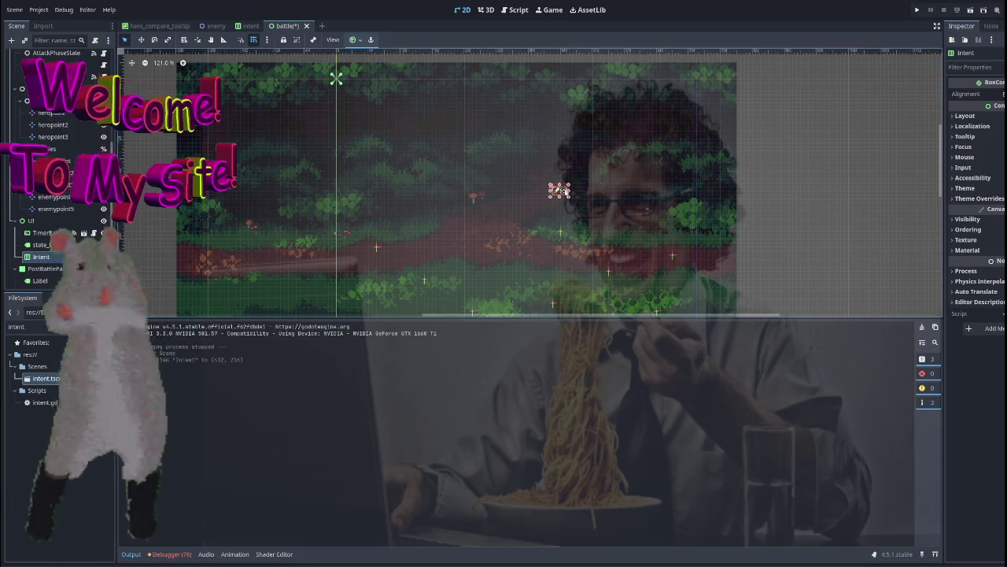
Save the battle scene, play into a battle to check the intent, then stop.
{"action": "left_click", "coordinate": [918, 10]}
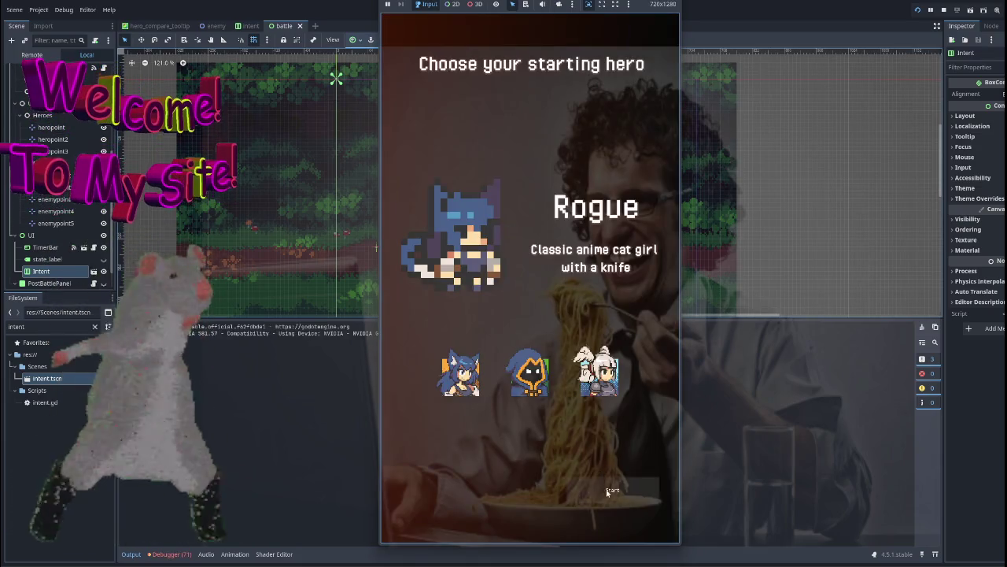
{"action": "left_click", "coordinate": [608, 490]}
{"action": "left_click", "coordinate": [538, 339]}
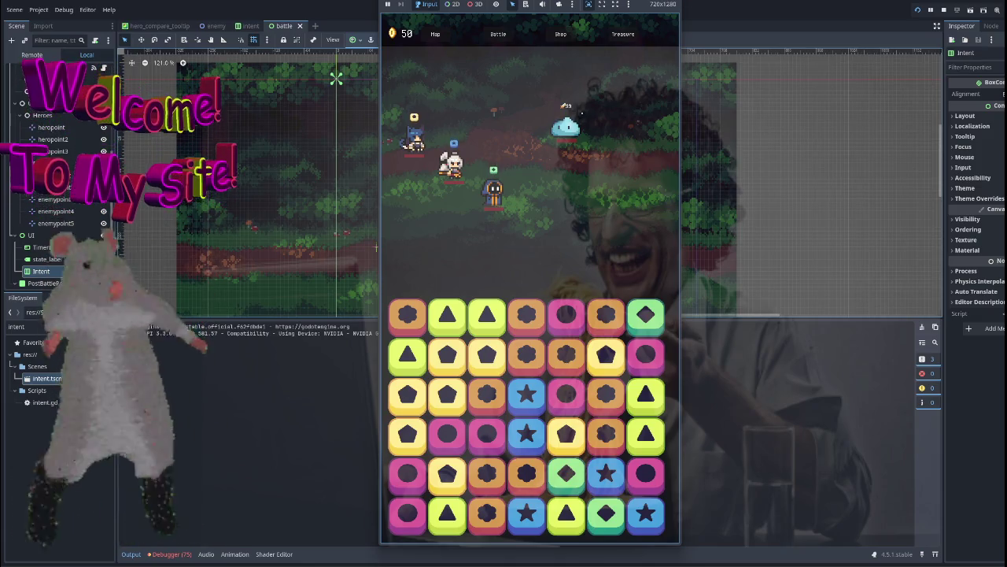
{"action": "key", "text": "F8"}
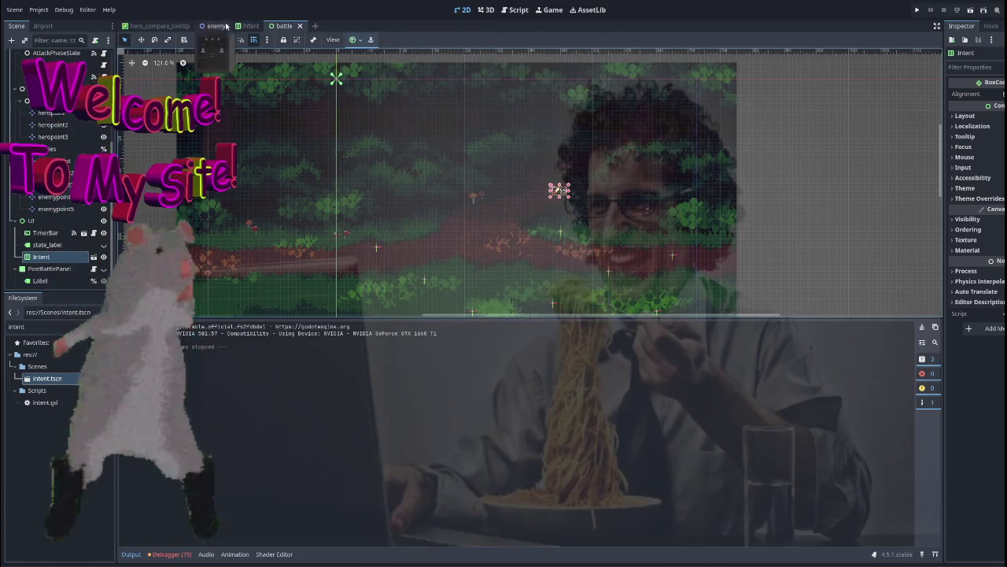
{"action": "left_click", "coordinate": [250, 25]}
Enlarge the sword Icon's minimum size to about 46 px.
{"action": "scroll", "coordinate": [281, 143], "scroll_direction": "down", "scroll_amount": 10}
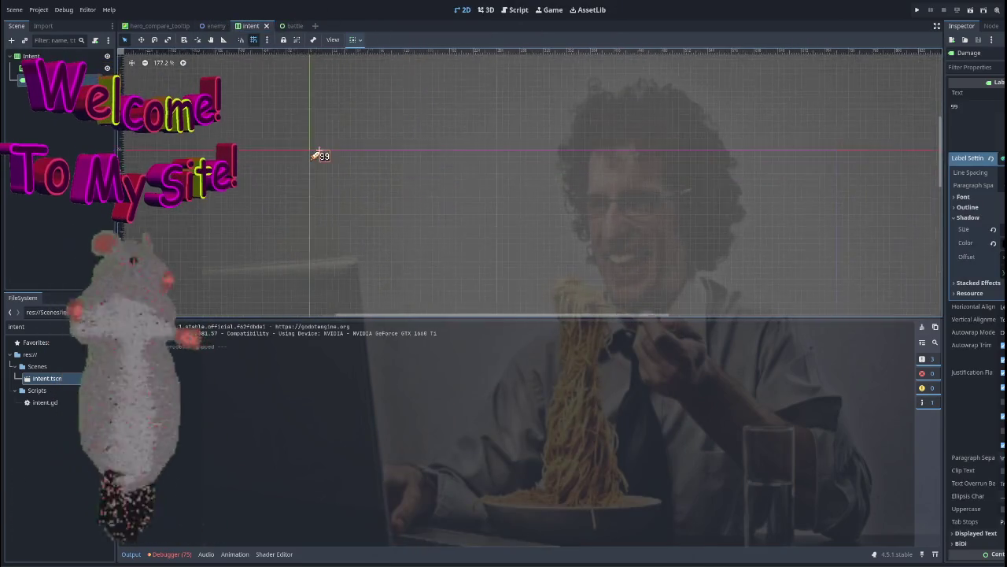
{"action": "scroll", "coordinate": [295, 143], "scroll_direction": "up", "scroll_amount": 15}
{"action": "left_click", "coordinate": [403, 193]}
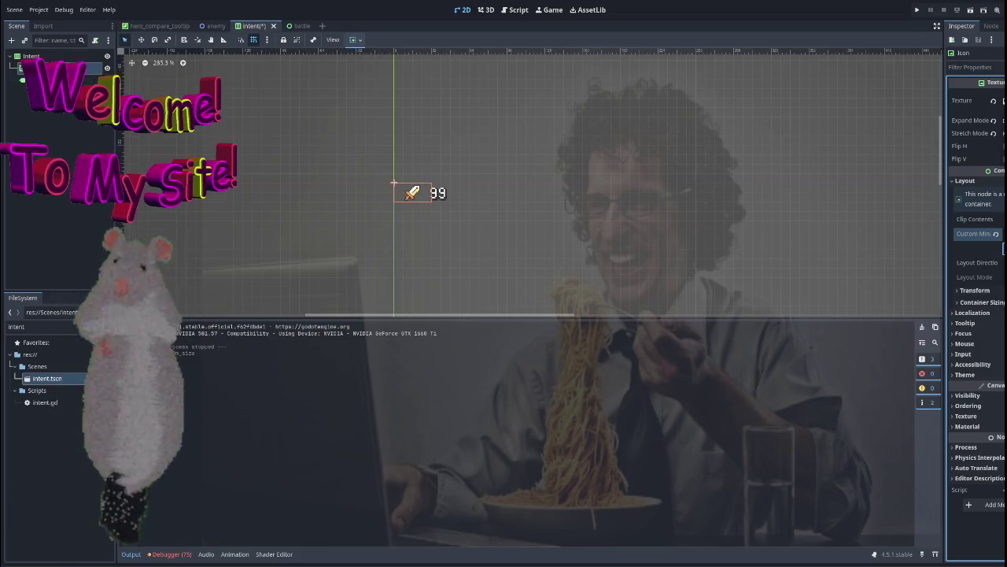
{"action": "left_click_drag", "start_coordinate": [1004, 234], "coordinate": [1006, 234]}
Raise the Damage label's Label Settings font size so 99 appears bigger.
{"action": "left_click", "coordinate": [438, 202]}
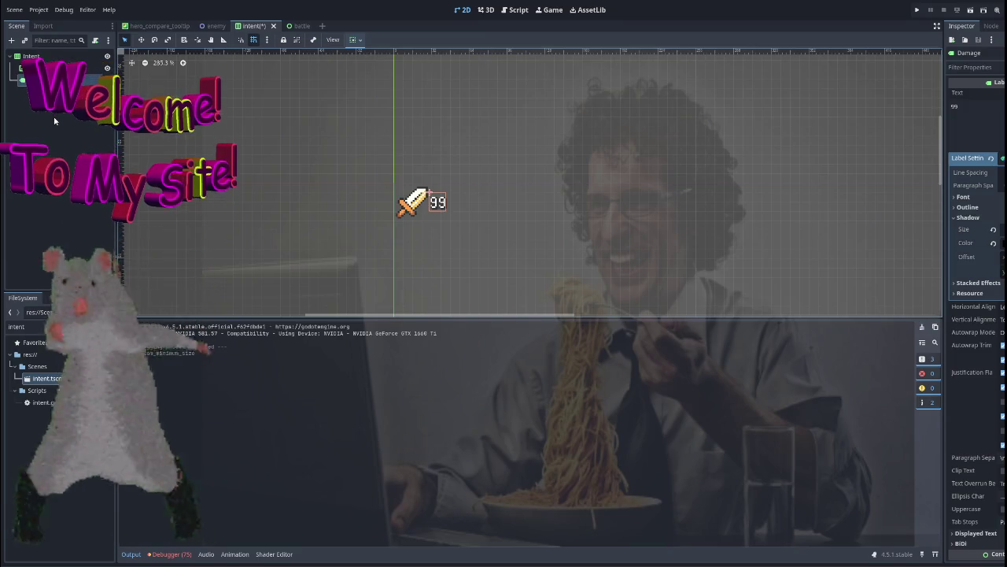
{"action": "left_click", "coordinate": [31, 55]}
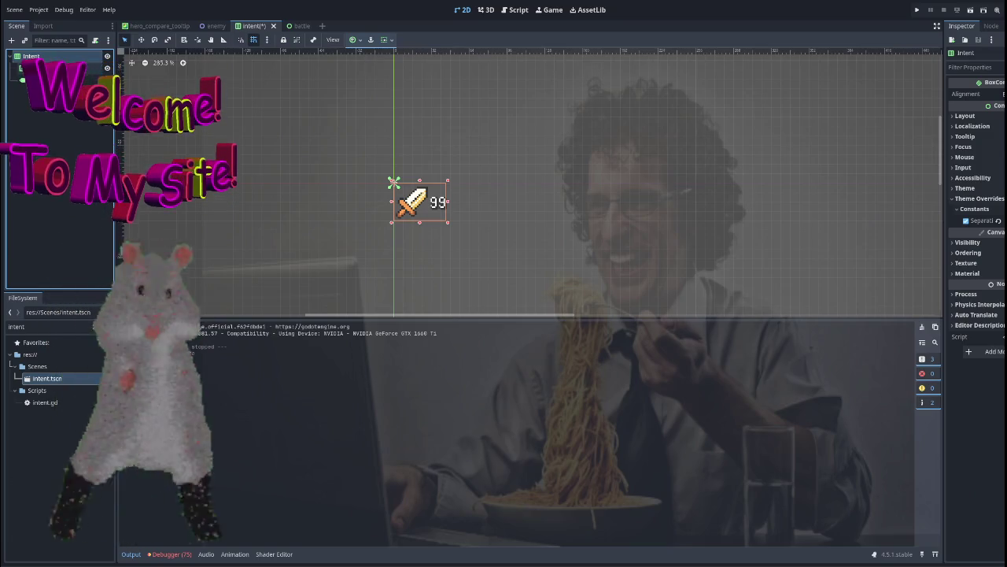
{"action": "left_click", "coordinate": [47, 67]}
{"action": "left_click", "coordinate": [47, 79]}
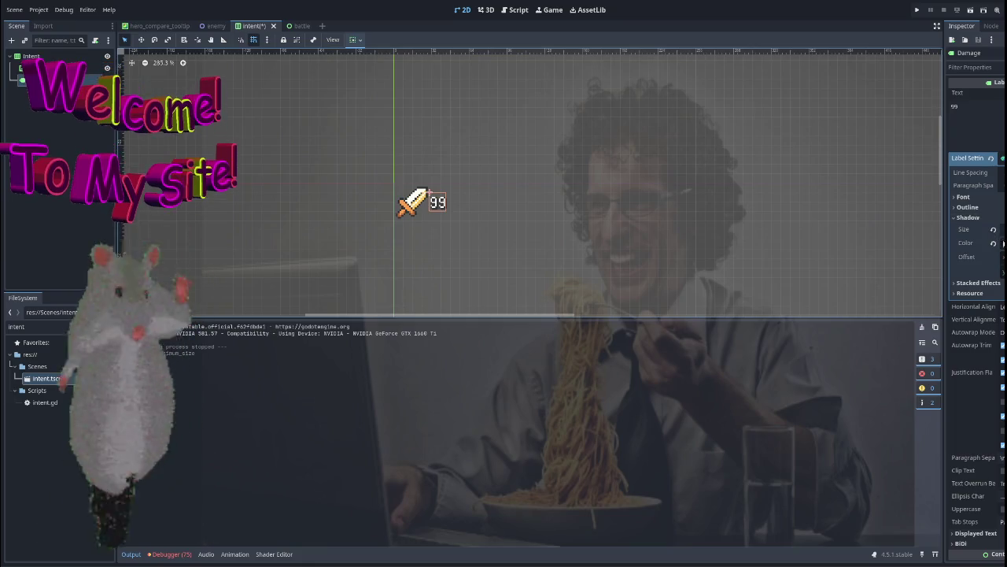
{"action": "left_click", "coordinate": [969, 207]}
{"action": "left_click", "coordinate": [968, 207]}
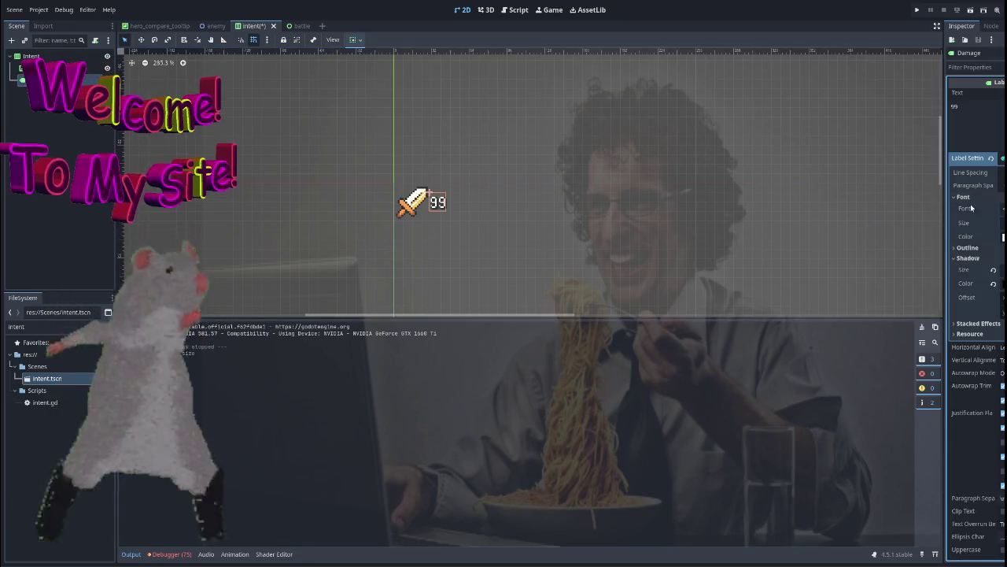
{"action": "left_click", "coordinate": [964, 196]}
{"action": "left_click_drag", "start_coordinate": [964, 222], "coordinate": [980, 223]}
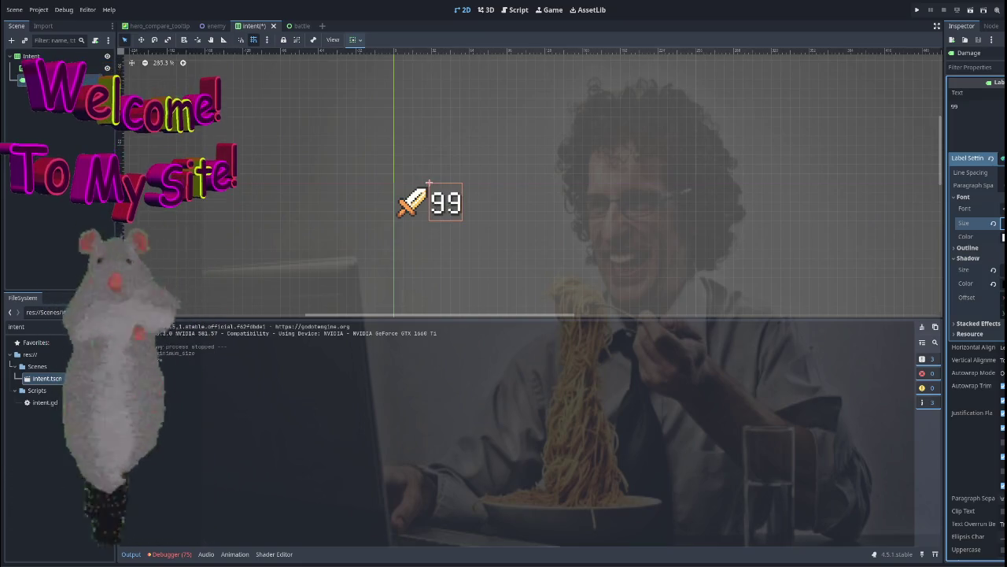
{"action": "scroll", "coordinate": [551, 204], "scroll_direction": "up", "scroll_amount": 4}
{"action": "left_click", "coordinate": [503, 200]}
{"action": "left_click_drag", "start_coordinate": [503, 201], "coordinate": [560, 197]}
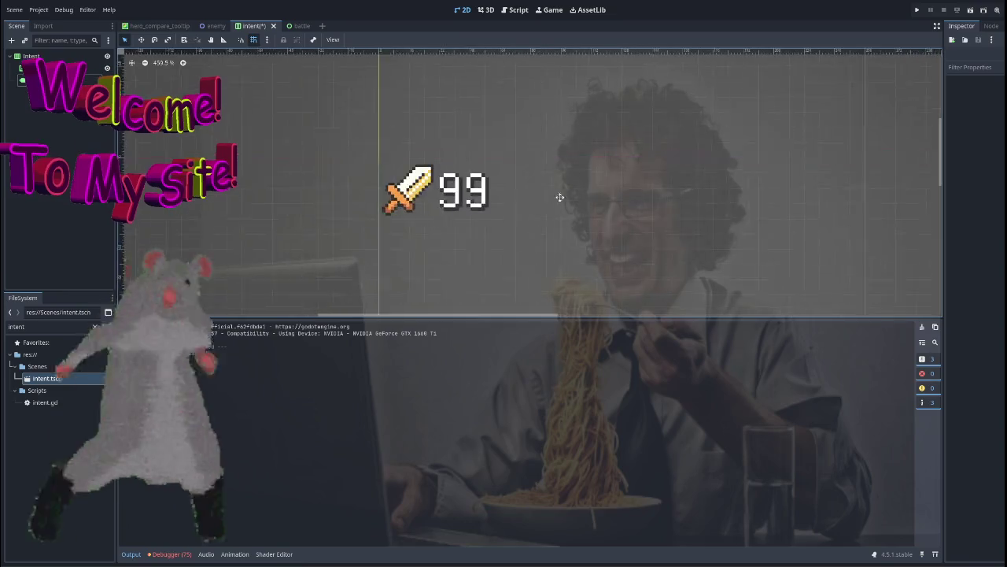
{"action": "scroll", "coordinate": [503, 216], "scroll_direction": "down", "scroll_amount": 2}
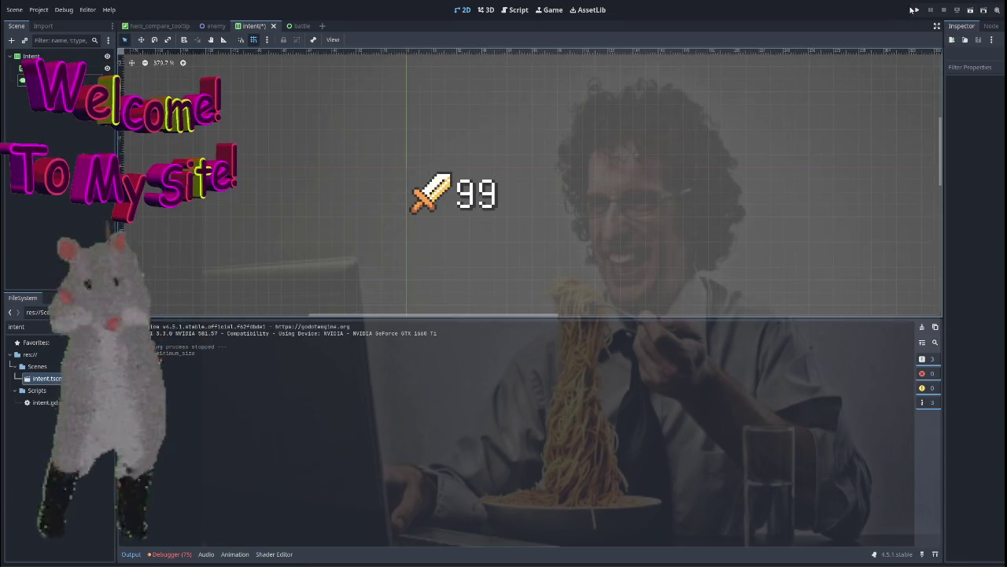
Run the game from the battle scene into a fight to view the sword-and-99 intent, then stop.
{"action": "left_click", "coordinate": [293, 26]}
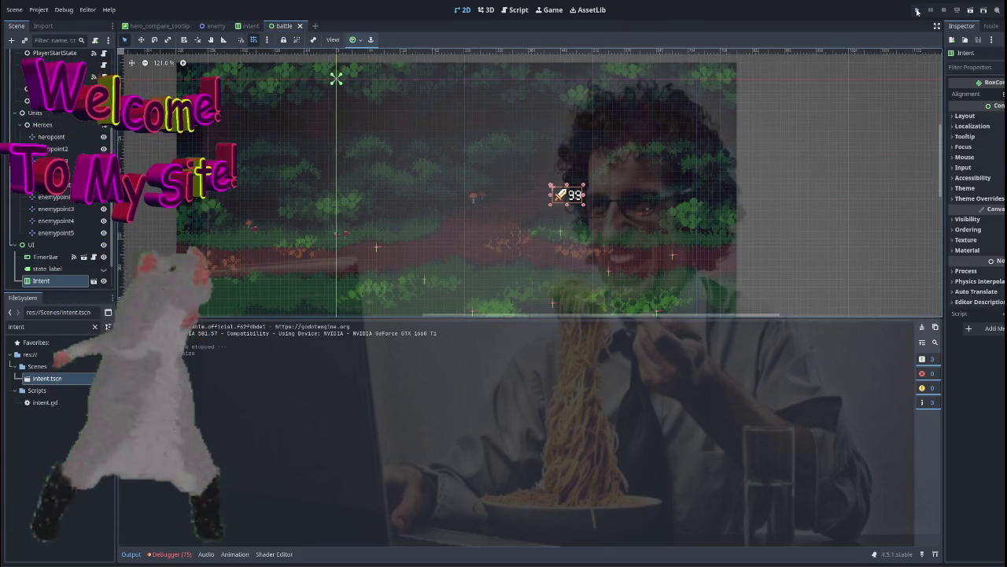
{"action": "left_click", "coordinate": [917, 11]}
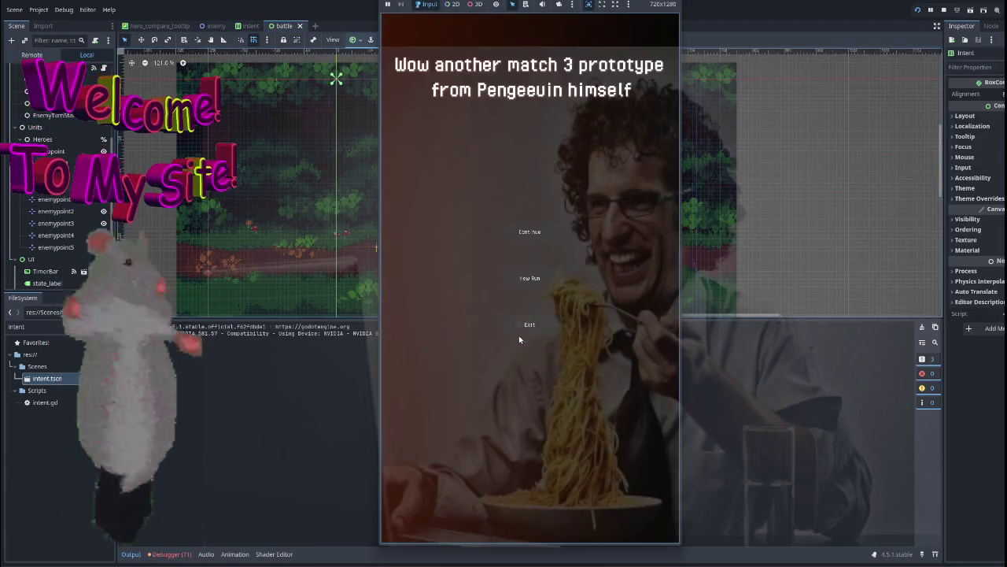
{"action": "left_click", "coordinate": [518, 336]}
{"action": "left_click", "coordinate": [606, 483]}
{"action": "left_click", "coordinate": [572, 337]}
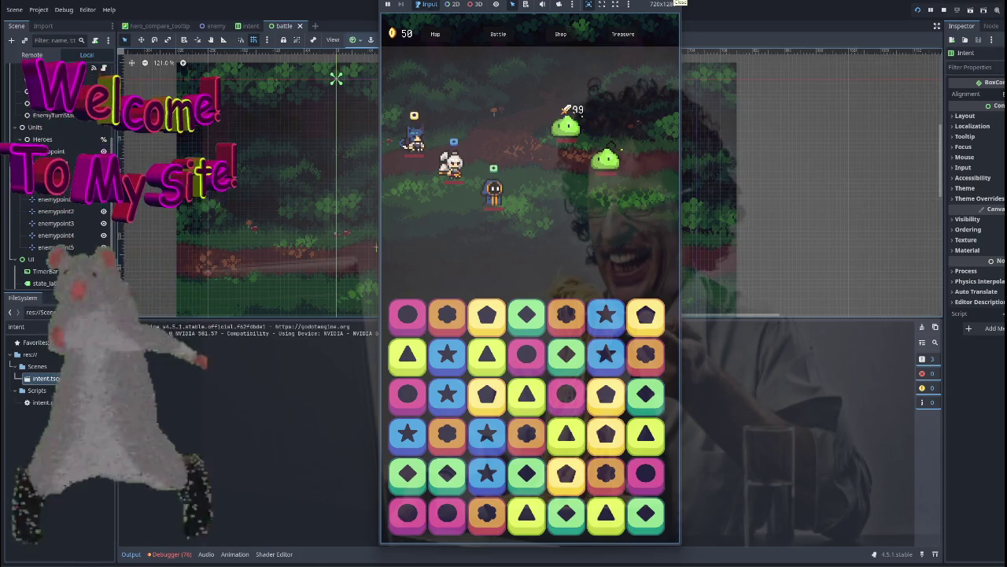
{"action": "key", "text": "F8"}
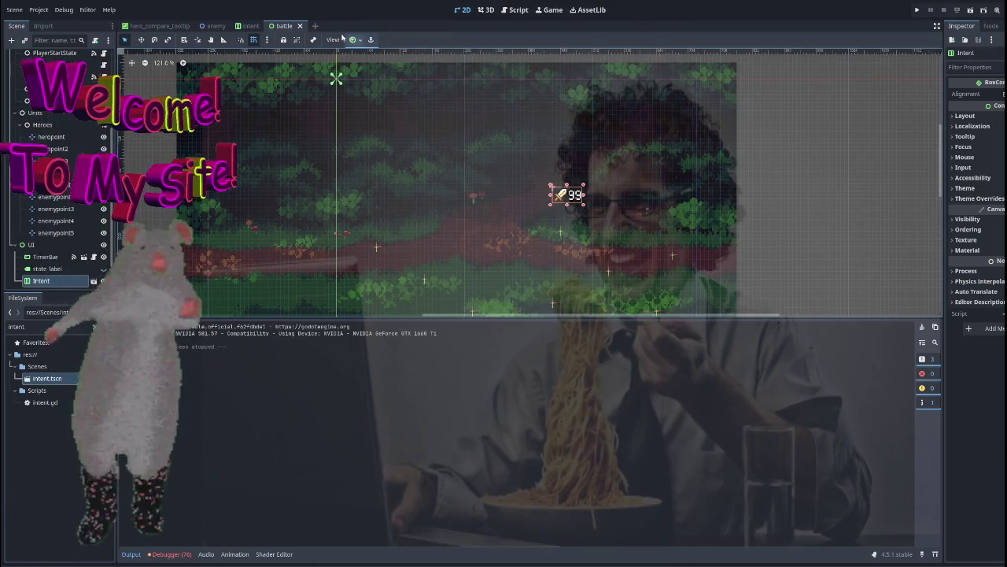
{"action": "left_click", "coordinate": [246, 27]}
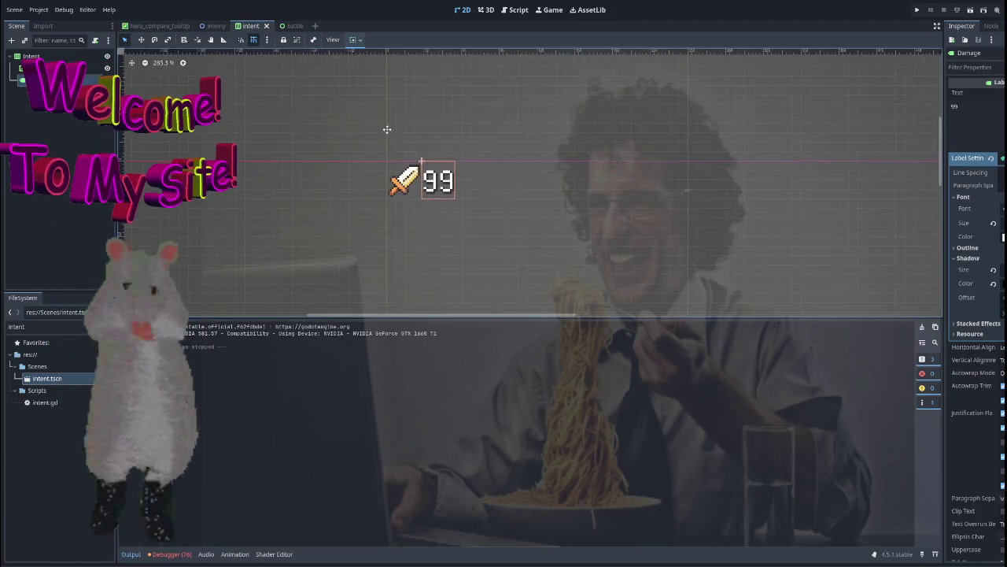
Reduce the Intent container's Theme Overrides Separation further so 99 touches the sword.
{"action": "key", "text": "shift+f"}
{"action": "scroll", "coordinate": [170, 138], "scroll_direction": "up", "scroll_amount": 3}
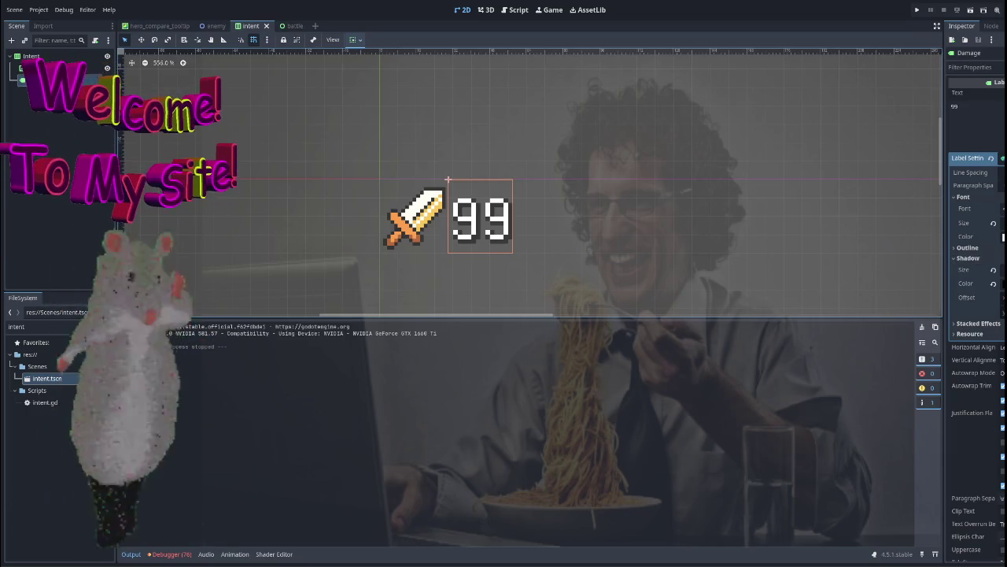
{"action": "left_click", "coordinate": [968, 157]}
{"action": "scroll", "coordinate": [982, 319], "scroll_direction": "down", "scroll_amount": 3}
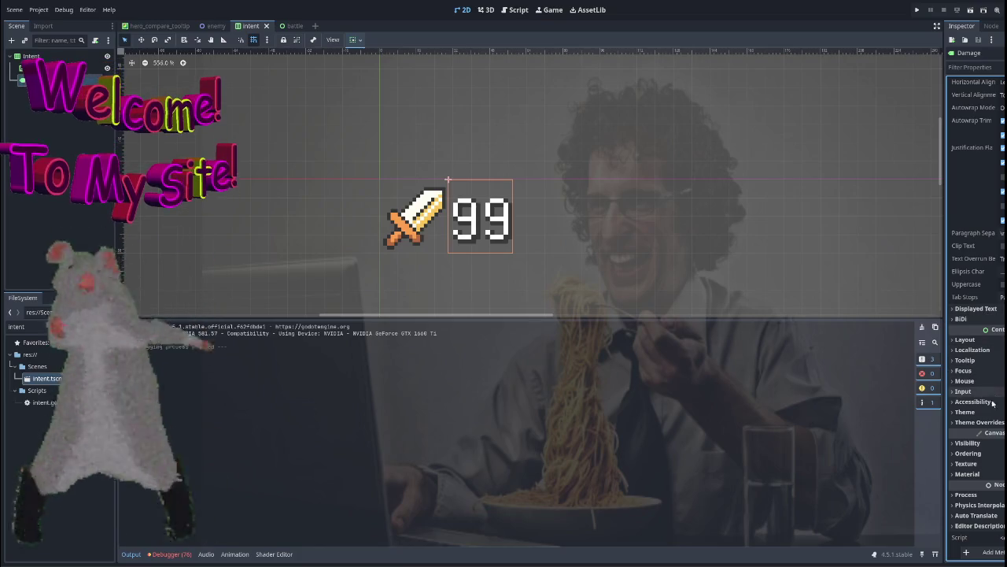
{"action": "left_click", "coordinate": [982, 423]}
{"action": "left_click", "coordinate": [983, 422]}
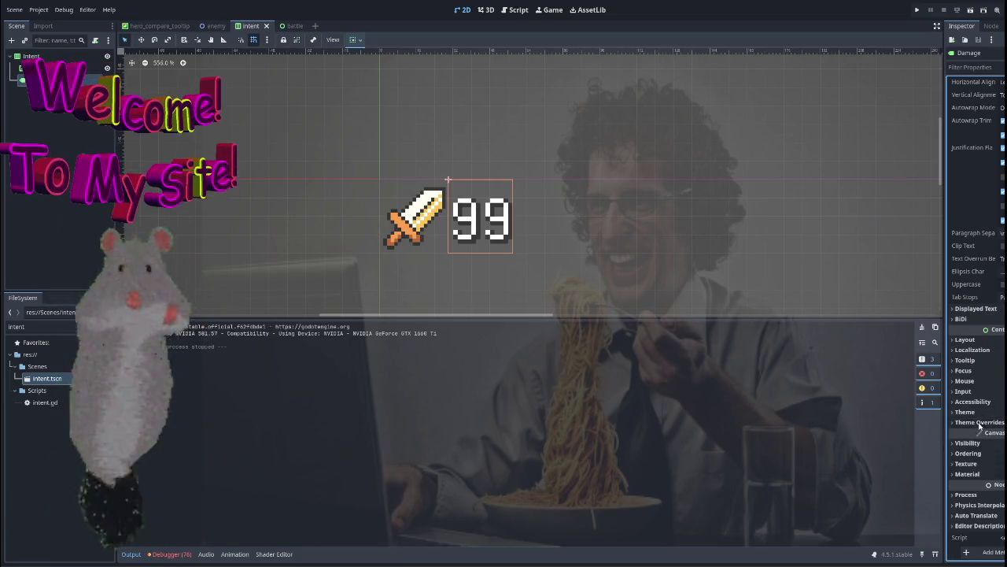
{"action": "left_click", "coordinate": [56, 60]}
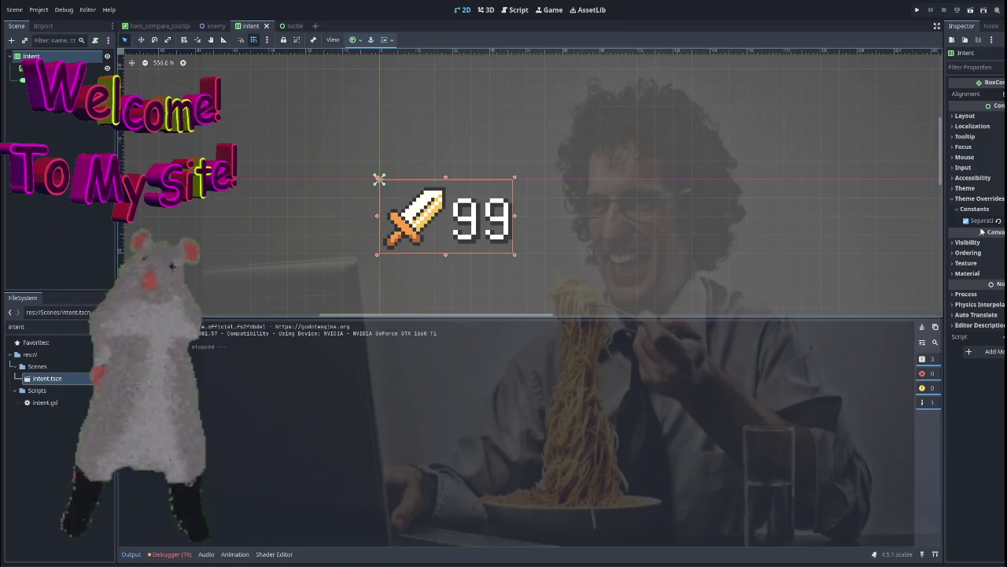
{"action": "left_click", "coordinate": [982, 221]}
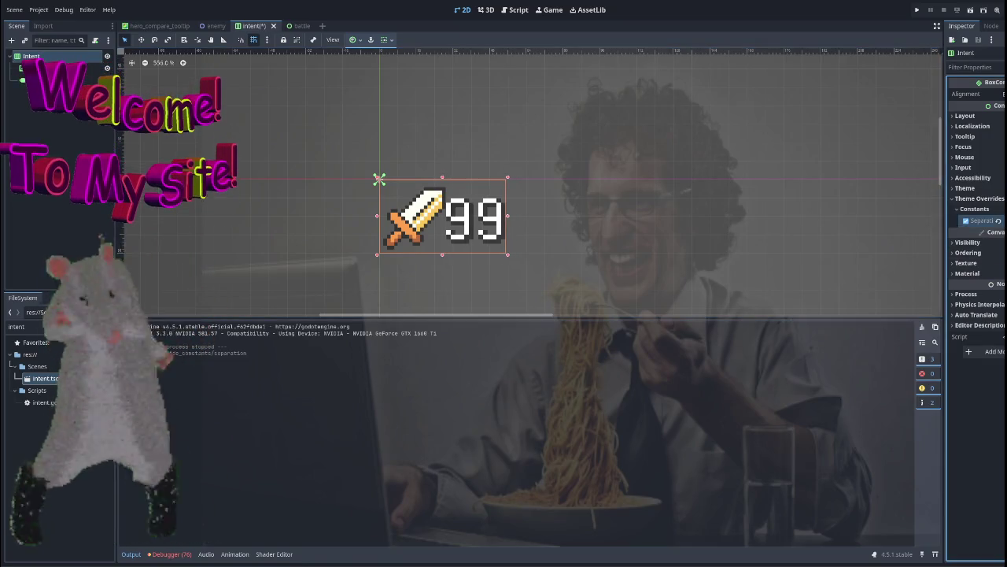
{"action": "left_click", "coordinate": [679, 170]}
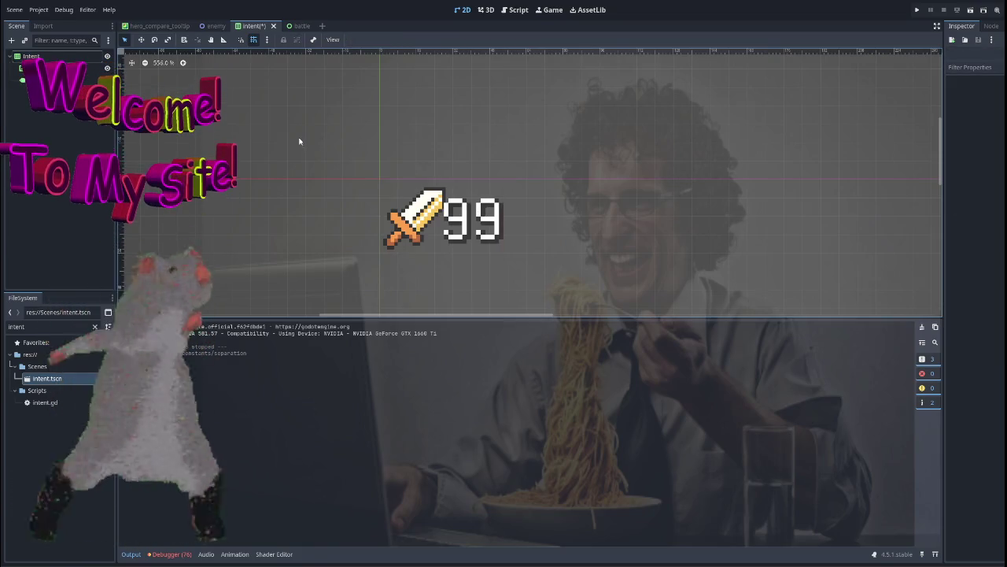
Pan and zoom the canvas to bring the sword and 99 back into view.
{"action": "scroll", "coordinate": [299, 142], "scroll_direction": "down", "scroll_amount": 1}
{"action": "scroll", "coordinate": [548, 227], "scroll_direction": "down", "scroll_amount": 10}
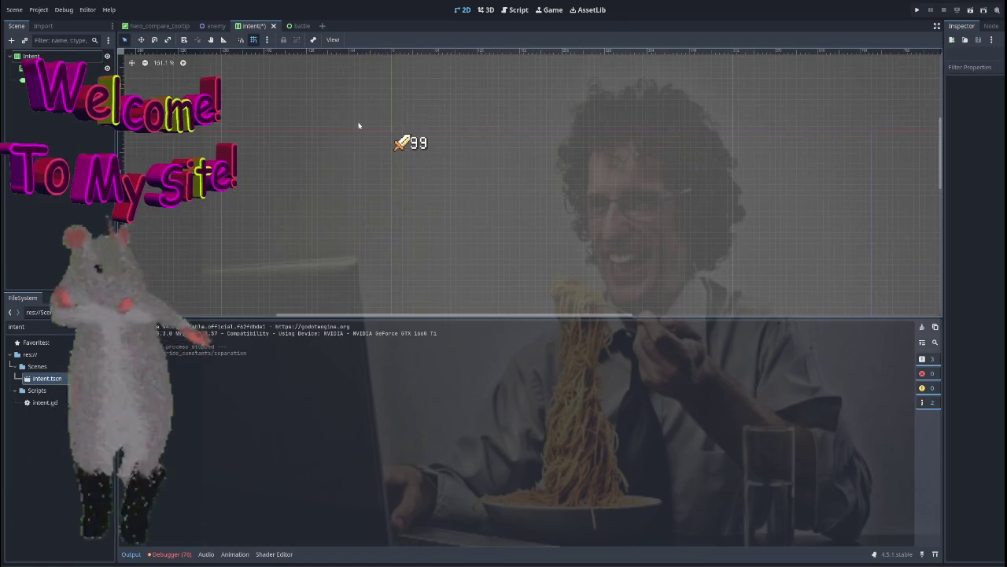
{"action": "scroll", "coordinate": [338, 161], "scroll_direction": "down", "scroll_amount": 1}
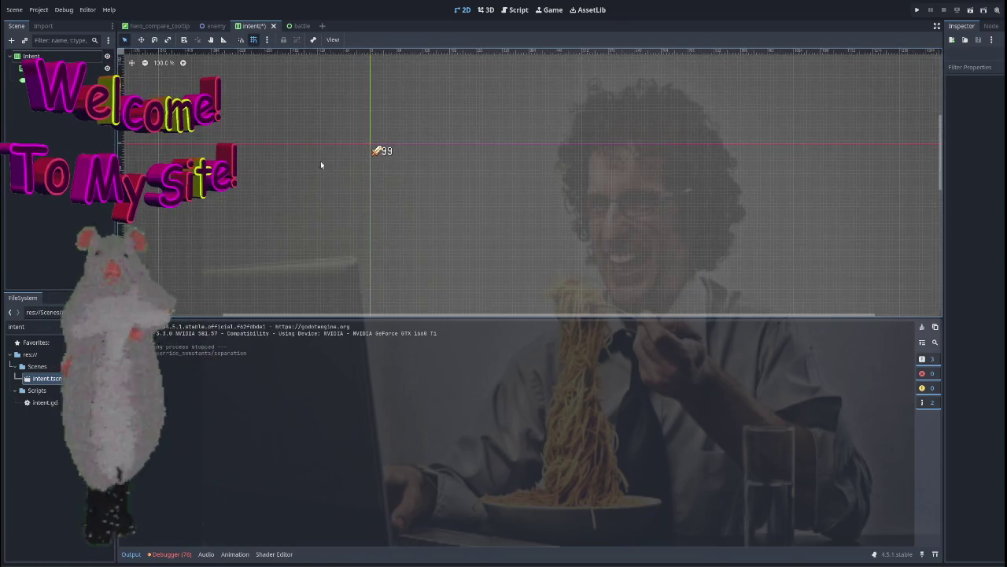
{"action": "left_click_drag", "start_coordinate": [322, 162], "coordinate": [381, 125]}
{"action": "left_click_drag", "start_coordinate": [459, 162], "coordinate": [382, 157]}
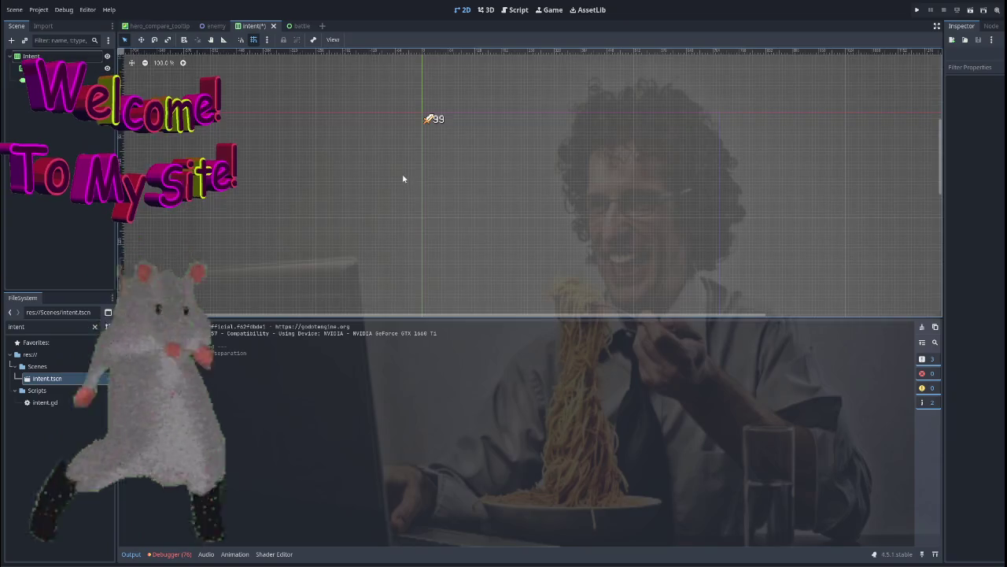
{"action": "scroll", "coordinate": [404, 176], "scroll_direction": "up", "scroll_amount": 4}
{"action": "scroll", "coordinate": [406, 155], "scroll_direction": "up", "scroll_amount": 5}
{"action": "left_click_drag", "start_coordinate": [509, 123], "coordinate": [407, 261]}
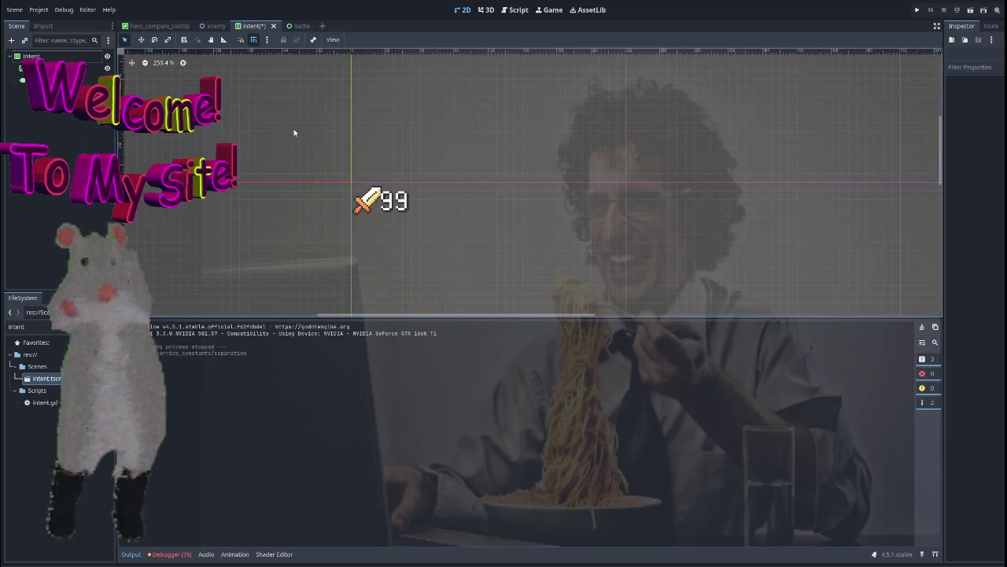
Select the 99 Damage label and expand its Layout properties in the Inspector.
{"action": "left_click", "coordinate": [368, 201]}
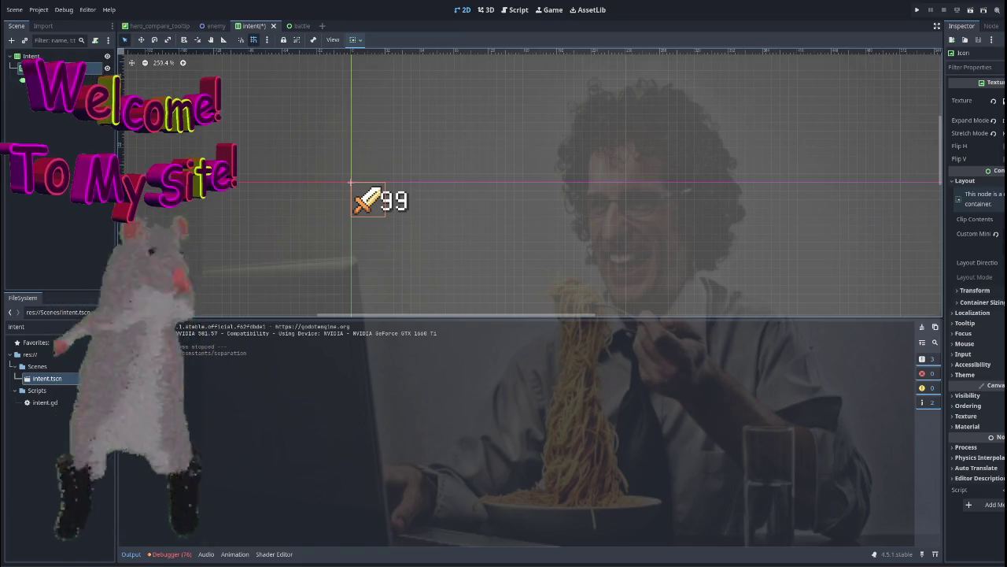
{"action": "left_click", "coordinate": [394, 201]}
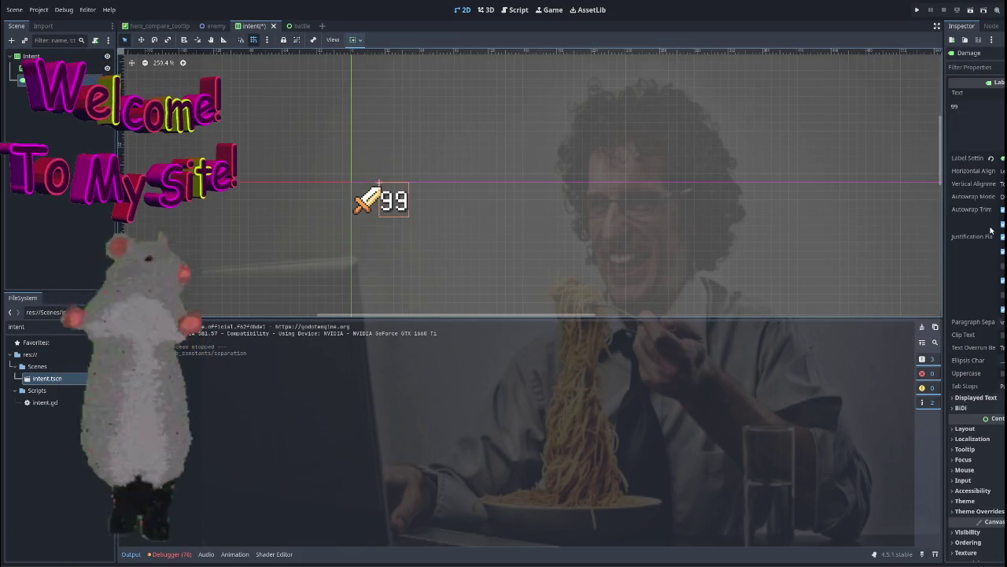
{"action": "scroll", "coordinate": [990, 228], "scroll_direction": "down", "scroll_amount": 2}
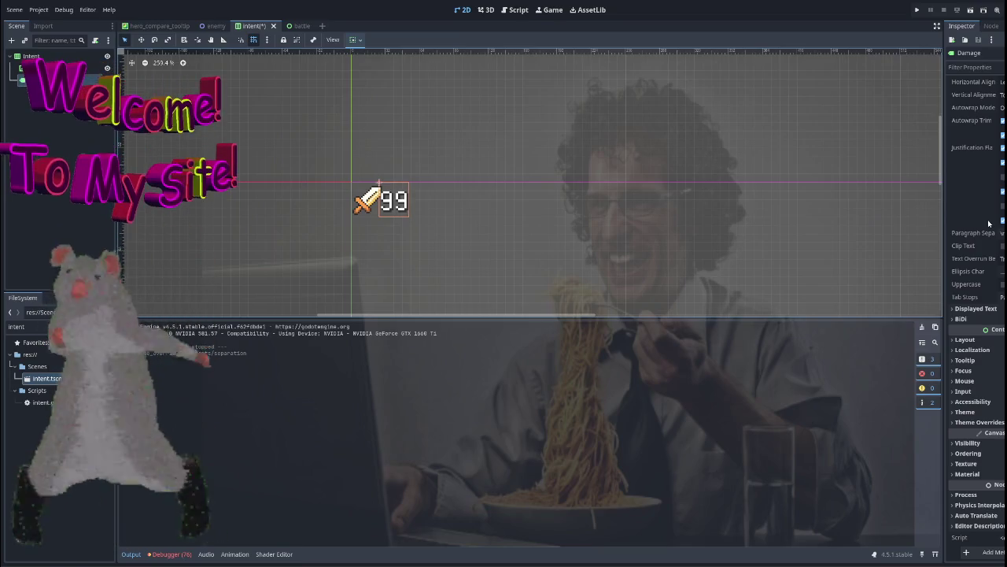
{"action": "left_click", "coordinate": [983, 342]}
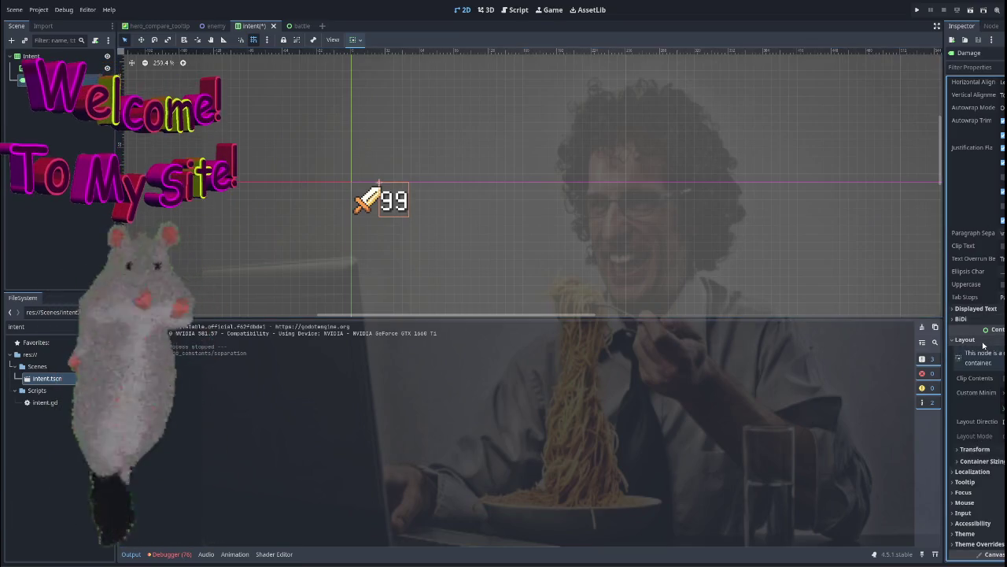
{"action": "scroll", "coordinate": [984, 342], "scroll_direction": "down", "scroll_amount": 3}
{"action": "left_click", "coordinate": [984, 330]}
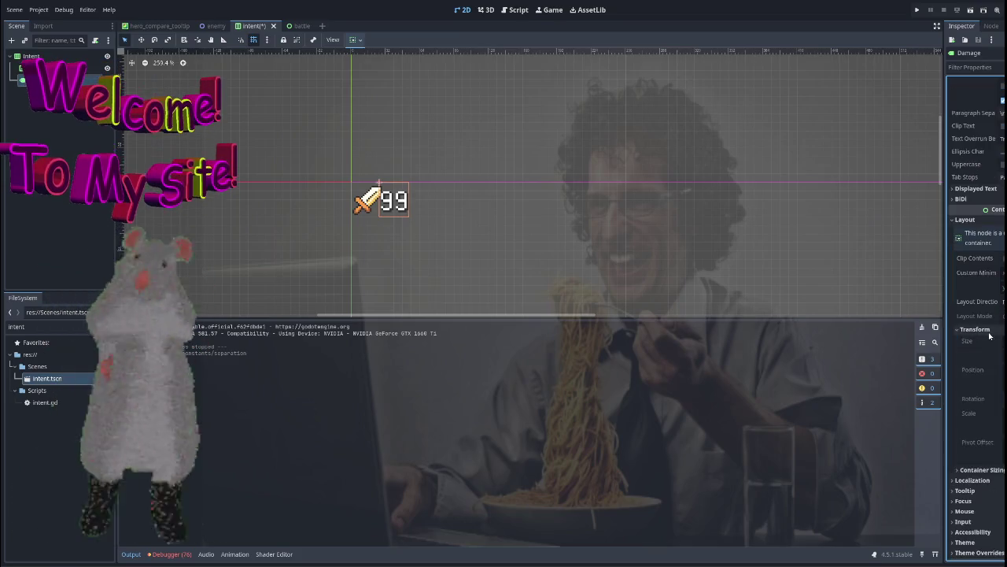
{"action": "left_click", "coordinate": [990, 331]}
Change the label's Container Sizing Vertical flag from its default.
{"action": "left_click", "coordinate": [984, 341]}
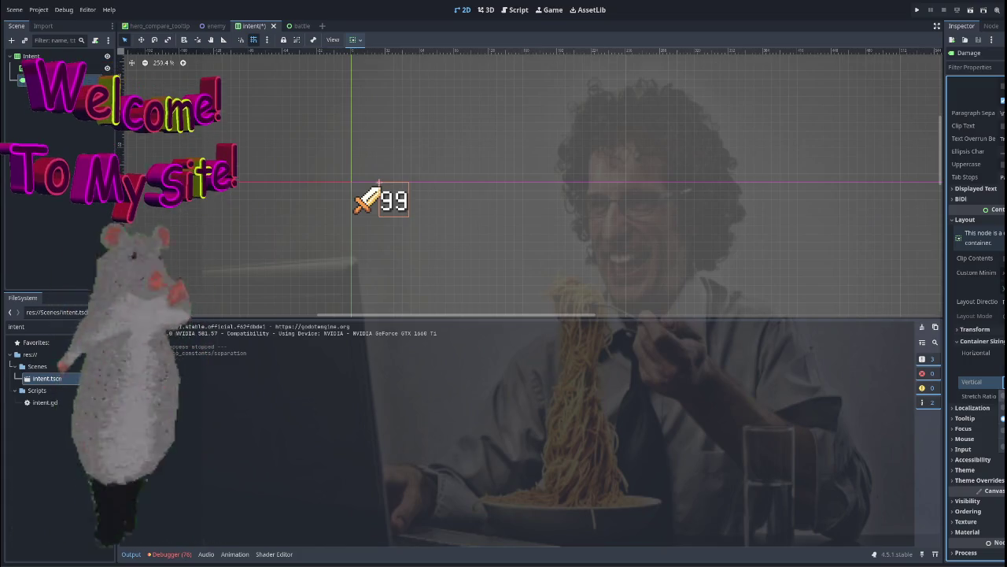
{"action": "left_click", "coordinate": [1002, 382]}
{"action": "left_click", "coordinate": [1003, 417]}
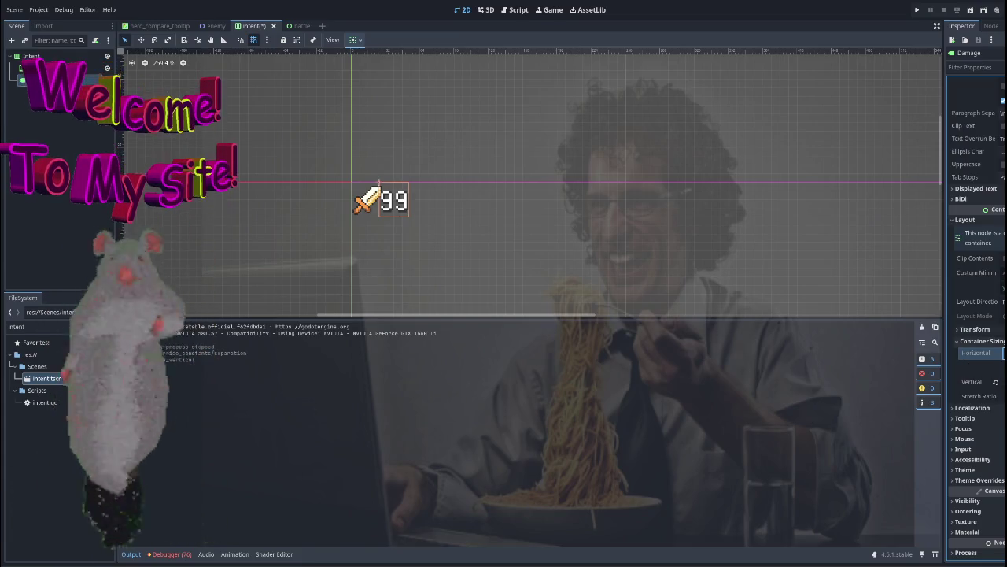
{"action": "left_click", "coordinate": [980, 341]}
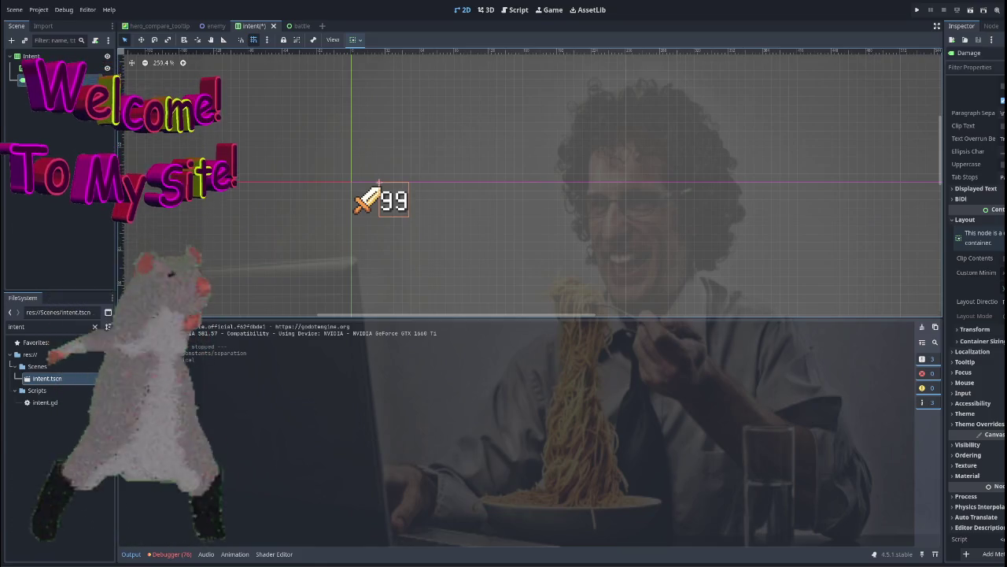
{"action": "scroll", "coordinate": [267, 168], "scroll_direction": "down", "scroll_amount": 3}
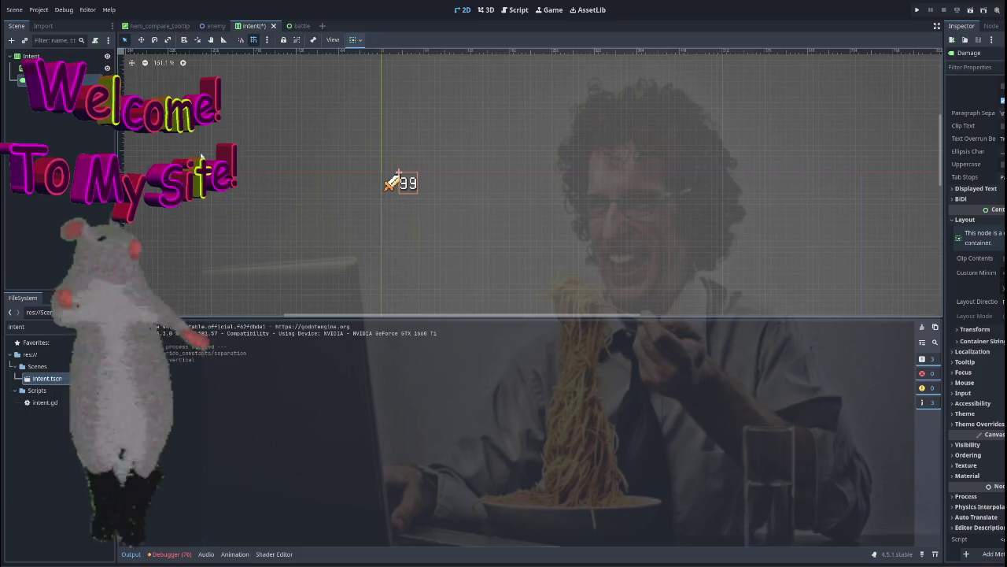
{"action": "scroll", "coordinate": [269, 174], "scroll_direction": "up", "scroll_amount": 1}
{"action": "scroll", "coordinate": [269, 174], "scroll_direction": "down", "scroll_amount": 3}
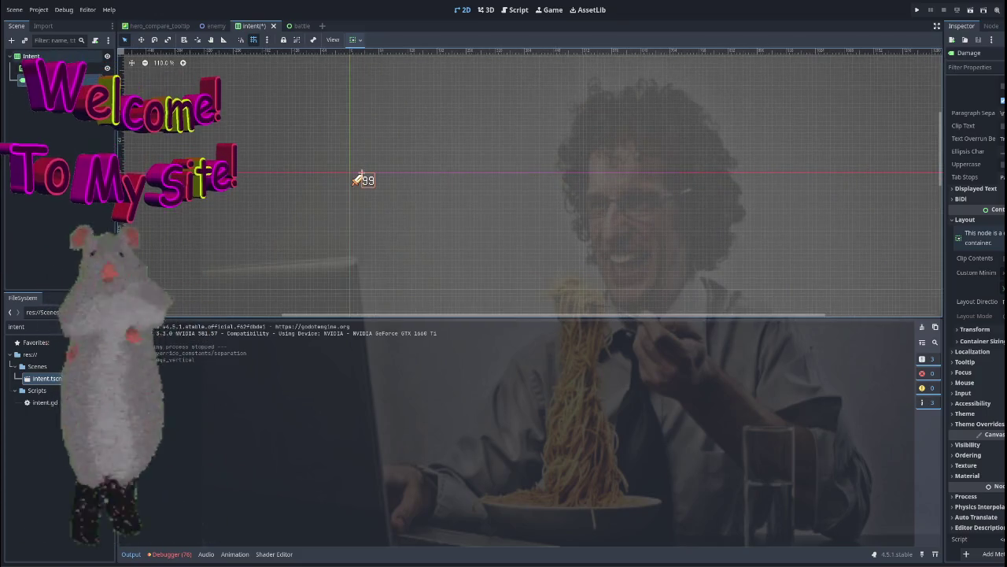
{"action": "left_click", "coordinate": [354, 176]}
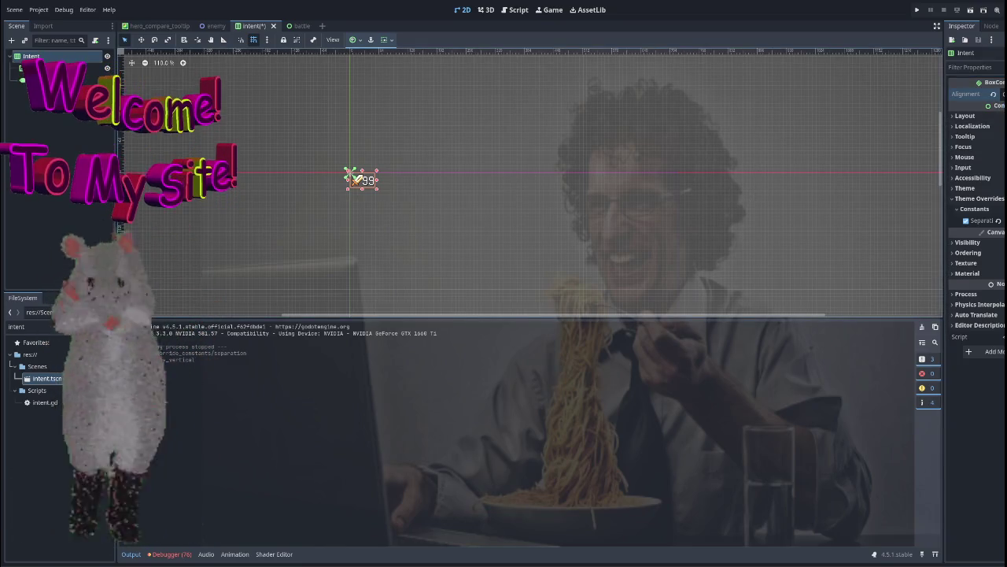
{"action": "left_click", "coordinate": [961, 116]}
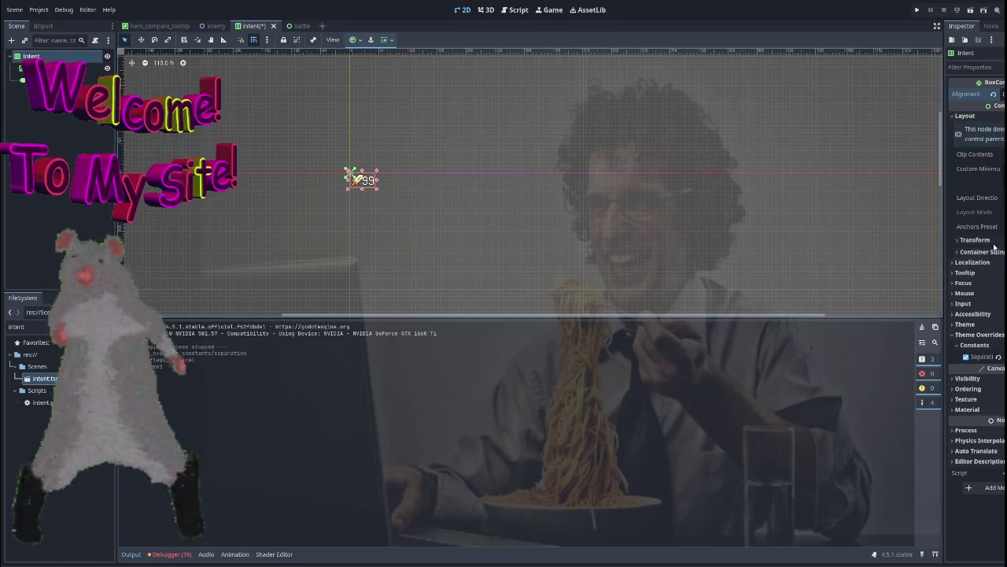
{"action": "left_click", "coordinate": [994, 244]}
{"action": "left_click", "coordinate": [993, 246]}
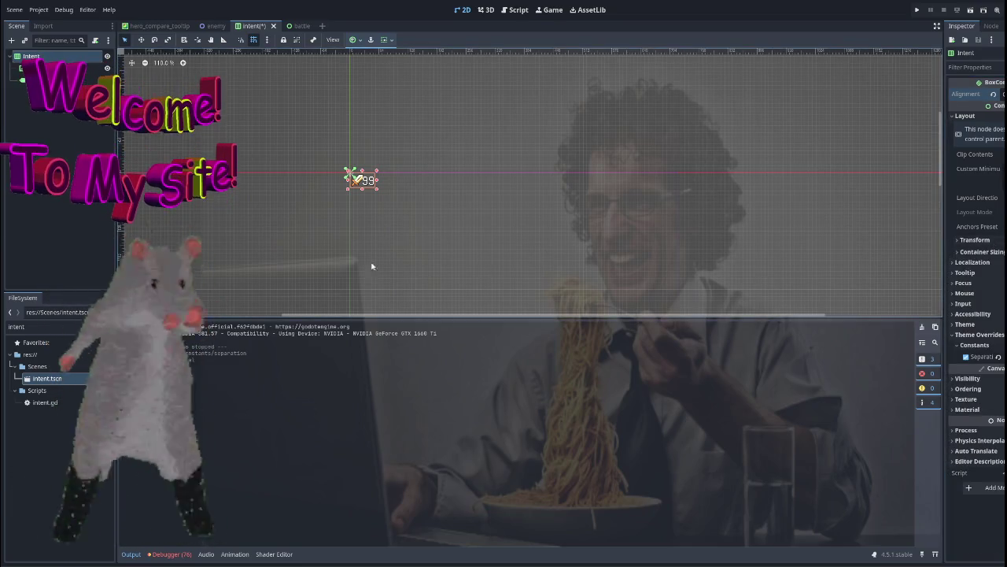
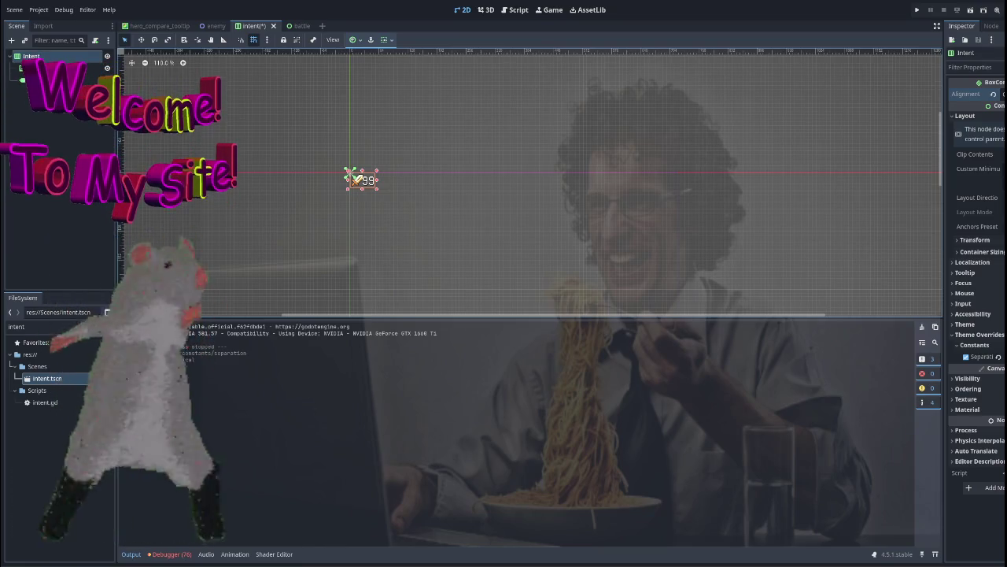
Attach a new script named intent_ui.gd to the Intent node.
{"action": "key", "text": "ctrl+alt+s"}
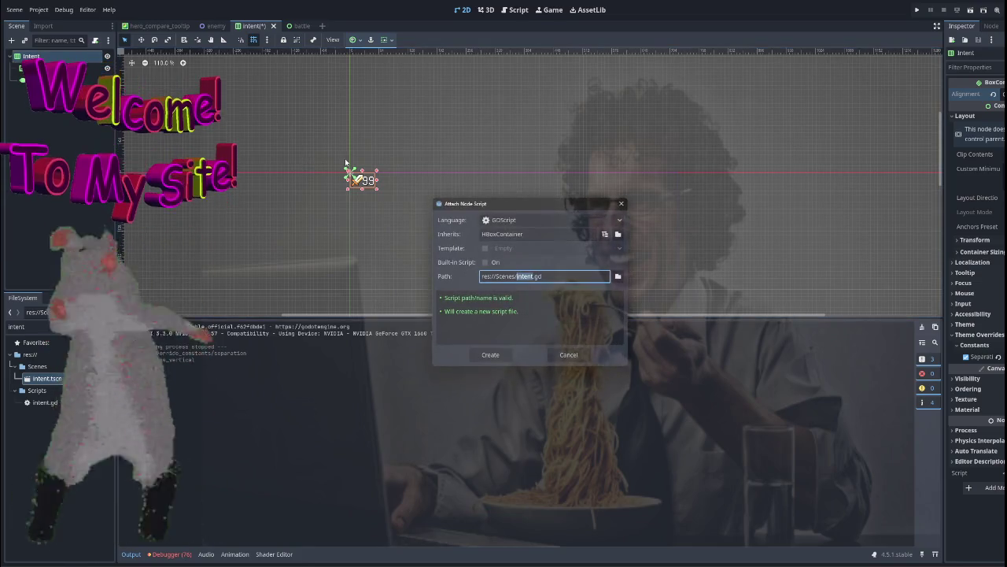
{"action": "key", "text": "Right"}
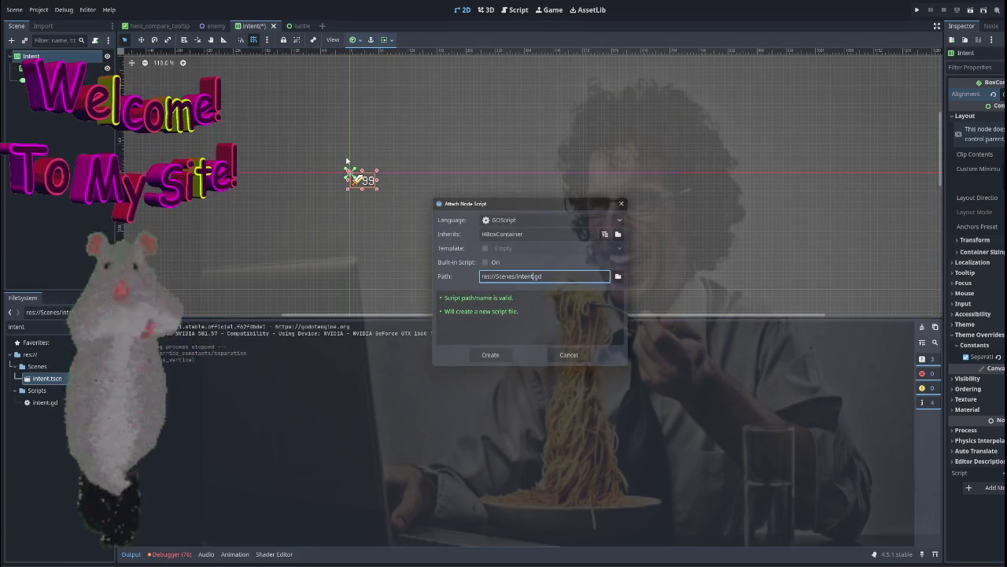
{"action": "type", "text": "_ui"}
{"action": "key", "text": "Return"}
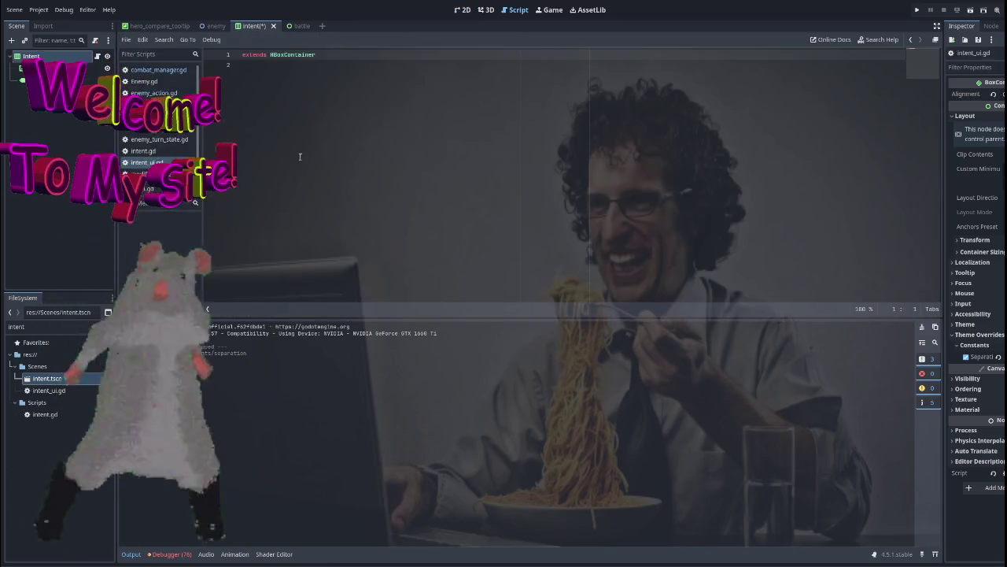
{"action": "left_click", "coordinate": [329, 61]}
{"action": "type", "text": "class"}
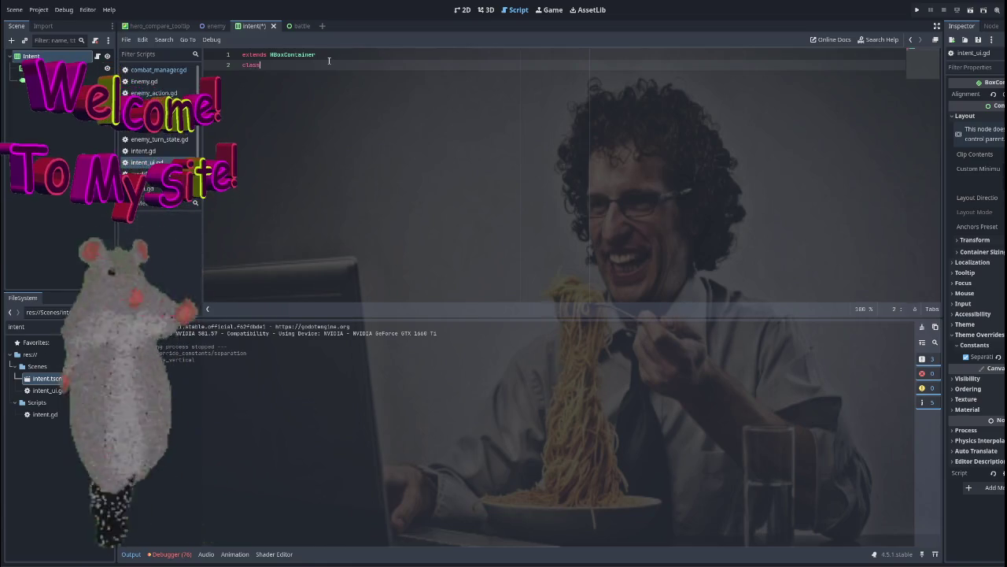
{"action": "type", "text": "_name IntentUI"}
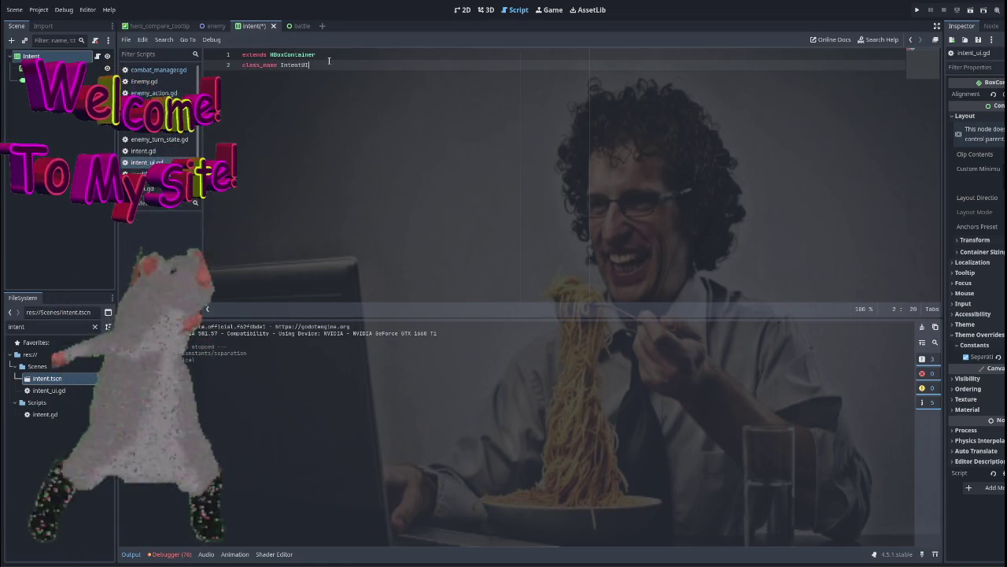
{"action": "key", "text": "Return"}
{"action": "key", "text": "Return"}
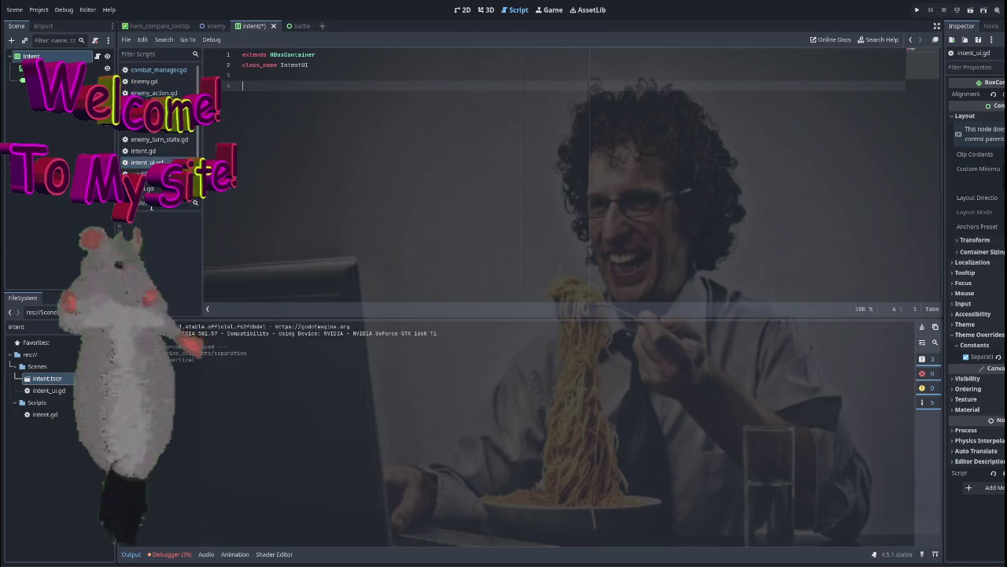
{"action": "type", "text": "@onready var icon: TextureRect = $Icon"}
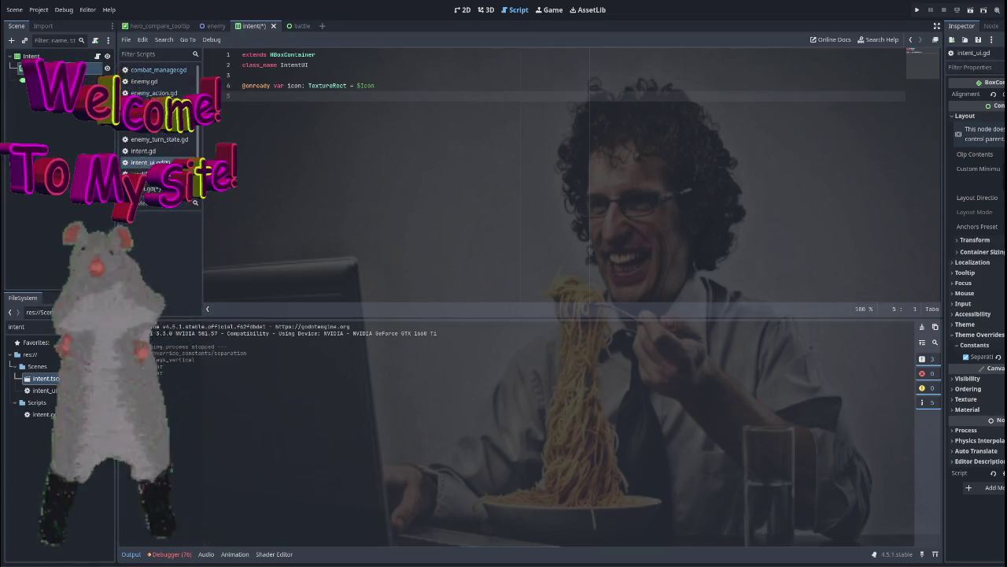
{"action": "type", "text": "@onready var damage: Label = $Damage"}
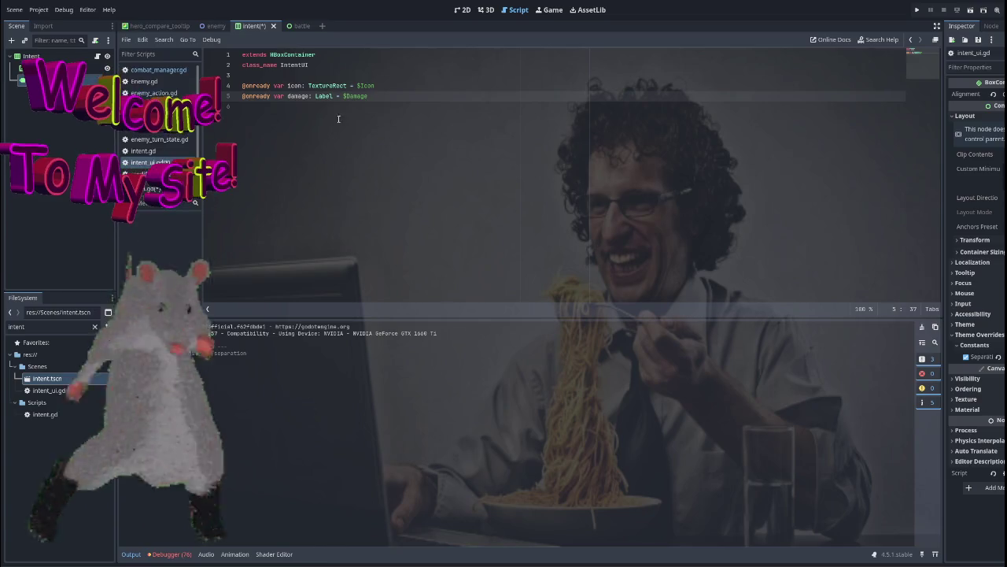
{"action": "key", "text": "Down"}
{"action": "key", "text": "Return"}
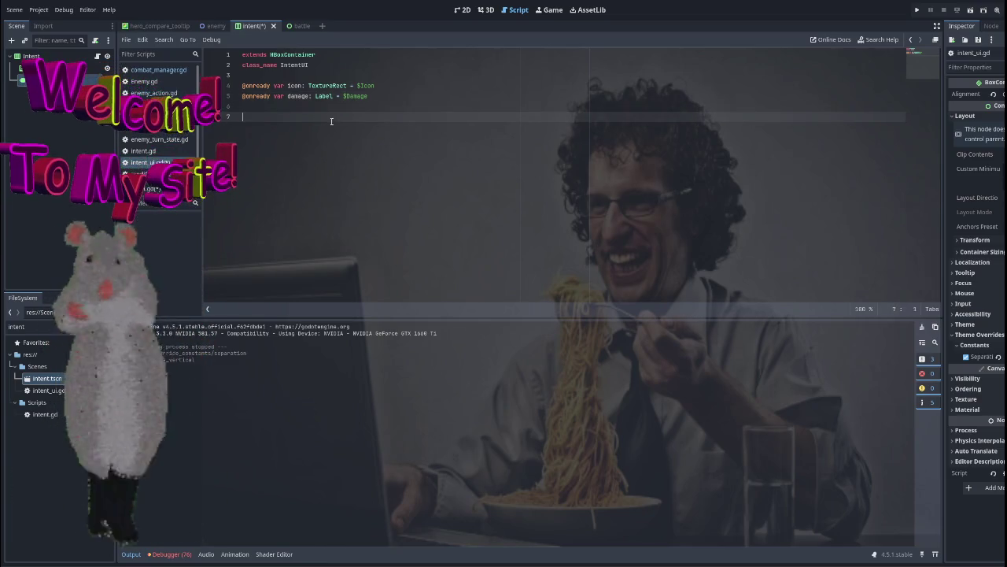
{"action": "type", "text": "func new_i"}
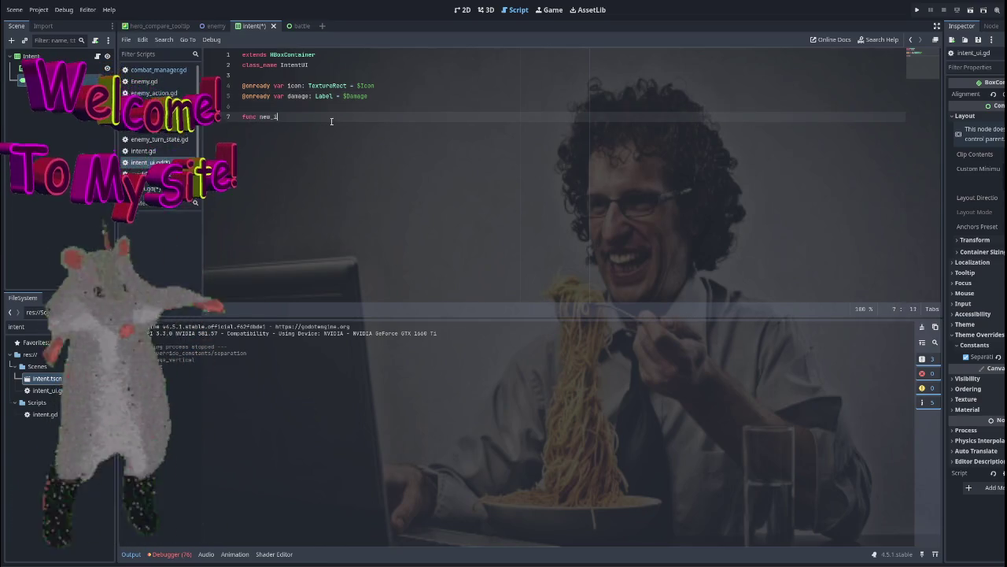
{"action": "type", "text": "ntent(in"}
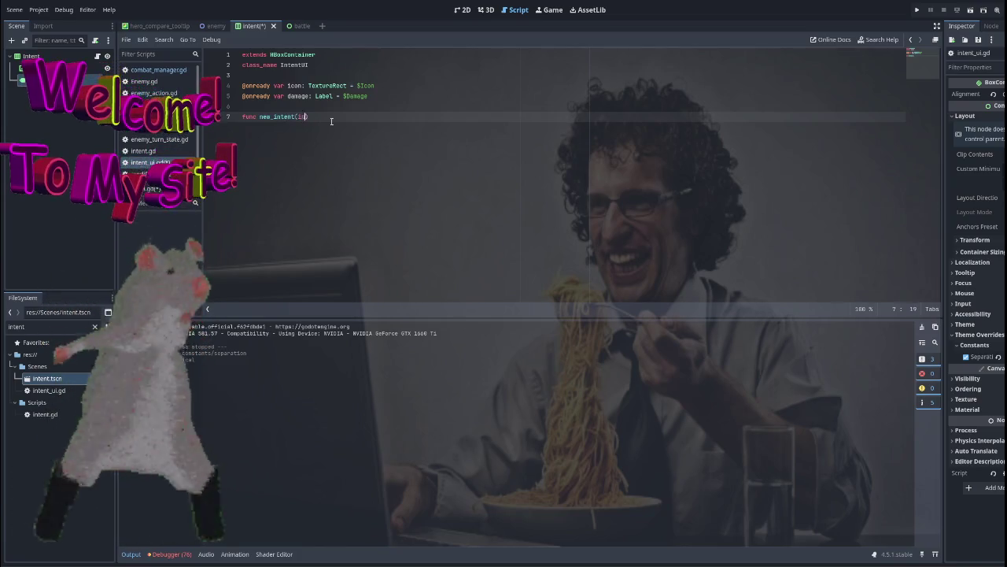
{"action": "type", "text": "tent : Intent)"}
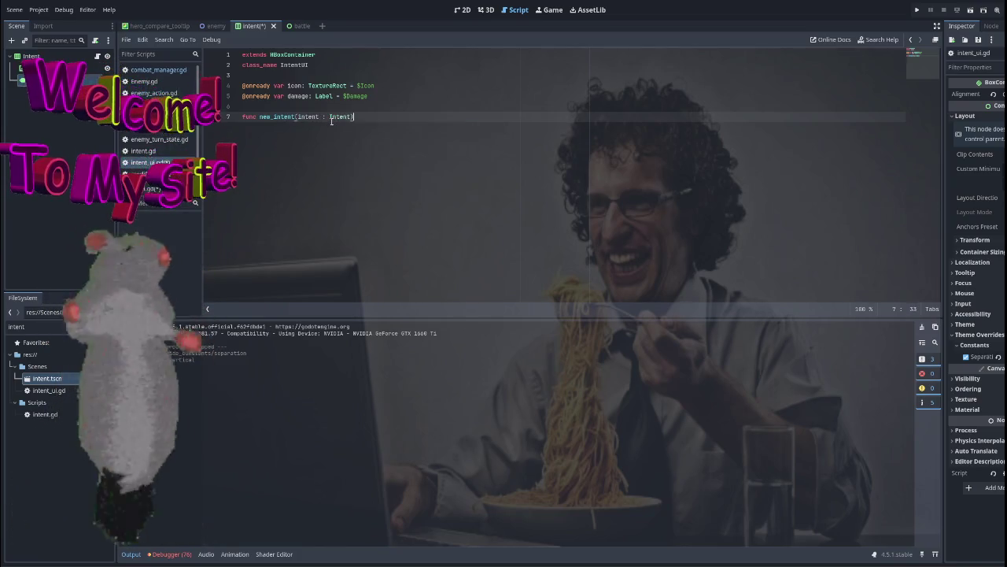
{"action": "type", "text": " ->"}
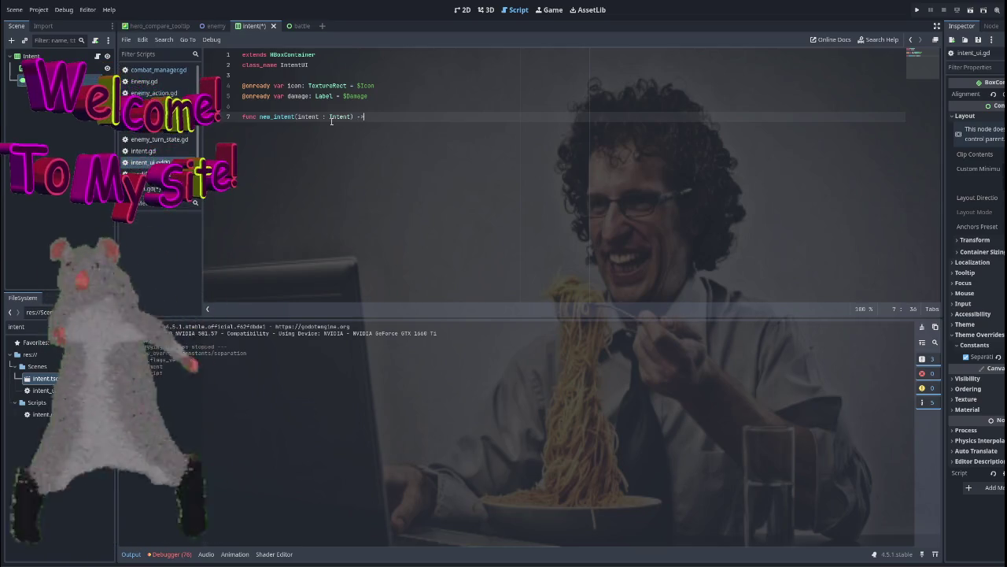
{"action": "type", "text": " void:"}
Return early when no intent exists, then set icon.texture to intent.icon and icon.visible = true.
{"action": "key", "text": "Return"}
{"action": "type", "text": "if not intent:"}
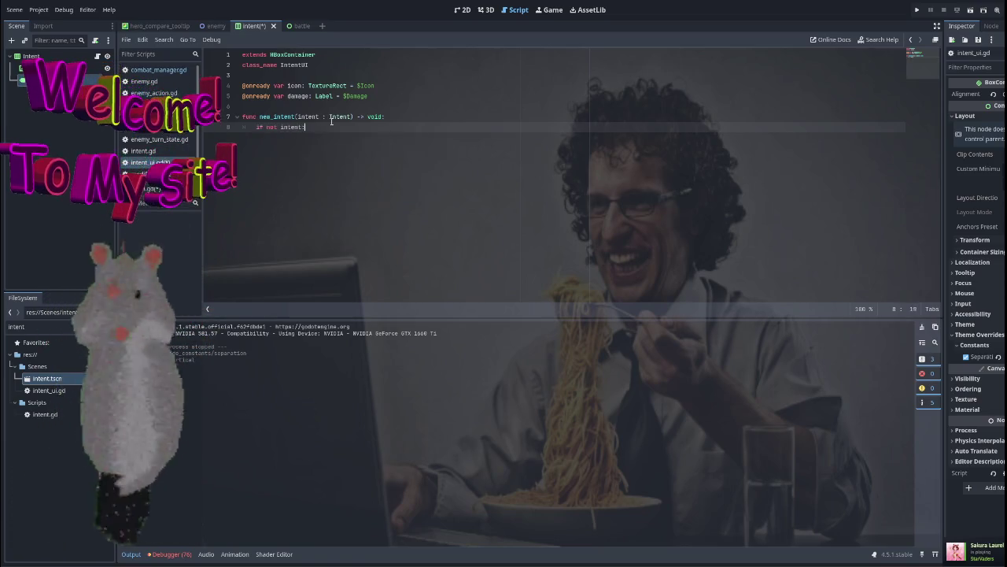
{"action": "key", "text": "Return"}
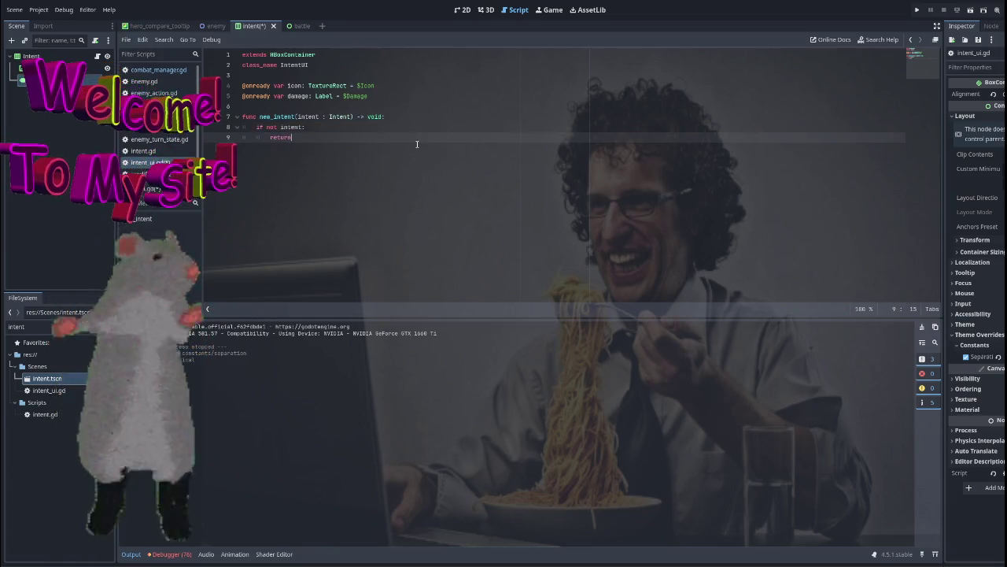
{"action": "key", "text": "Return"}
{"action": "key", "text": "Return"}
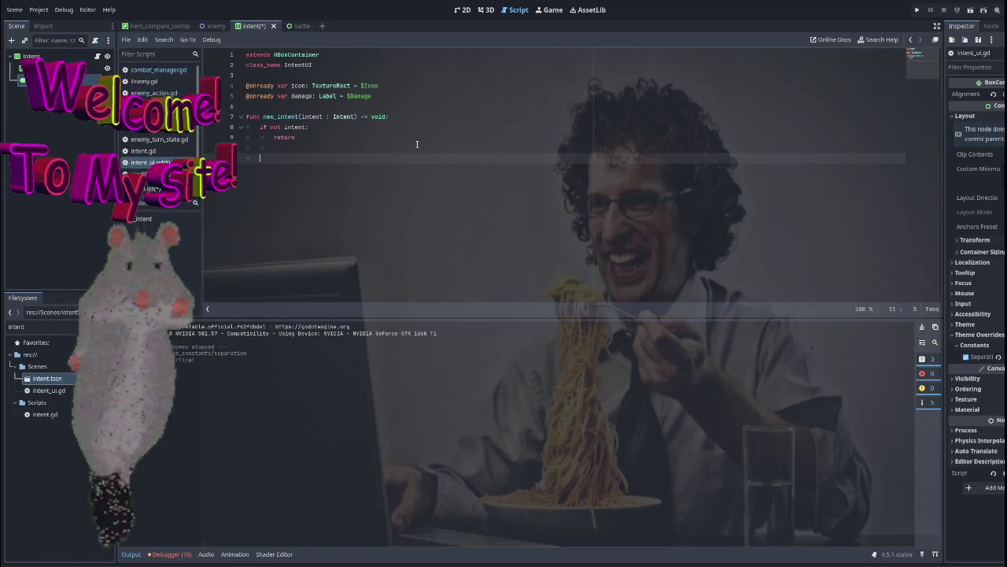
{"action": "type", "text": "icon.texture = intent.icon"}
{"action": "key", "text": "Return"}
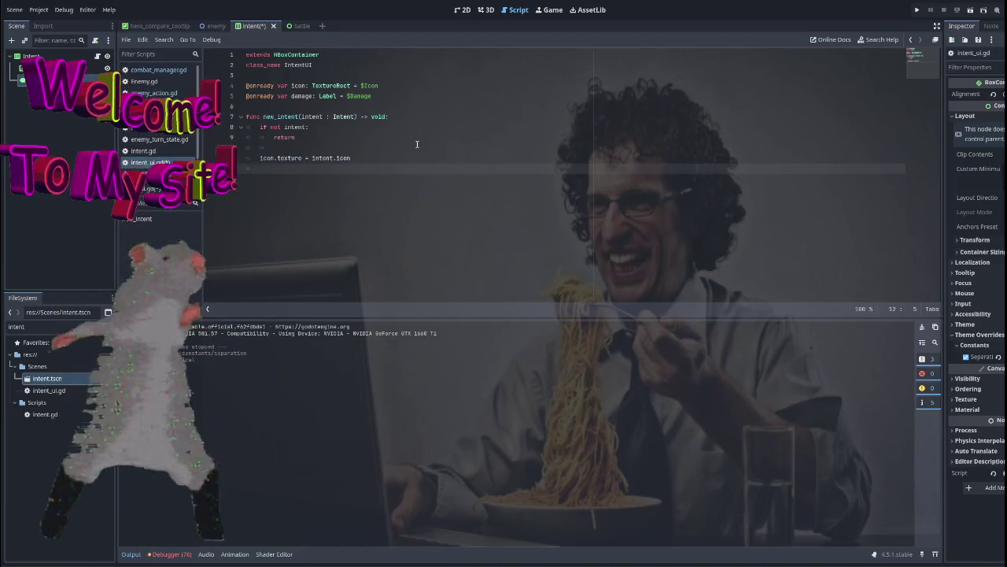
{"action": "type", "text": "icon"}
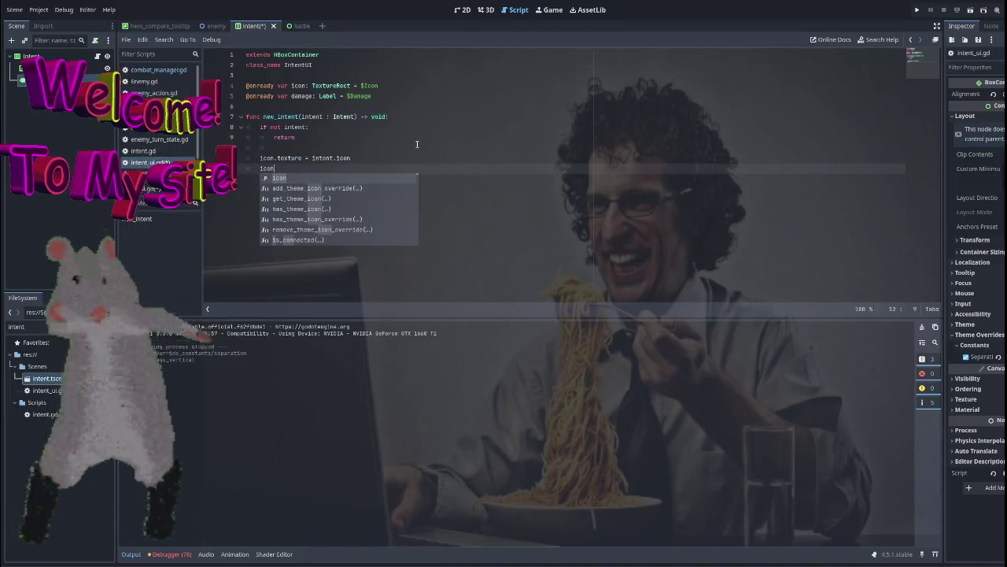
{"action": "type", "text": ".visi"}
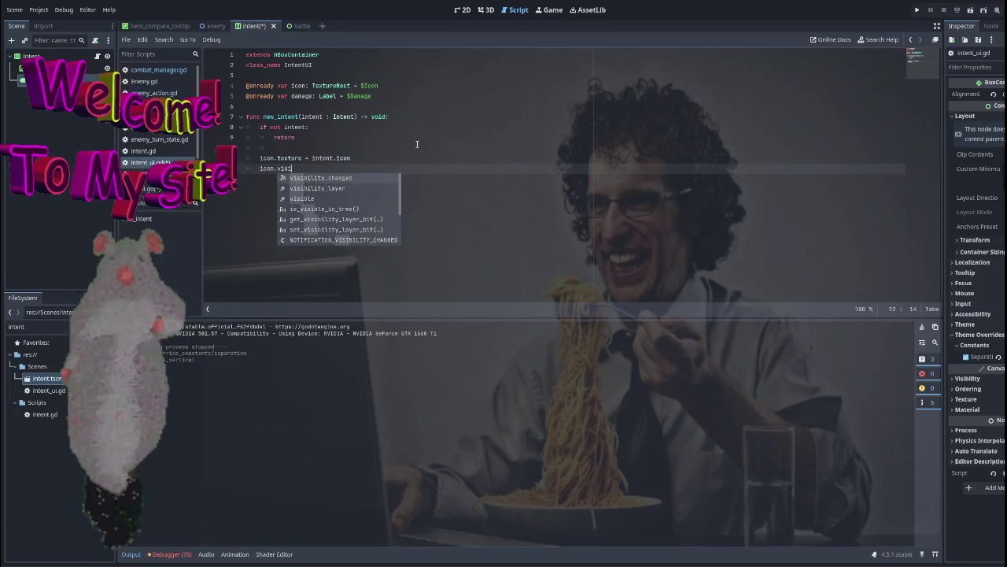
{"action": "key", "text": "Down"}
{"action": "key", "text": "Down"}
{"action": "key", "text": "Return"}
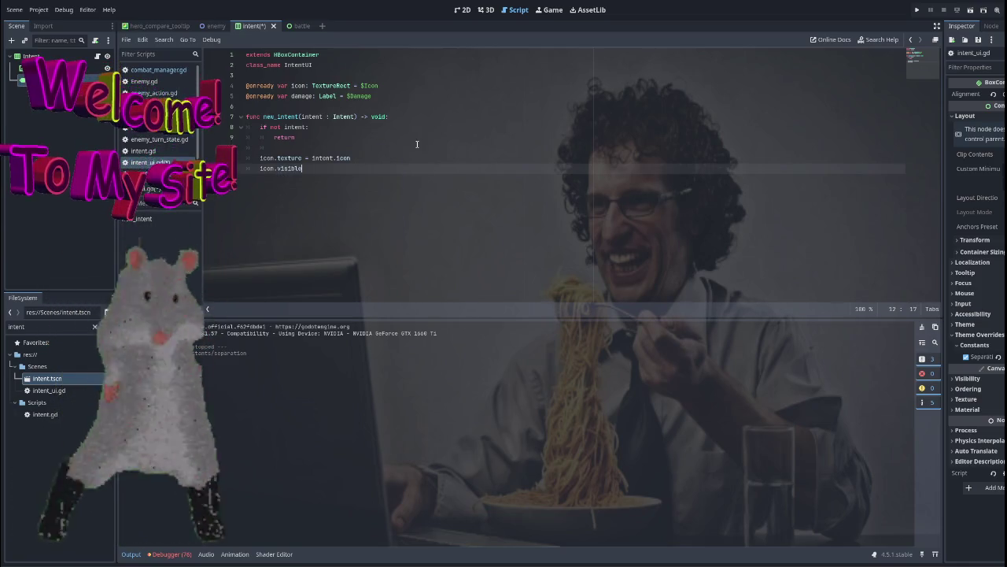
{"action": "type", "text": " = "}
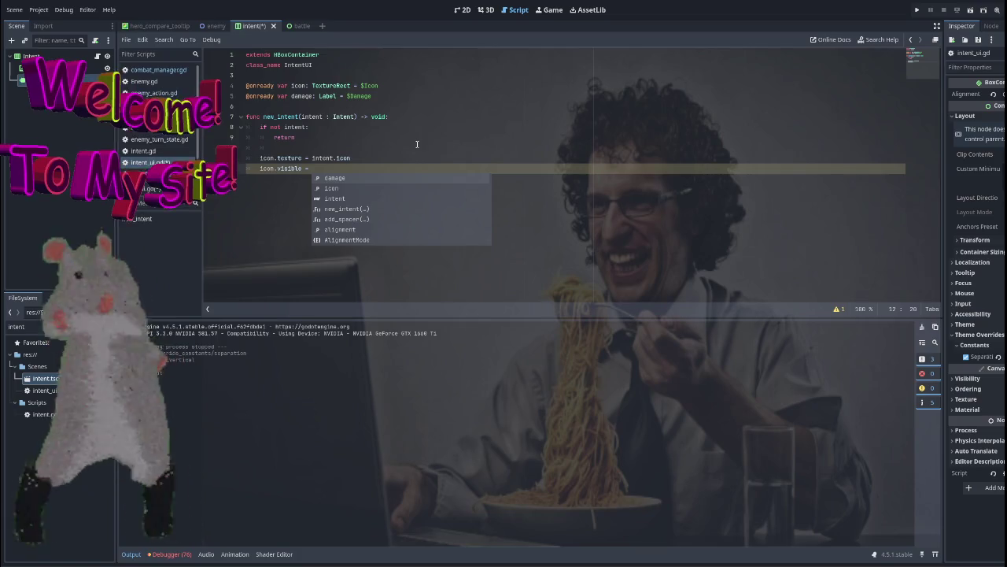
{"action": "type", "text": "true"}
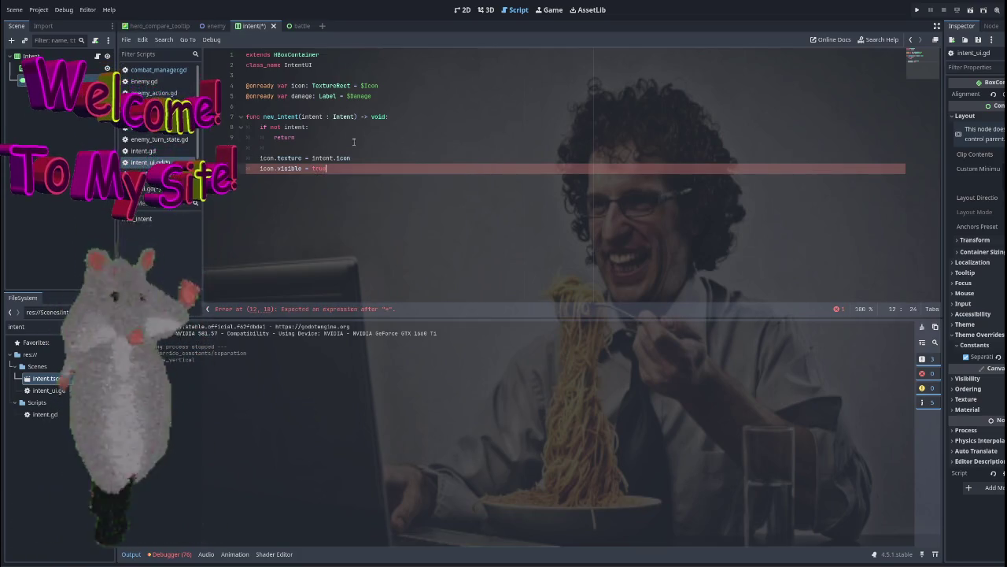
{"action": "left_click", "coordinate": [382, 157]}
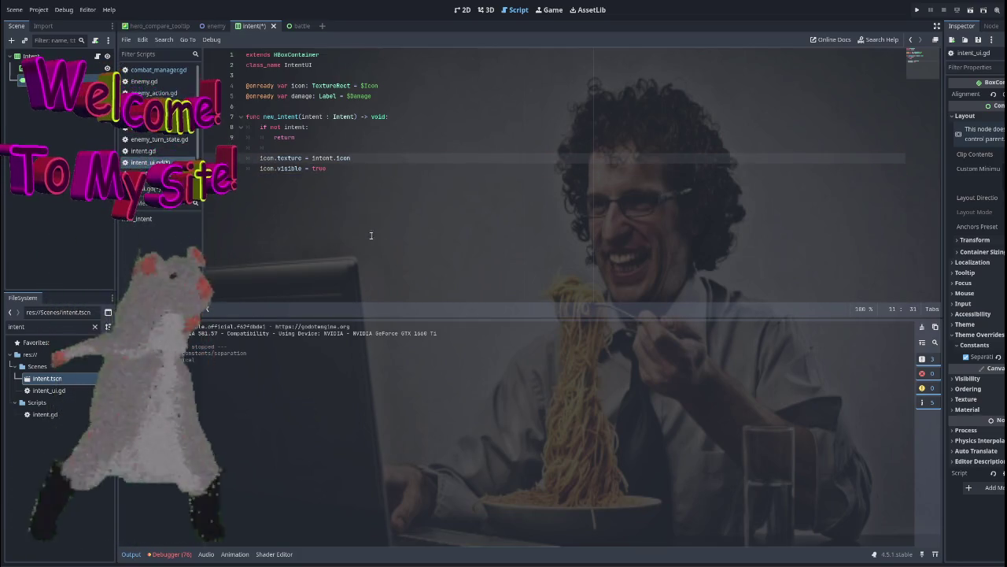
{"action": "left_click", "coordinate": [372, 168]}
Set damage.text to str(intent.number).
{"action": "key", "text": "Return"}
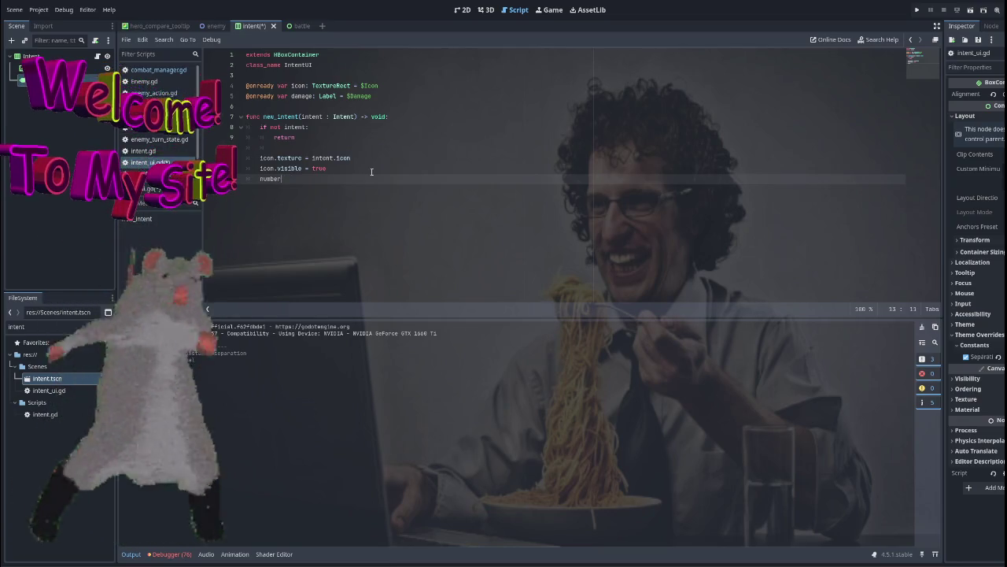
{"action": "type", "text": "damage.text"}
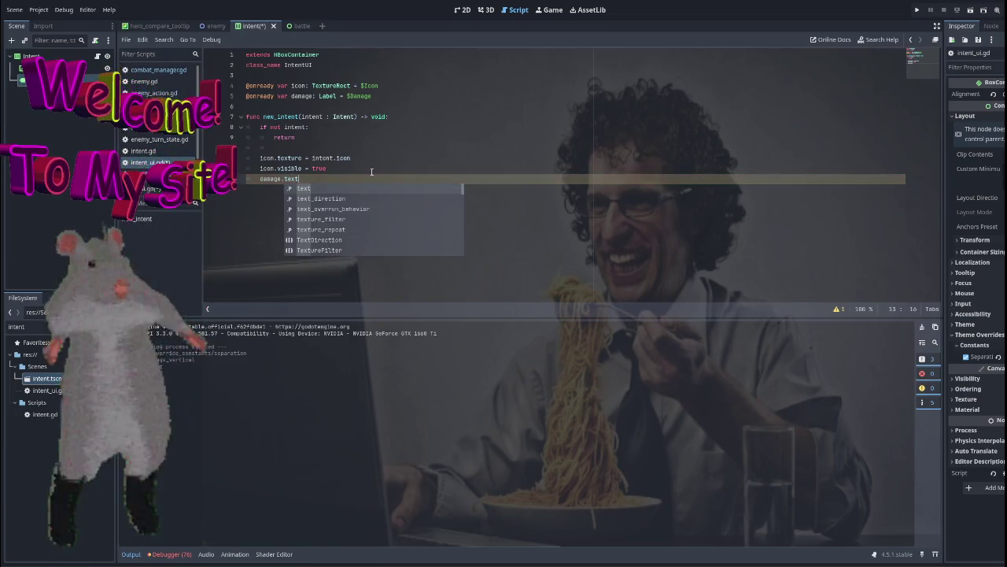
{"action": "type", "text": " = "}
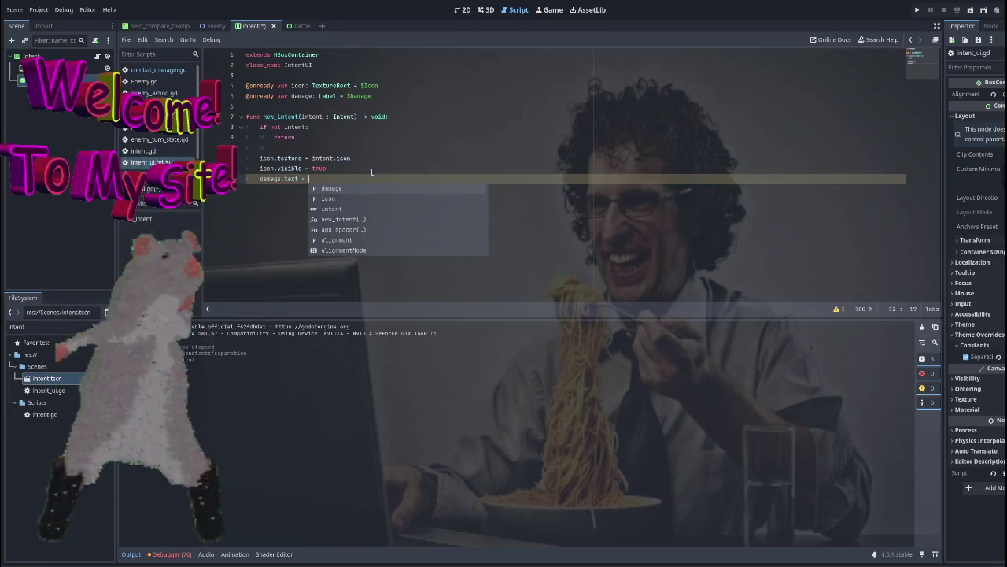
{"action": "type", "text": "inten"}
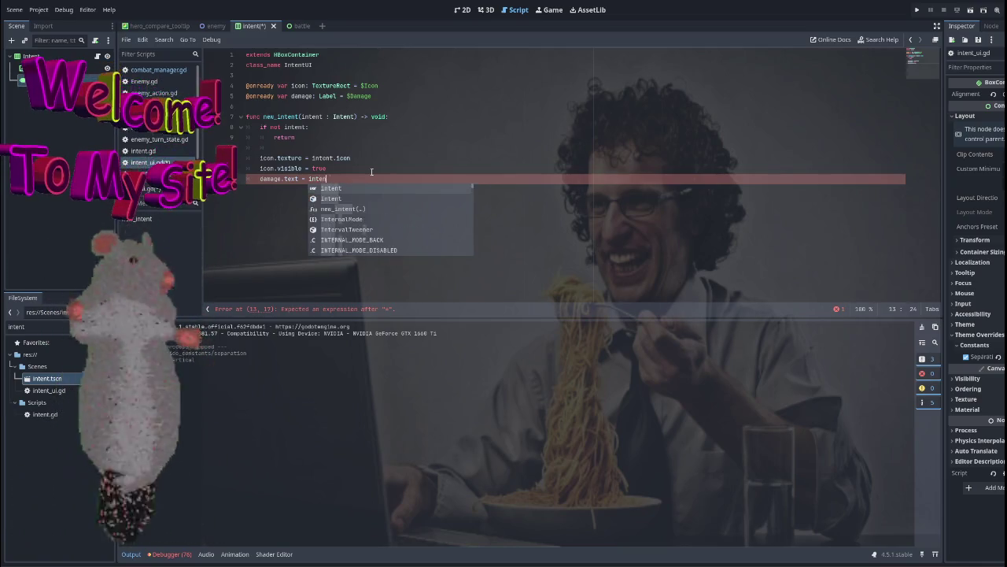
{"action": "type", "text": ".."}
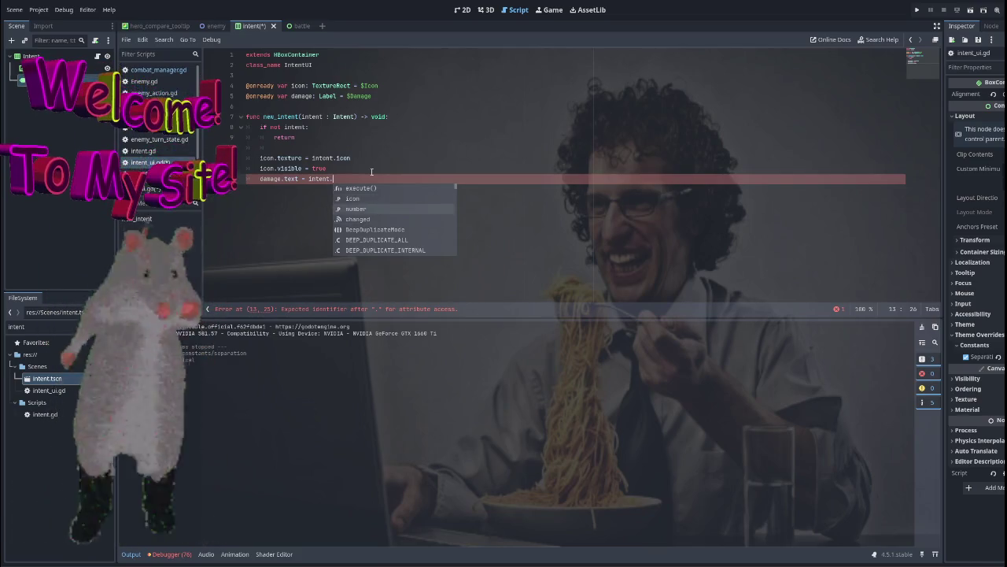
{"action": "key", "text": "Down"}
{"action": "key", "text": "Down"}
{"action": "key", "text": "Return"}
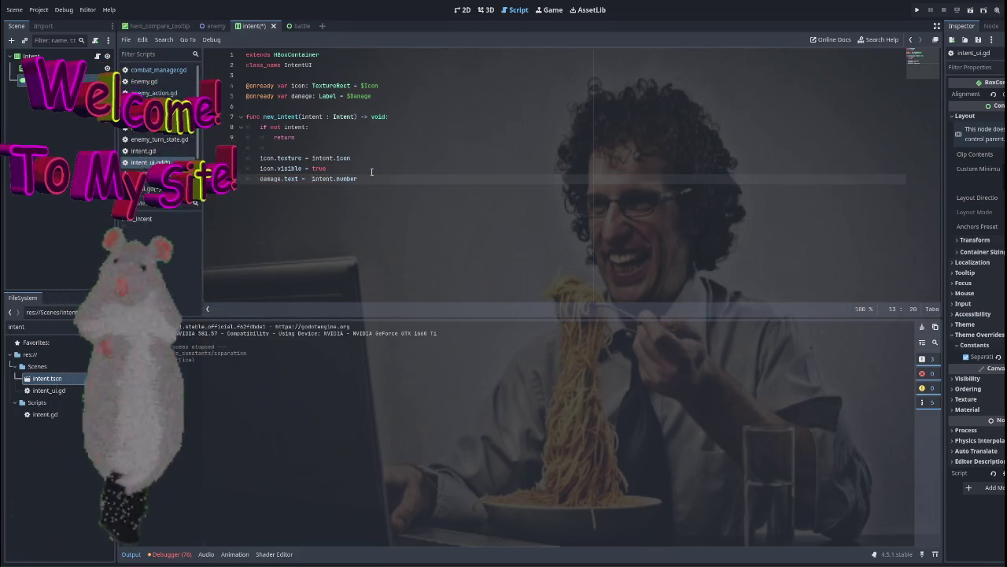
{"action": "type", "text": "str"}
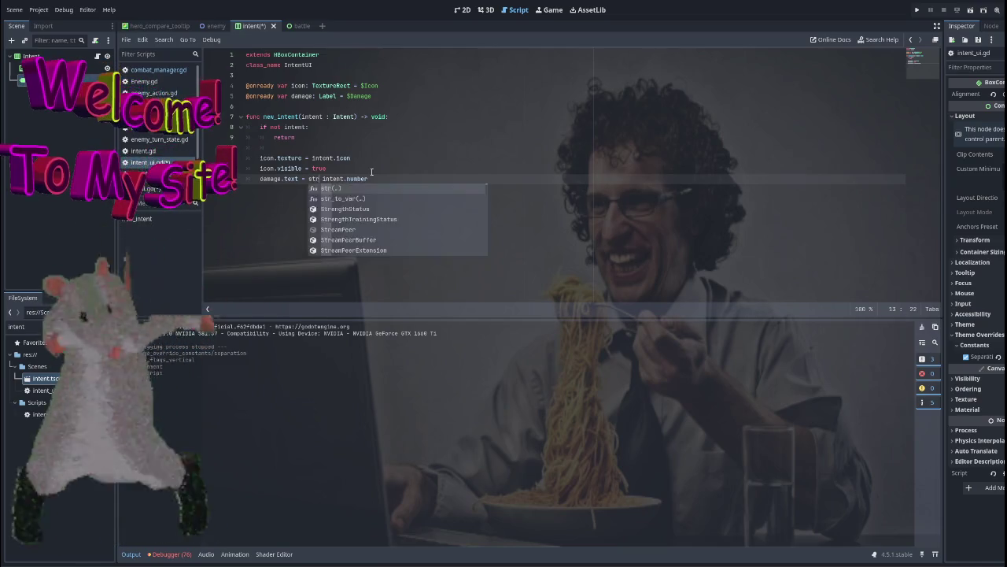
{"action": "key", "text": "Return"}
{"action": "key", "text": "End"}
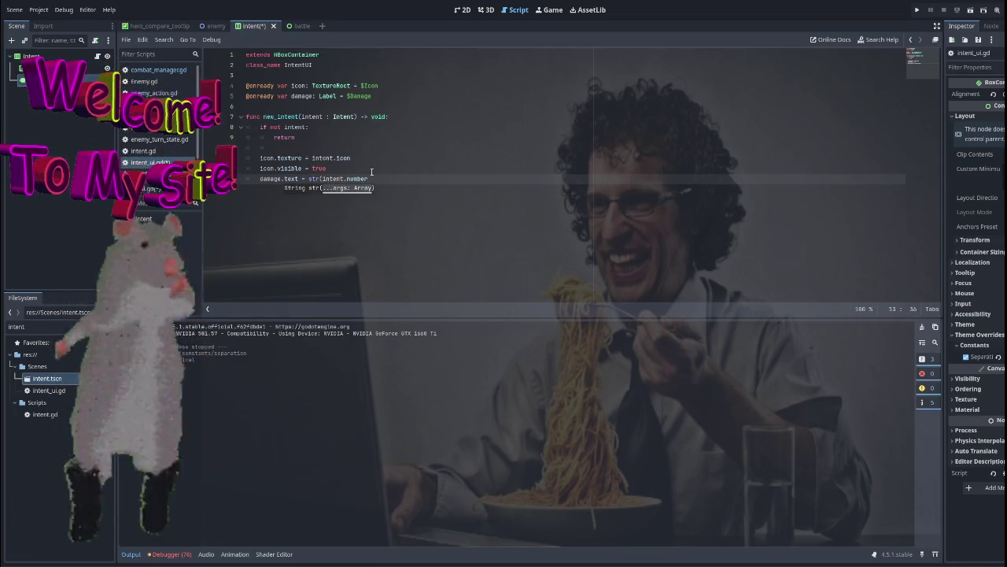
{"action": "type", "text": ")"}
{"action": "key", "text": "Return"}
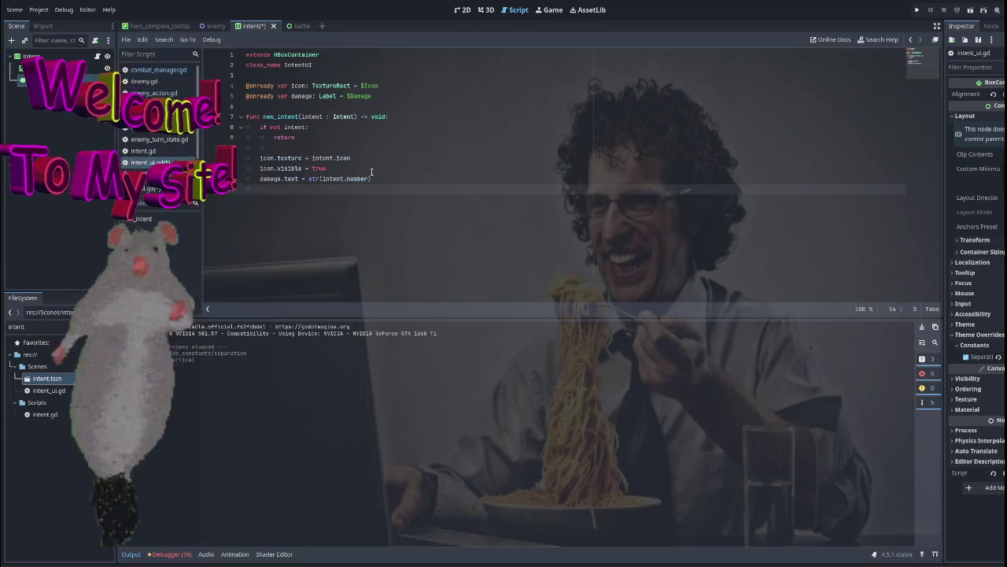
Add a visible = true line and call hide() before the early return for a missing intent.
{"action": "type", "text": "number.visi"}
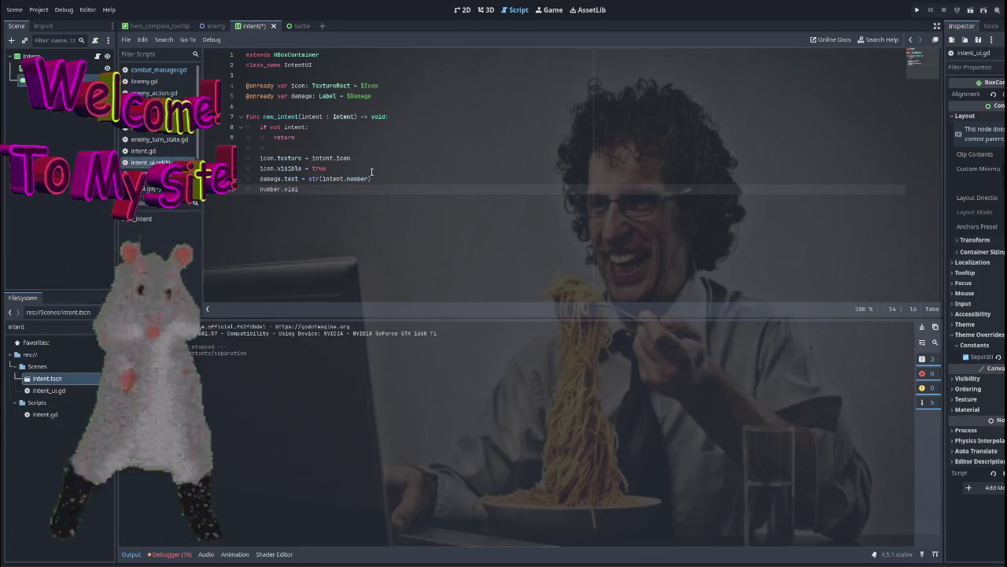
{"action": "type", "text": "ble = "}
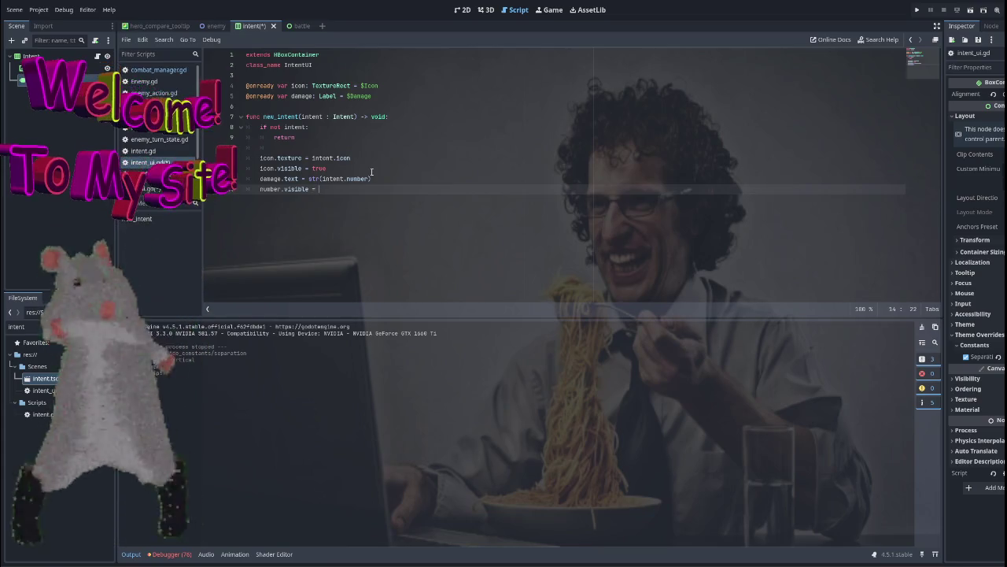
{"action": "type", "text": "true"}
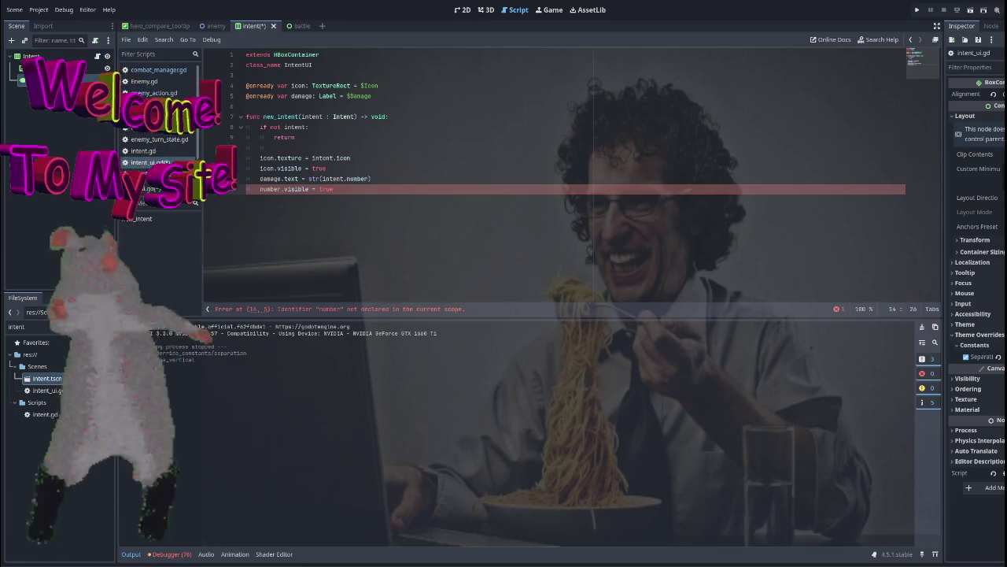
{"action": "left_click", "coordinate": [342, 137]}
{"action": "key", "text": "Return"}
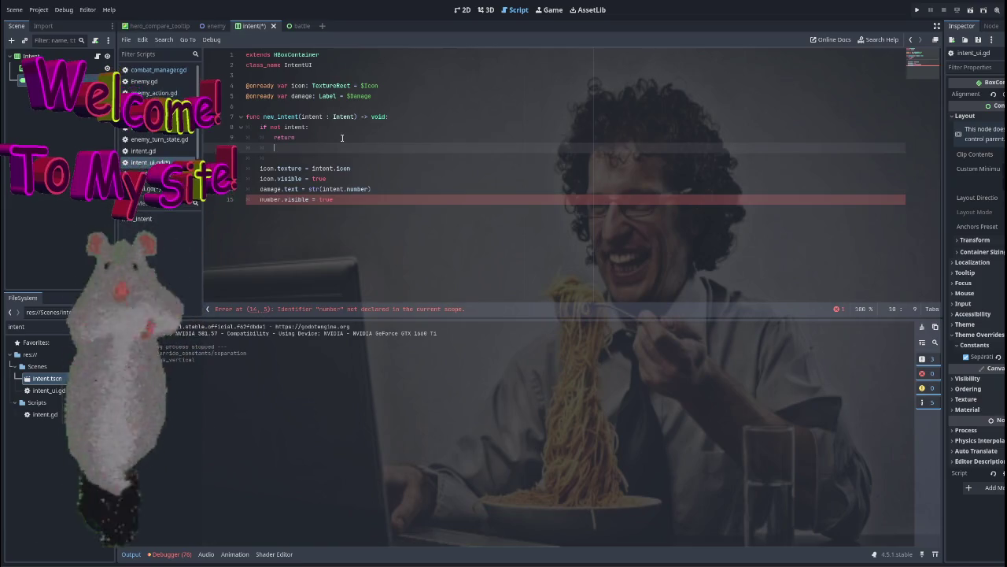
{"action": "type", "text": "hi"}
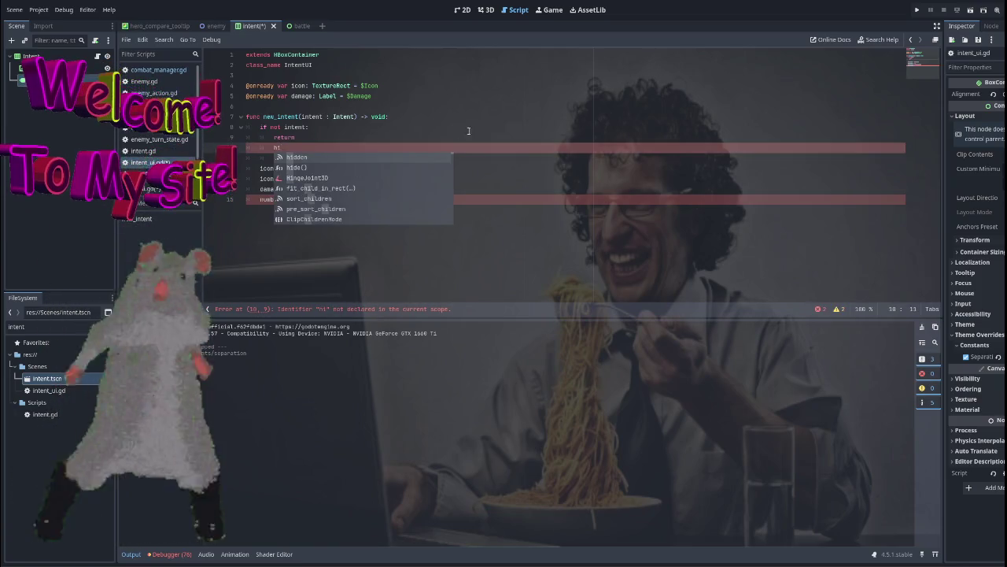
{"action": "key", "text": "BackSpace"}
{"action": "key", "text": "BackSpace"}
{"action": "key", "text": "BackSpace"}
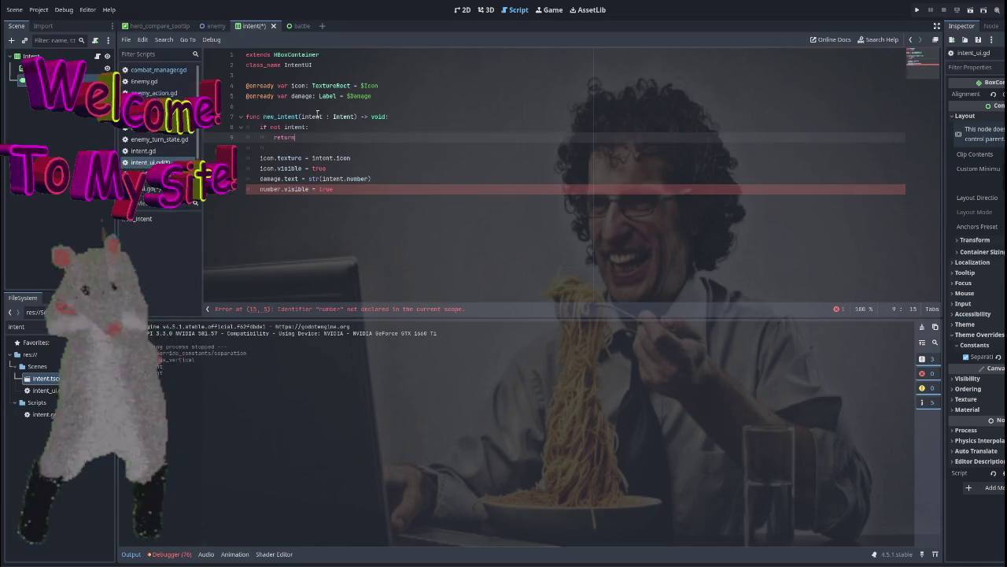
{"action": "left_click", "coordinate": [323, 127]}
{"action": "key", "text": "Return"}
{"action": "type", "text": "hide"}
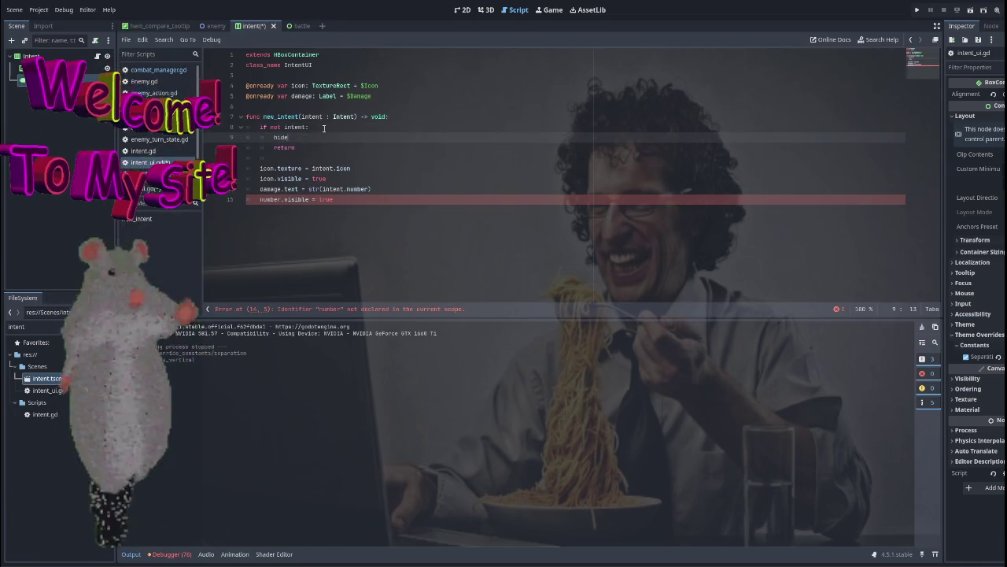
{"action": "type", "text": "()"}
End new_intent with show() and rename the undeclared number reference to damage.
{"action": "left_click", "coordinate": [362, 201]}
{"action": "key", "text": "Return"}
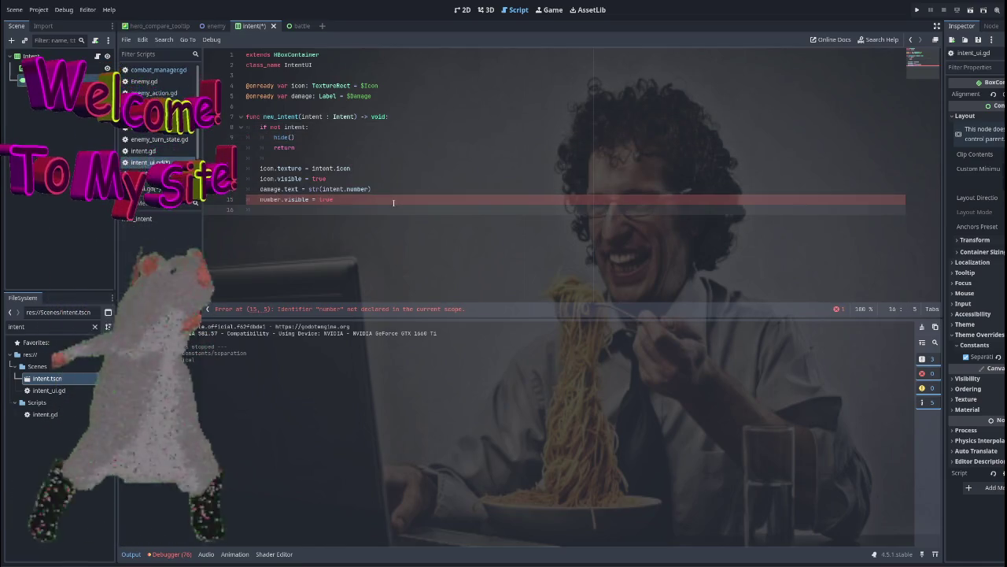
{"action": "type", "text": "sho"}
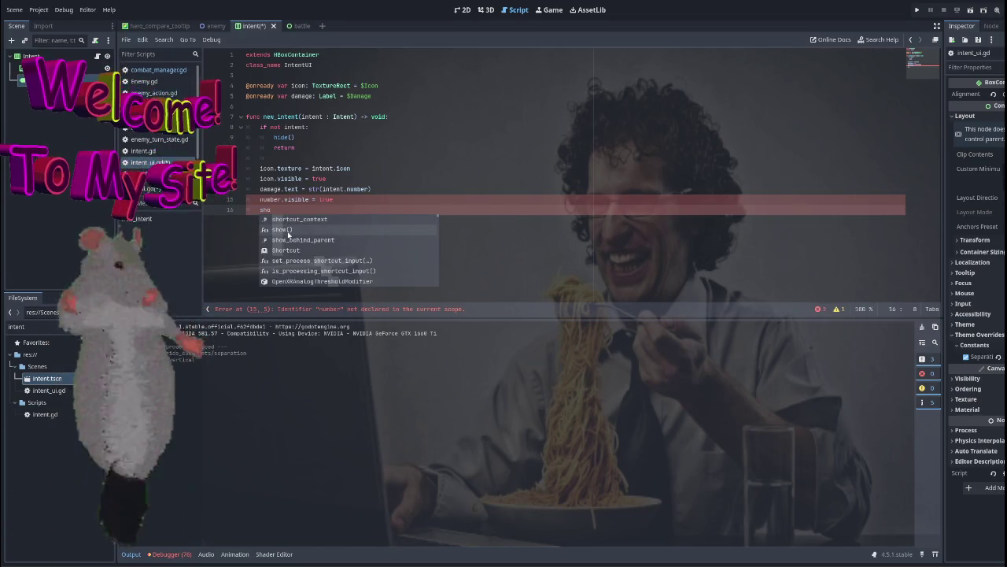
{"action": "left_click", "coordinate": [288, 234]}
{"action": "left_click", "coordinate": [339, 199]}
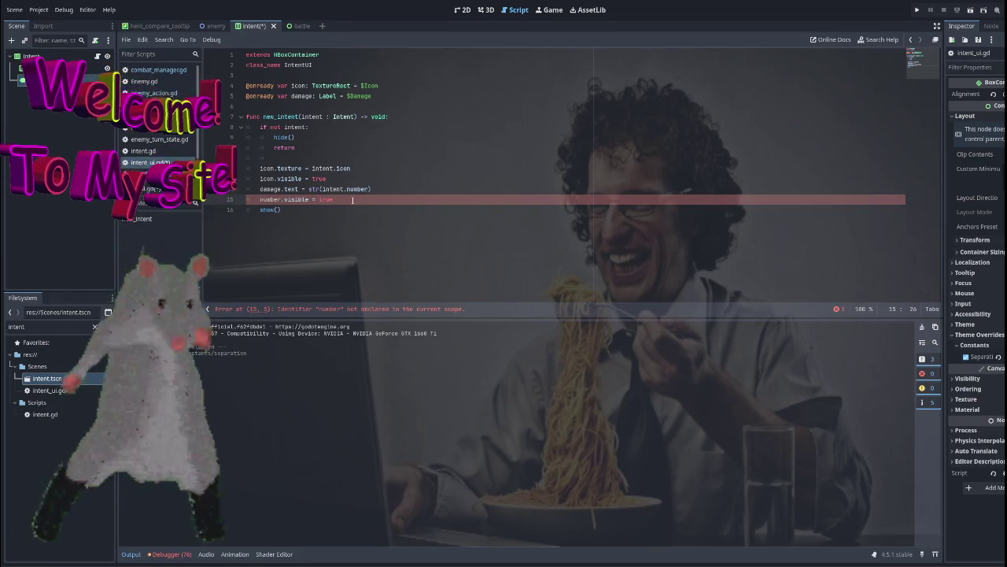
{"action": "left_click", "coordinate": [297, 199]}
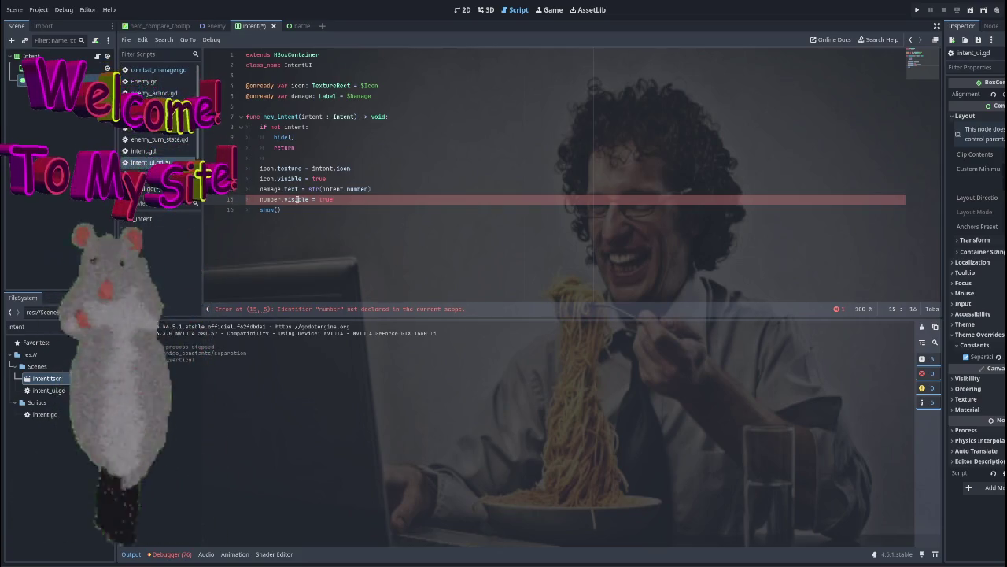
{"action": "double_click", "coordinate": [272, 199]}
{"action": "type", "text": "damage"}
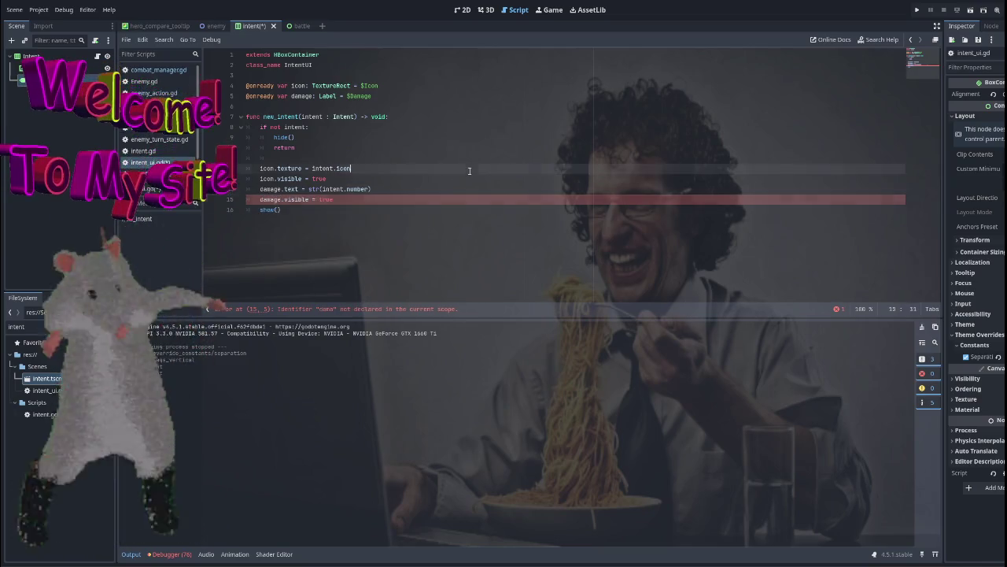
{"action": "key", "text": "Down"}
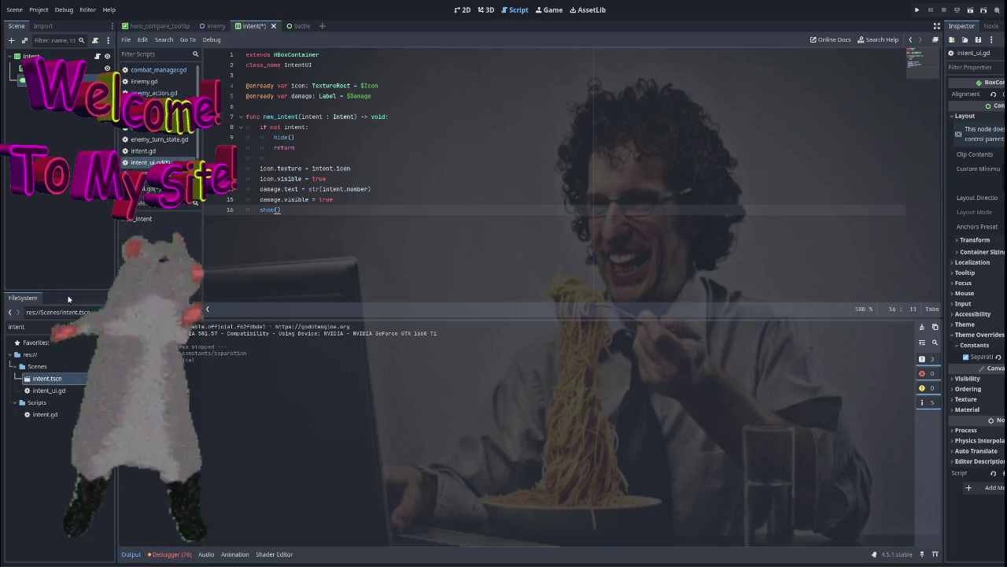
In the enemy scene, add the intent scene under Enemy and move it above the slime.
{"action": "left_click", "coordinate": [228, 29]}
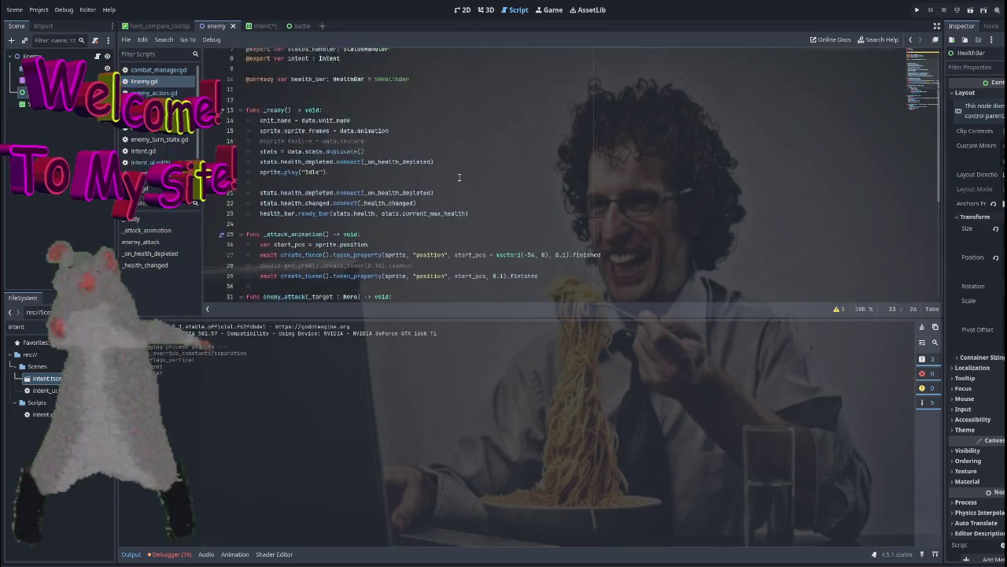
{"action": "scroll", "coordinate": [385, 203], "scroll_direction": "up", "scroll_amount": 6}
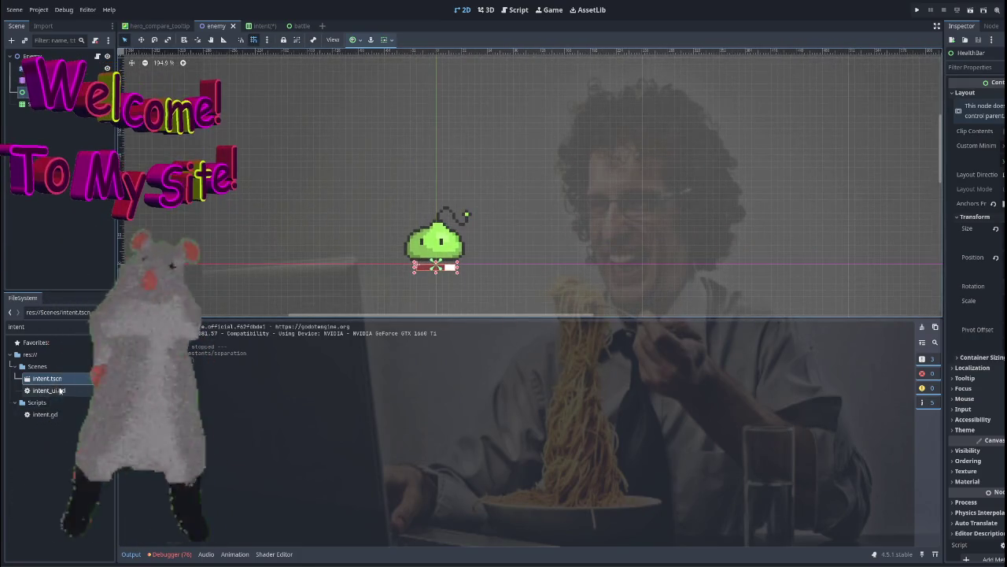
{"action": "left_click_drag", "start_coordinate": [37, 58], "coordinate": [38, 59]}
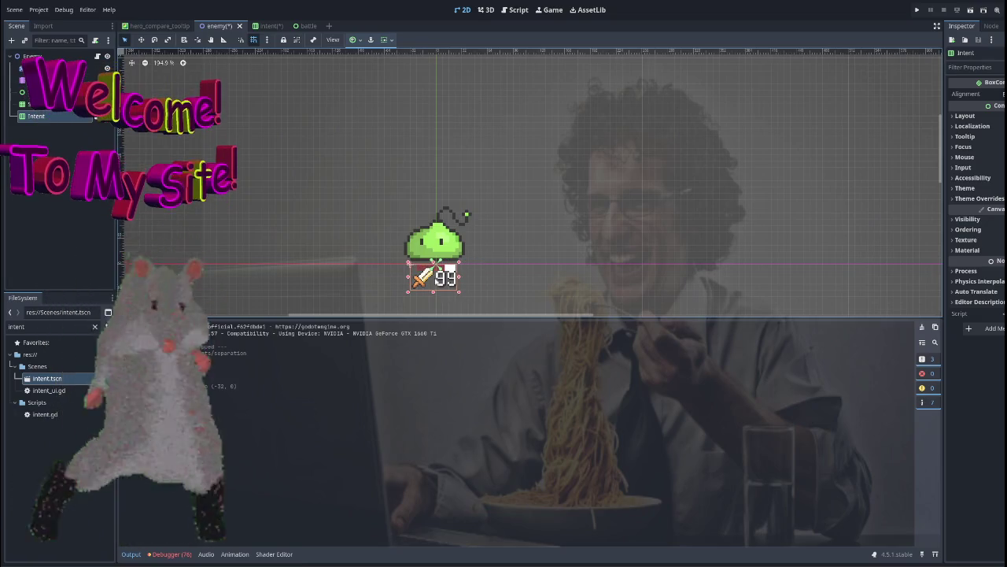
{"action": "left_click_drag", "start_coordinate": [425, 211], "coordinate": [431, 193]}
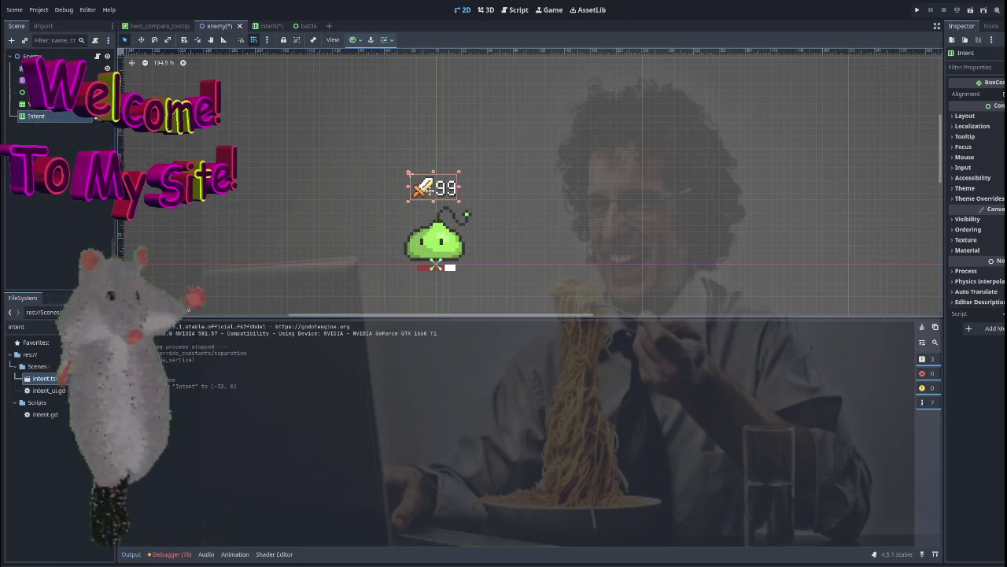
Shift the sword-and-99 display 15 px left, check its placement, and open enemy.gd.
{"action": "scroll", "coordinate": [435, 201], "scroll_direction": "up", "scroll_amount": 5}
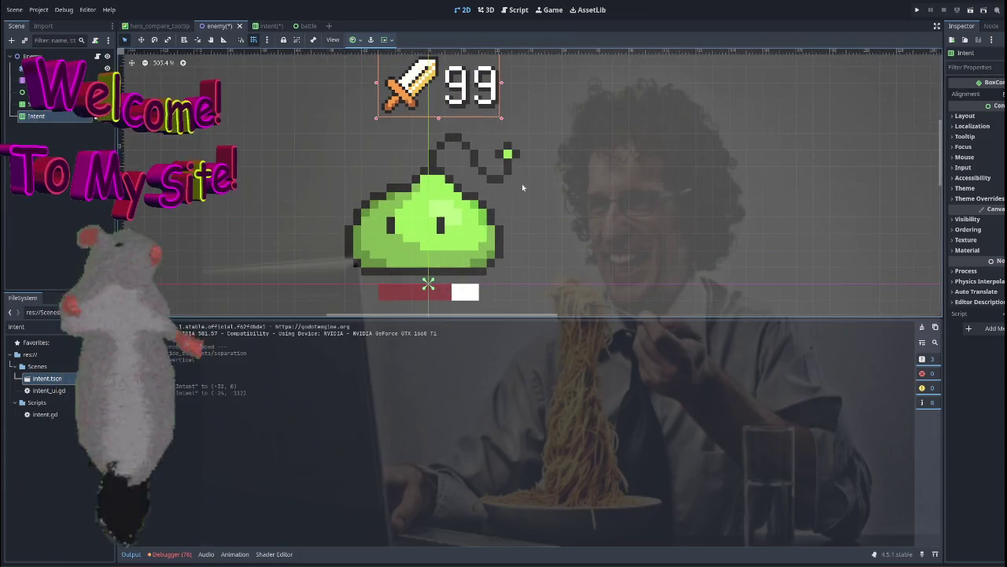
{"action": "scroll", "coordinate": [521, 187], "scroll_direction": "down", "scroll_amount": 4}
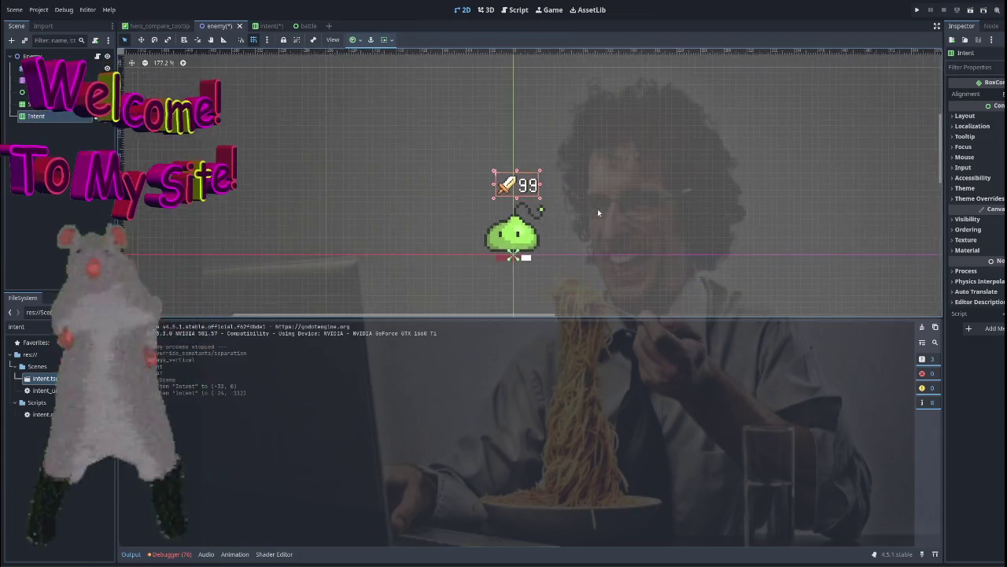
{"action": "left_click_drag", "start_coordinate": [467, 197], "coordinate": [455, 196]}
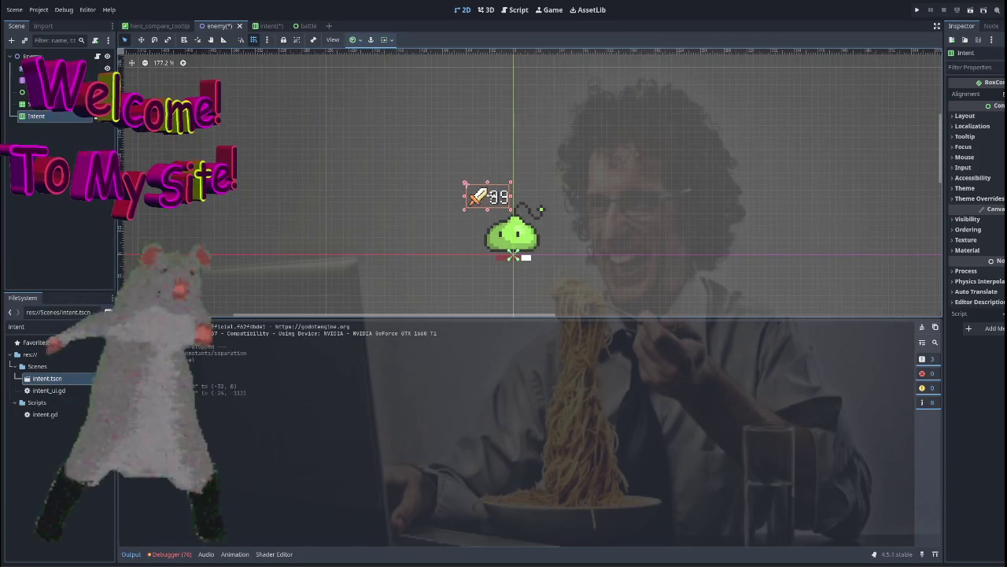
{"action": "left_click", "coordinate": [584, 162]}
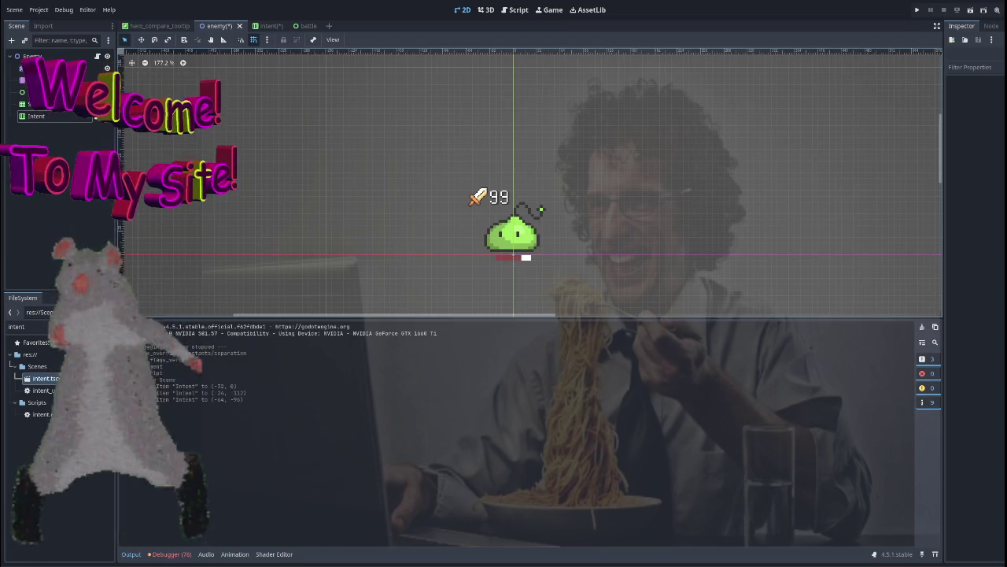
{"action": "left_click", "coordinate": [33, 115]}
{"action": "left_click", "coordinate": [579, 187]}
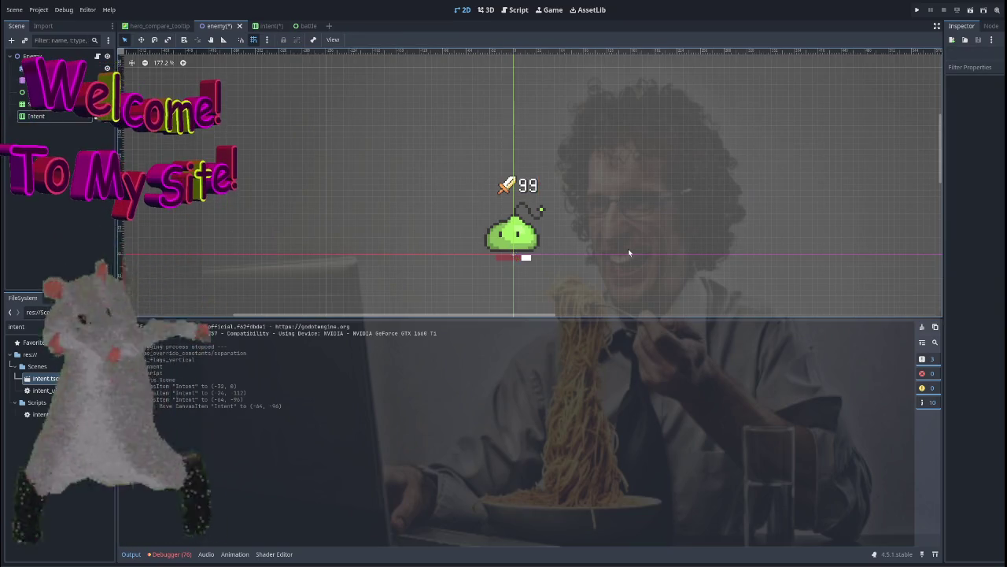
{"action": "scroll", "coordinate": [628, 248], "scroll_direction": "up", "scroll_amount": 5}
{"action": "scroll", "coordinate": [620, 217], "scroll_direction": "down", "scroll_amount": 4}
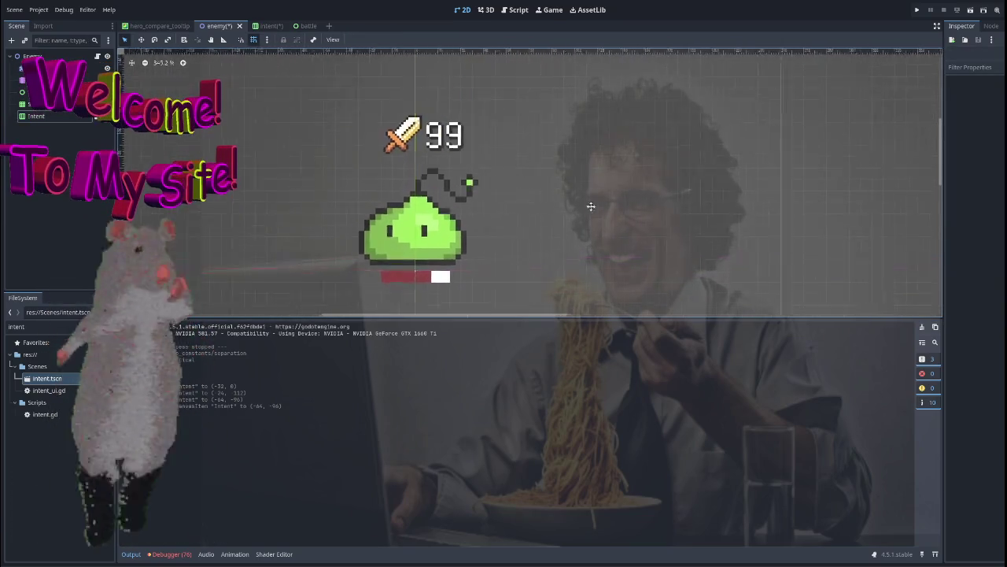
{"action": "left_click", "coordinate": [472, 162]}
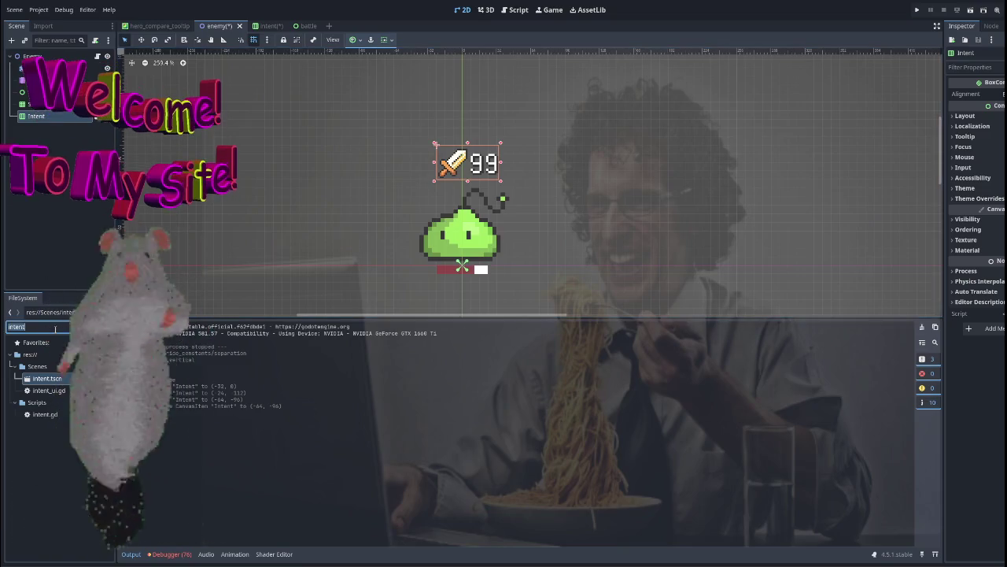
{"action": "left_click", "coordinate": [516, 9]}
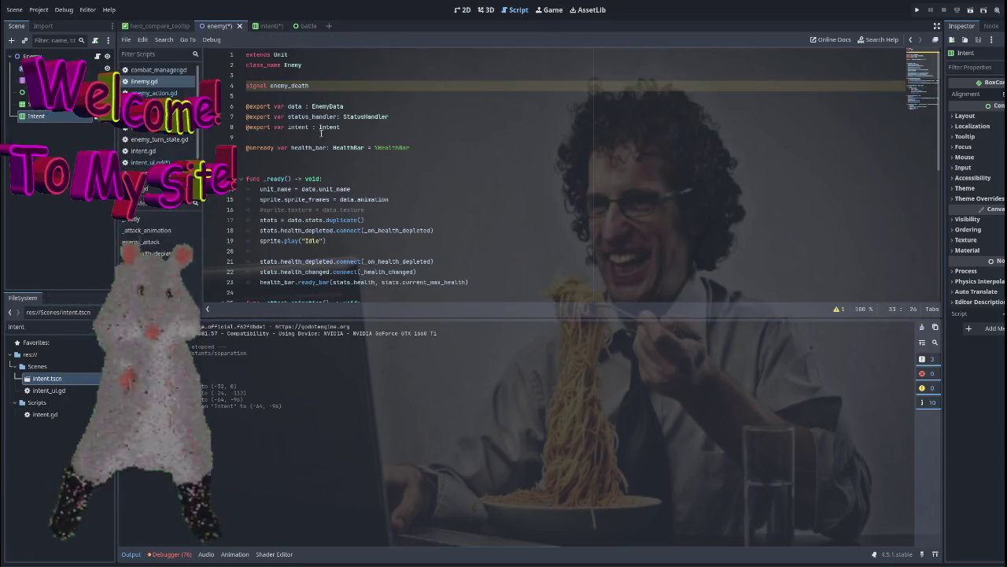
Filter the script list by 'piece' and open piece_indicator.gd.
{"action": "double_click", "coordinate": [59, 326]}
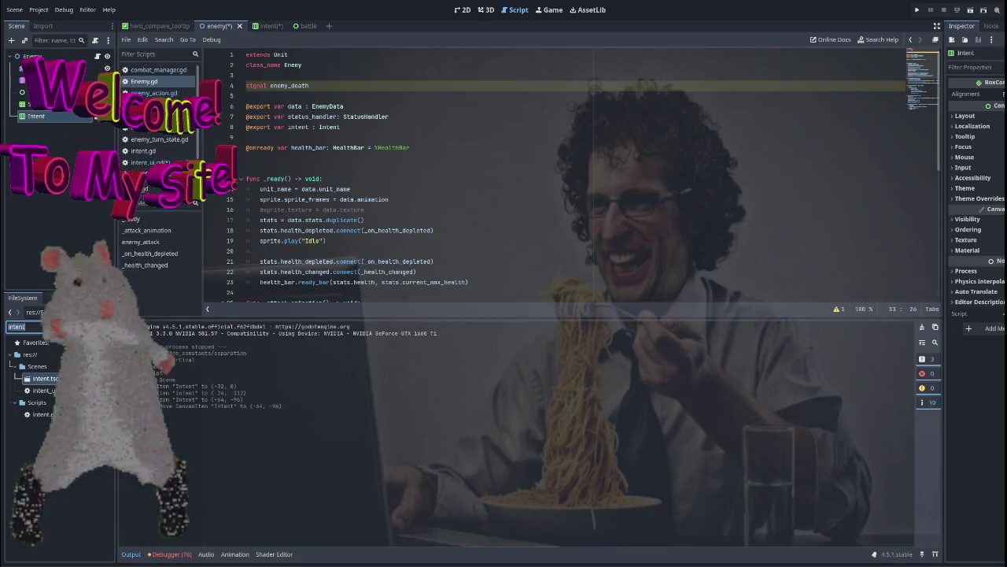
{"action": "type", "text": "piece"}
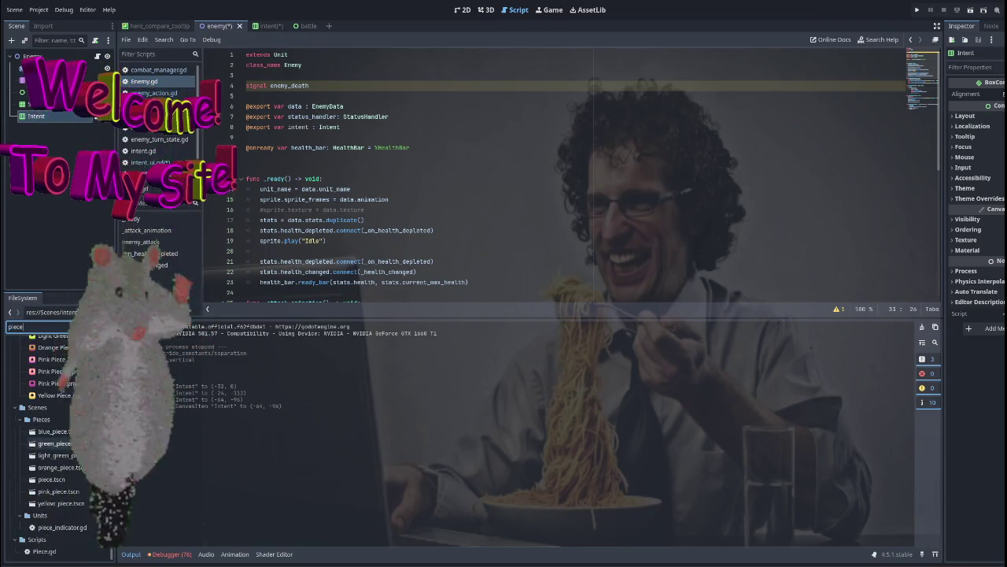
{"action": "scroll", "coordinate": [63, 441], "scroll_direction": "down", "scroll_amount": 3}
{"action": "double_click", "coordinate": [63, 527]}
{"action": "scroll", "coordinate": [378, 199], "scroll_direction": "down", "scroll_amount": 2}
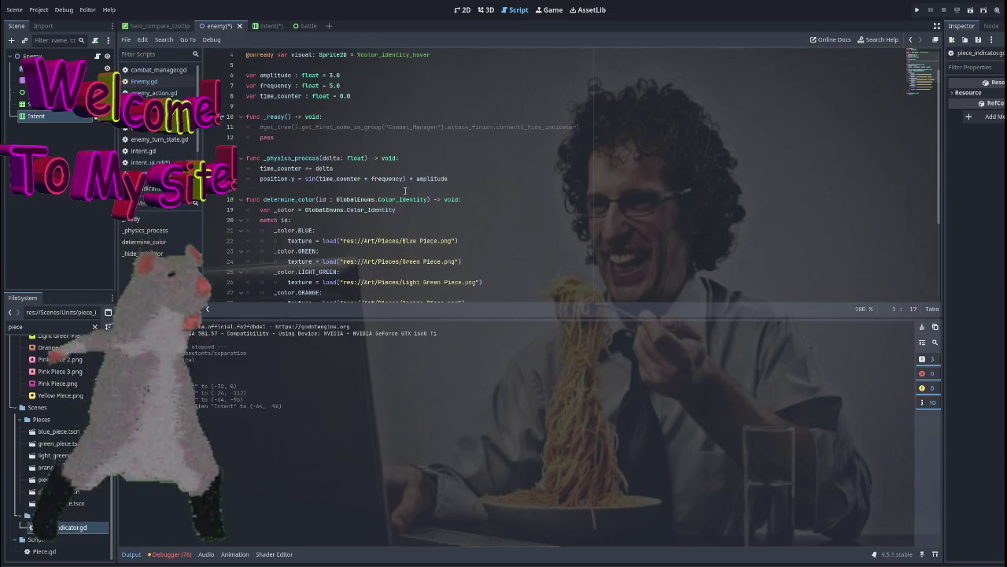
{"action": "scroll", "coordinate": [440, 197], "scroll_direction": "up", "scroll_amount": 2}
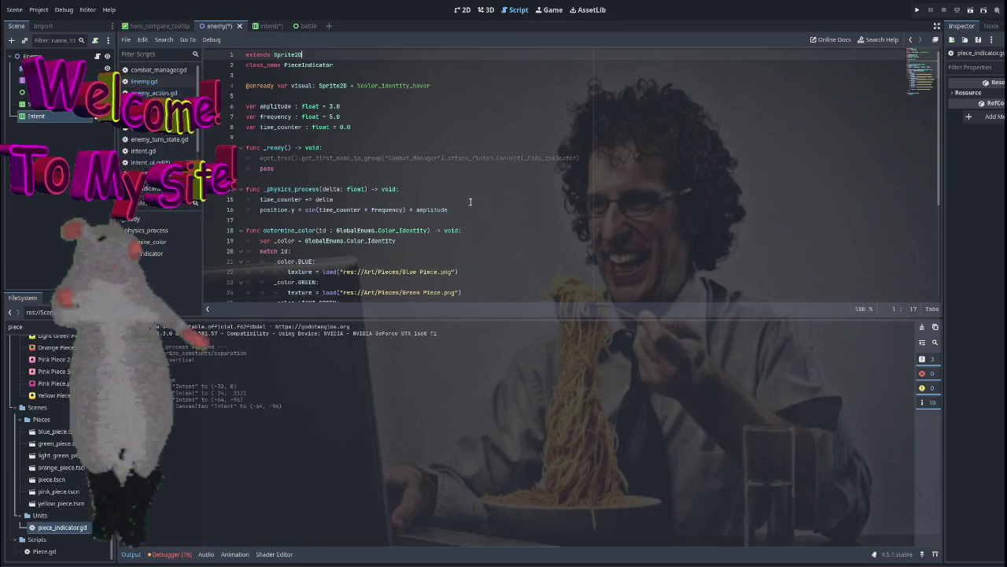
Select the time_counter declaration in piece_indicator.gd, then return to intent_ui.gd.
{"action": "left_click_drag", "start_coordinate": [448, 210], "coordinate": [245, 198]}
{"action": "left_click", "coordinate": [287, 127]}
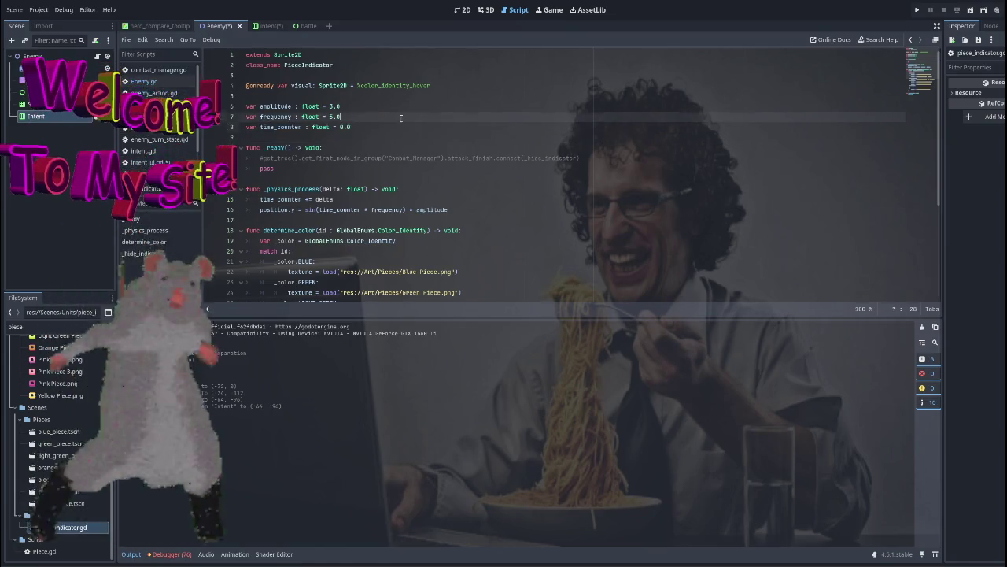
{"action": "left_click_drag", "start_coordinate": [351, 127], "coordinate": [249, 127]}
{"action": "left_click", "coordinate": [292, 127]}
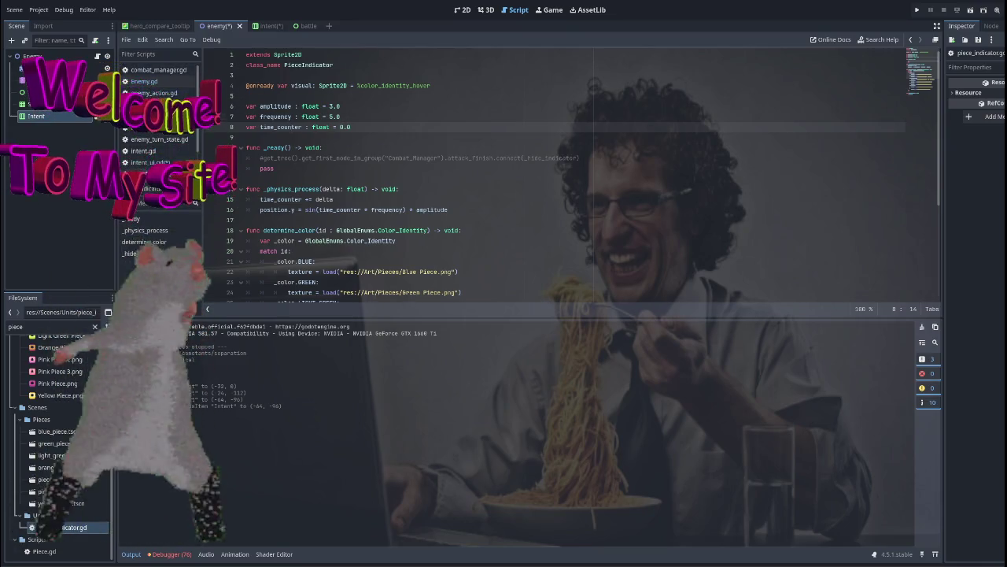
{"action": "left_click_drag", "start_coordinate": [351, 127], "coordinate": [236, 128]}
{"action": "key", "text": "ctrl+c"}
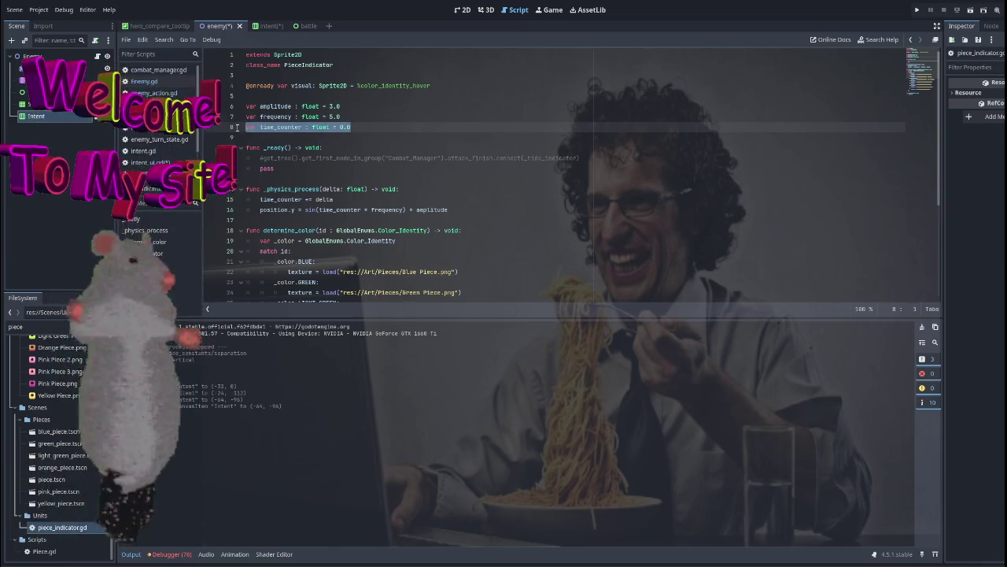
{"action": "left_click", "coordinate": [142, 162]}
{"action": "left_click", "coordinate": [393, 96]}
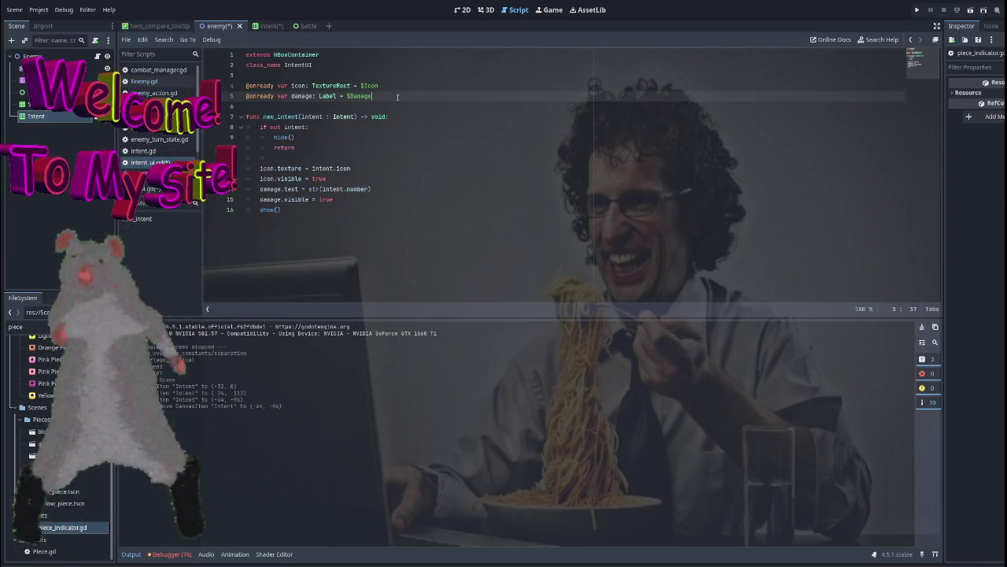
Paste the time_counter variable and add _physics_process with time_counter += delta.
{"action": "key", "text": "Return"}
{"action": "key", "text": "Return"}
{"action": "key", "text": "ctrl+v"}
{"action": "key", "text": "Return"}
{"action": "key", "text": "Return"}
{"action": "type", "text": "f"}
{"action": "key", "text": "BackSpace"}
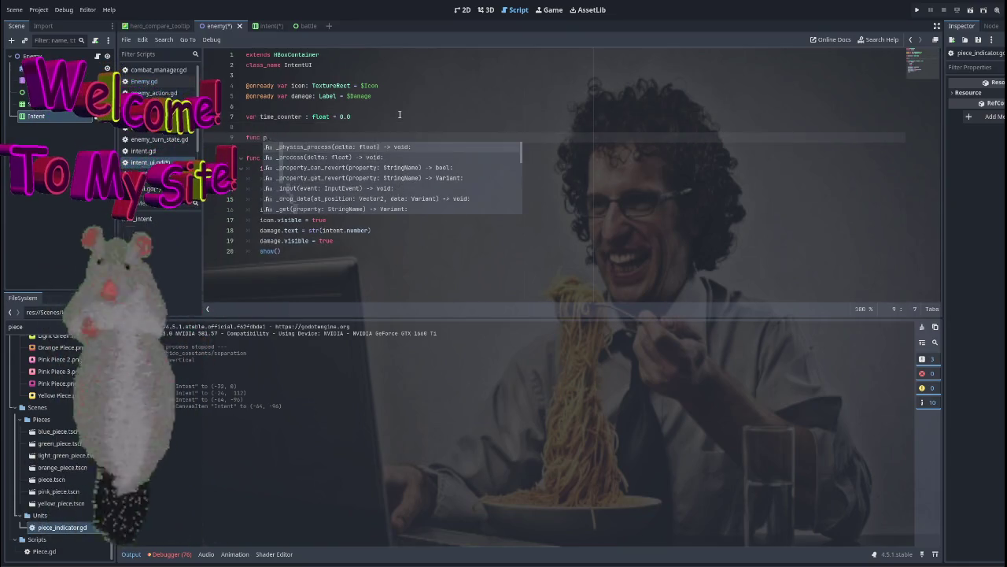
{"action": "type", "text": "gh"}
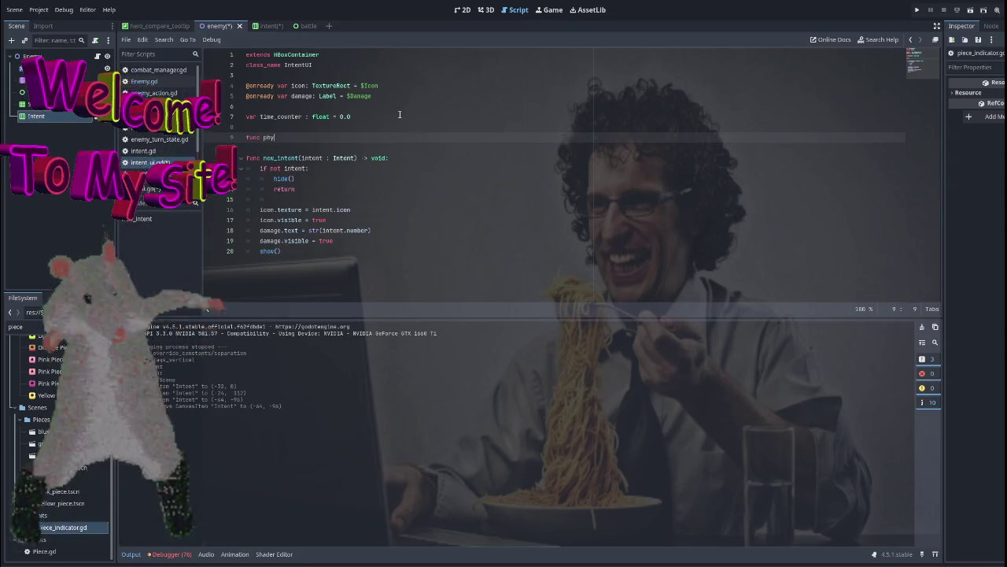
{"action": "key", "text": "Return"}
{"action": "key", "text": "Return"}
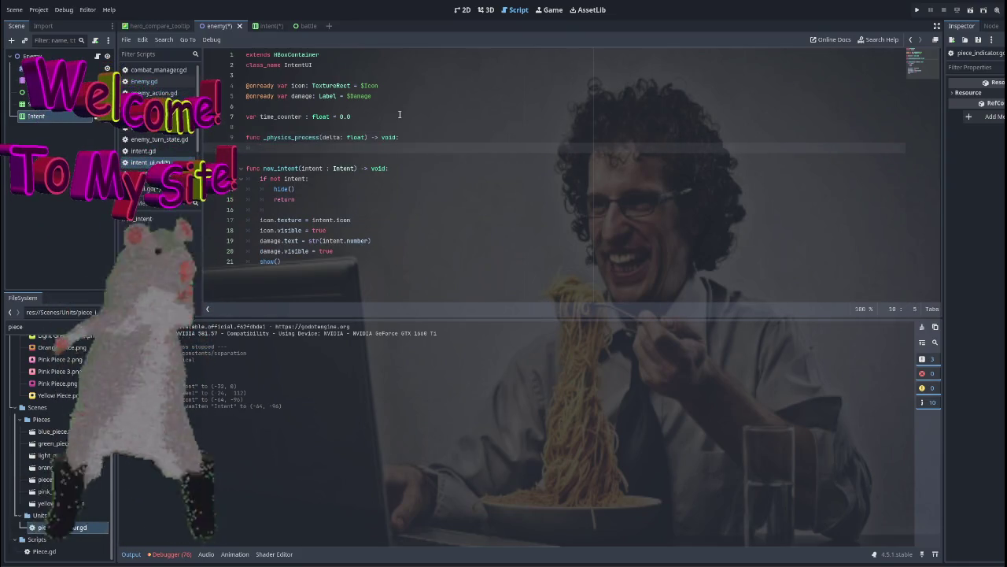
{"action": "type", "text": "time_counter += de"}
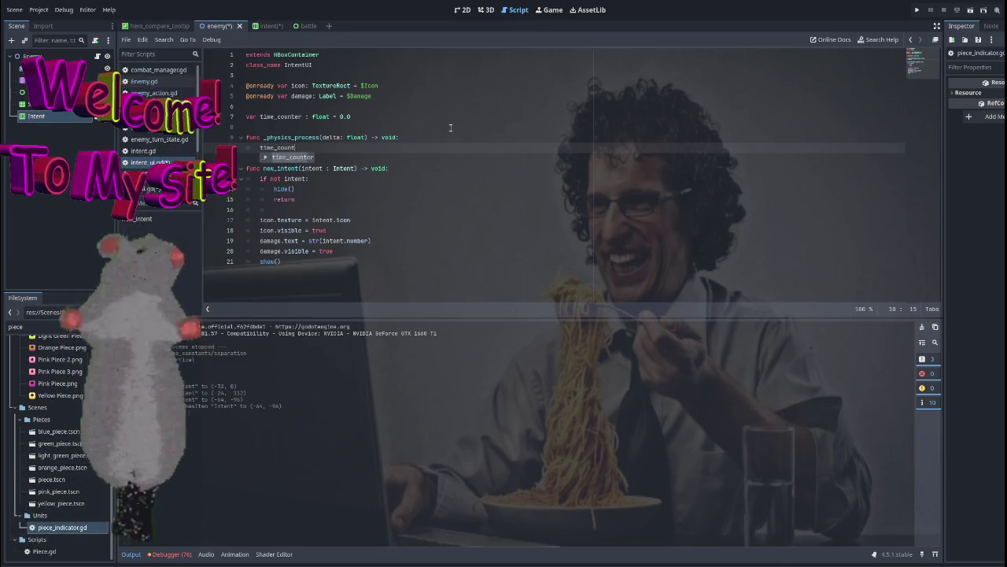
{"action": "type", "text": "lt"}
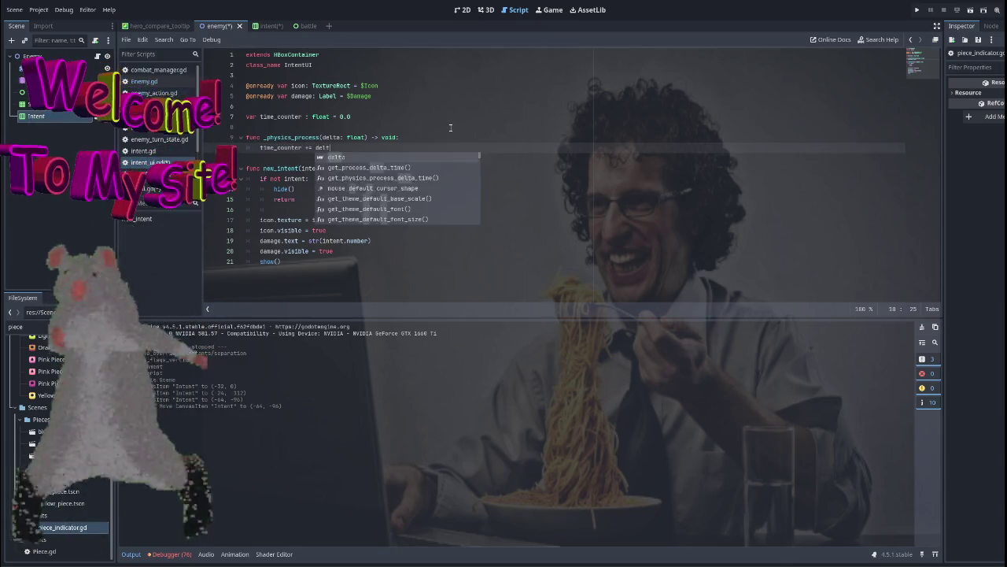
{"action": "key", "text": "Return"}
{"action": "key", "text": "Up"}
{"action": "key", "text": "End"}
Copy the sine position.y bobbing line from PieceIndicator into _physics_process.
{"action": "left_click", "coordinate": [150, 81]}
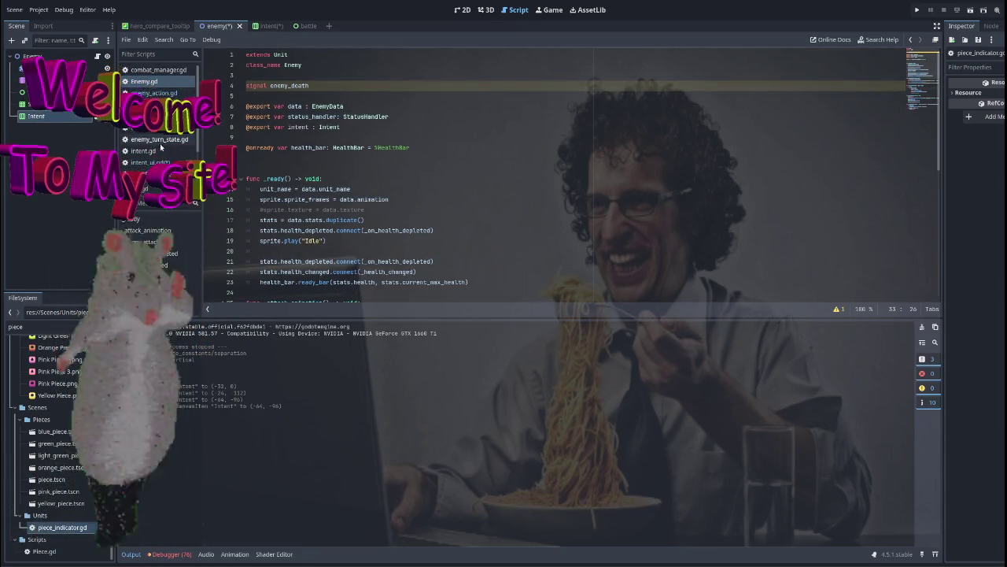
{"action": "left_click", "coordinate": [156, 172]}
{"action": "scroll", "coordinate": [357, 136], "scroll_direction": "down", "scroll_amount": 1}
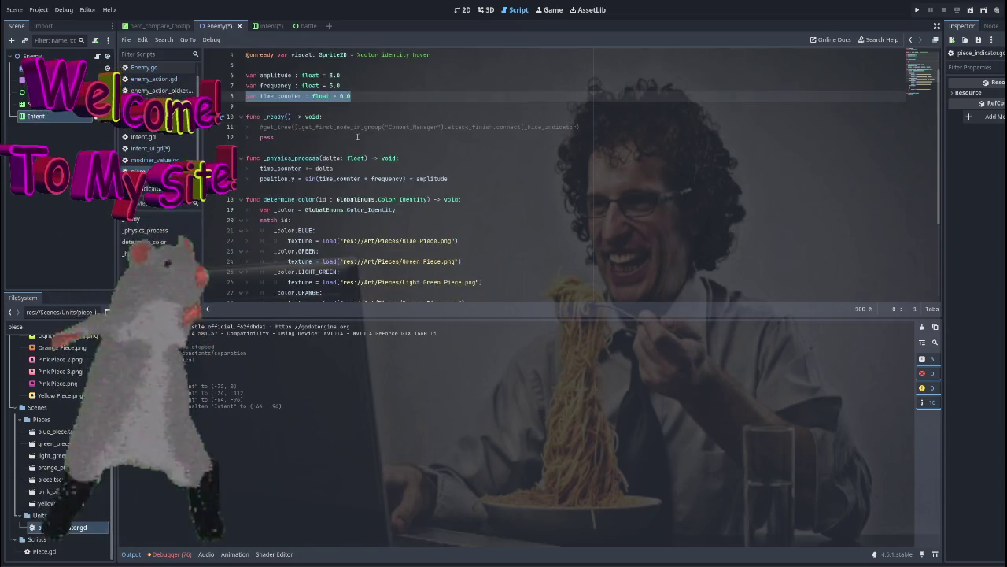
{"action": "left_click_drag", "start_coordinate": [470, 181], "coordinate": [261, 181]}
{"action": "key", "text": "ctrl+c"}
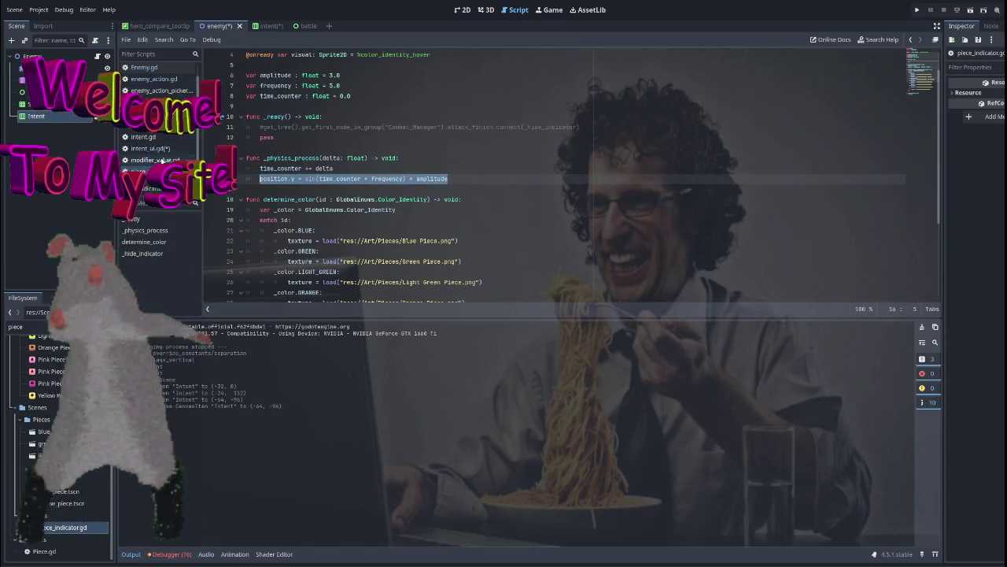
{"action": "left_click", "coordinate": [146, 148]}
{"action": "left_click", "coordinate": [373, 147]}
{"action": "key", "text": "Return"}
{"action": "key", "text": "ctrl+v"}
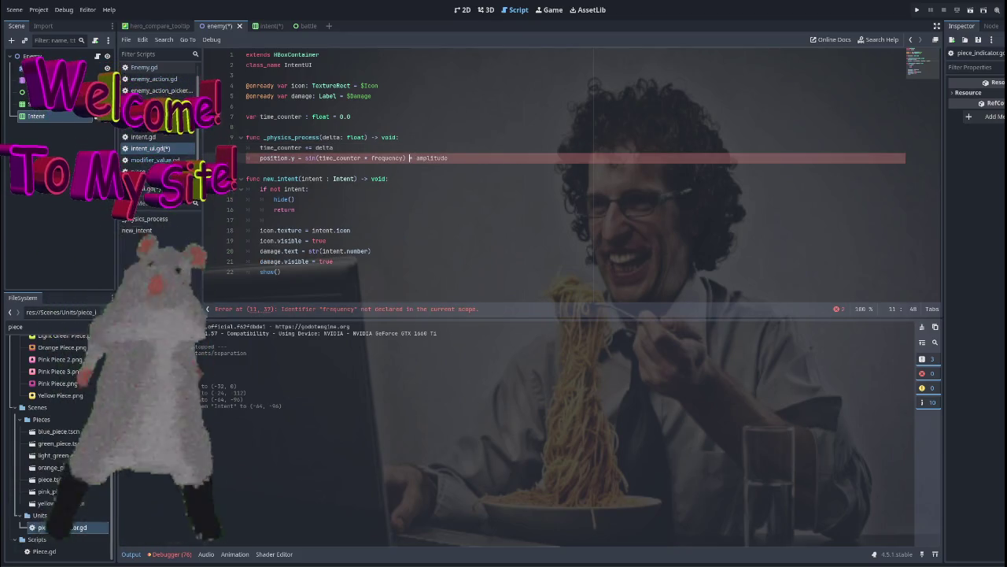
Move the amplitude 3.0 and frequency 5.0 variables from piece_indicator.gd into intent_ui.gd.
{"action": "left_click", "coordinate": [150, 157]}
{"action": "scroll", "coordinate": [403, 156], "scroll_direction": "up", "scroll_amount": 2}
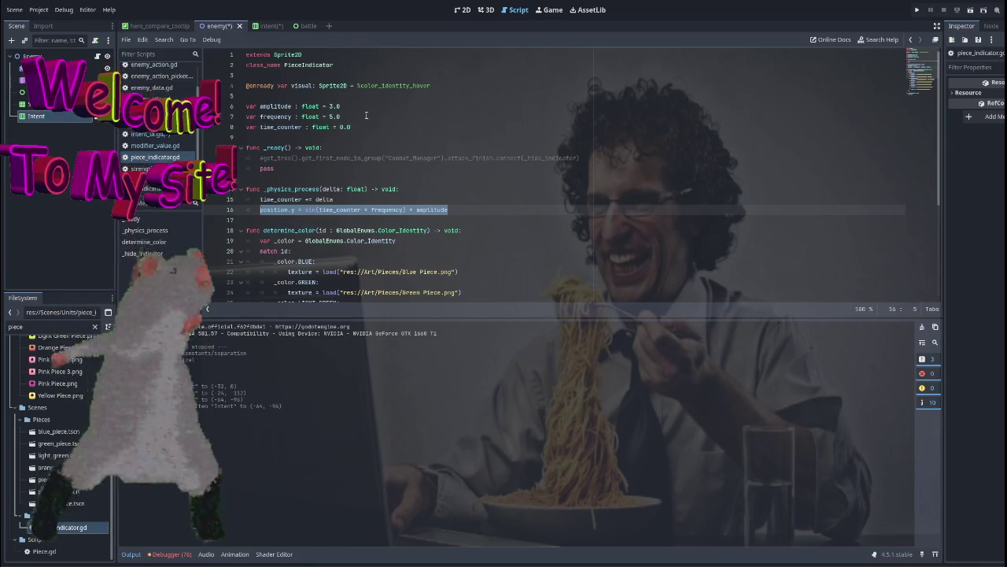
{"action": "left_click", "coordinate": [273, 105]}
{"action": "left_click_drag", "start_coordinate": [361, 118], "coordinate": [242, 105]}
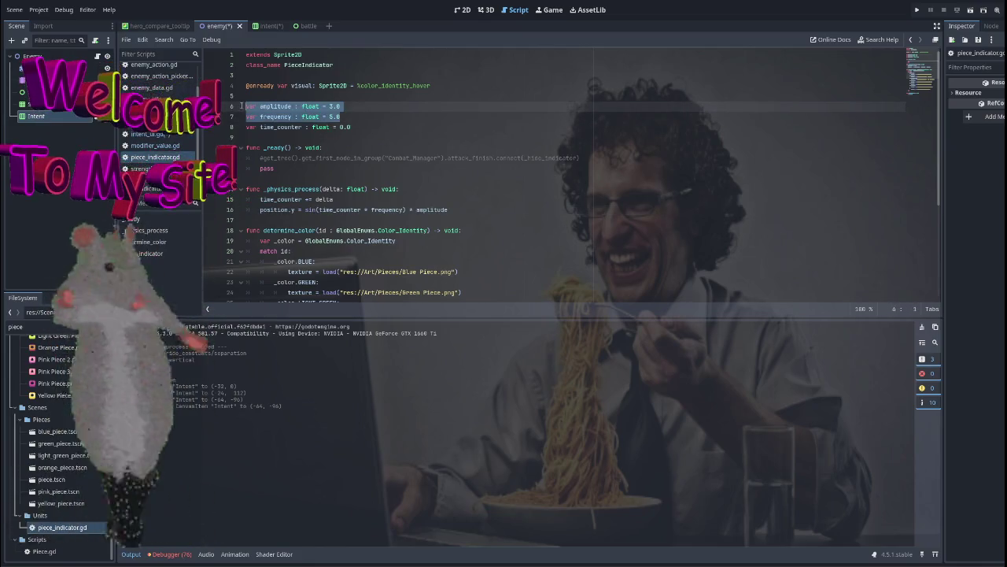
{"action": "key", "text": "ctrl+x"}
{"action": "left_click", "coordinate": [150, 134]}
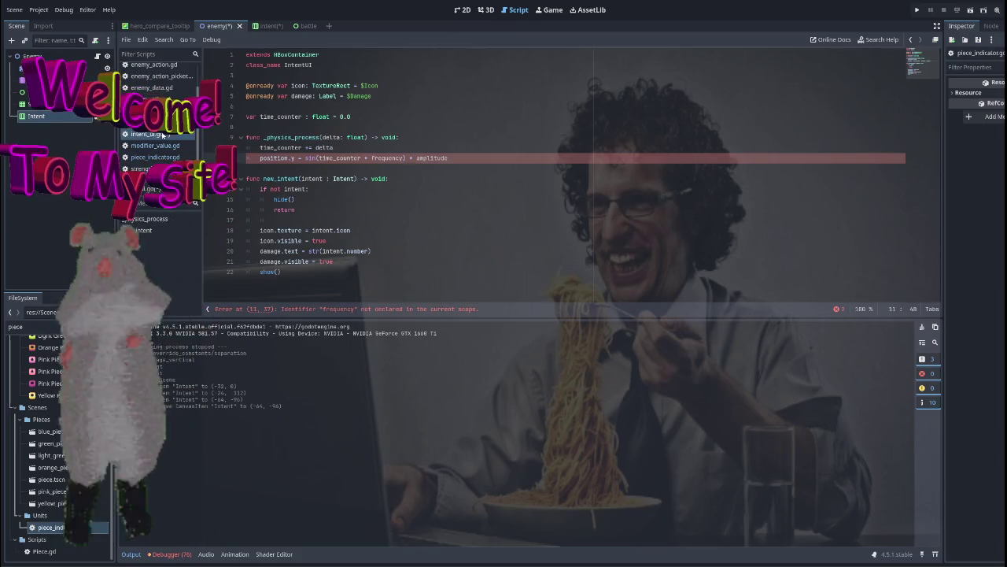
{"action": "left_click", "coordinate": [346, 117]}
{"action": "key", "text": "Return"}
{"action": "key", "text": "ctrl+v"}
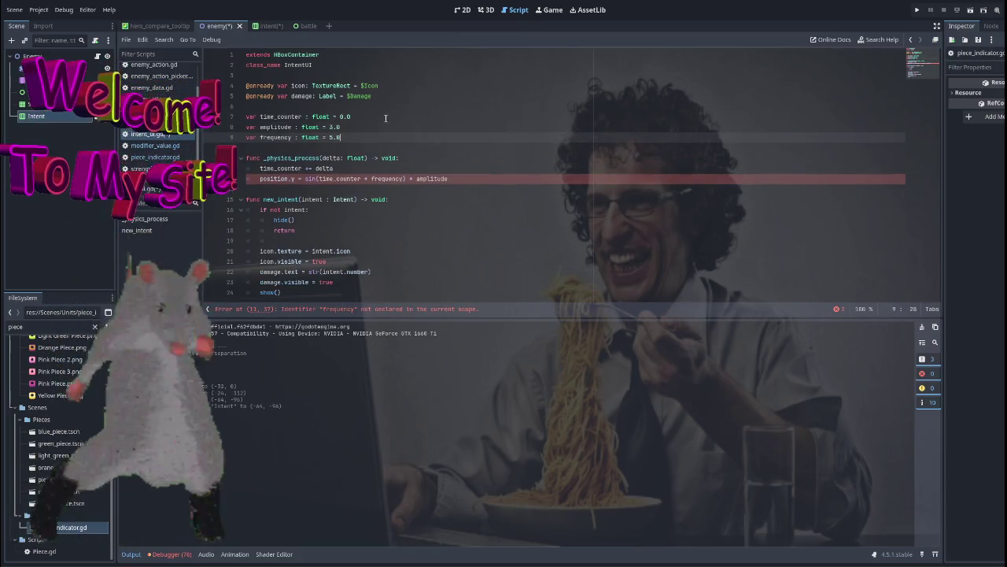
{"action": "left_click", "coordinate": [260, 116]}
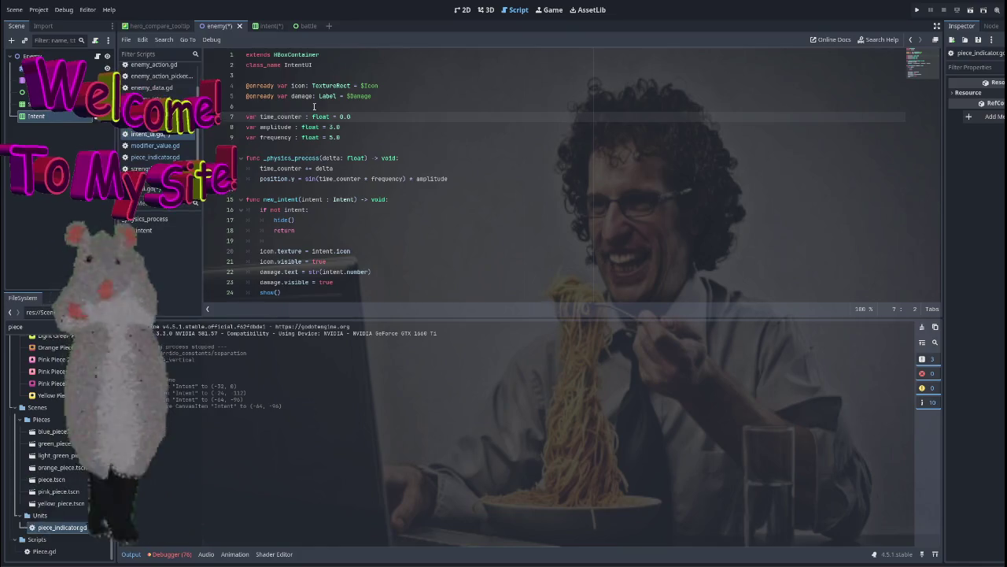
Add a '# Floating effect variables' comment above the float variables.
{"action": "key", "text": "Return"}
{"action": "key", "text": "Up"}
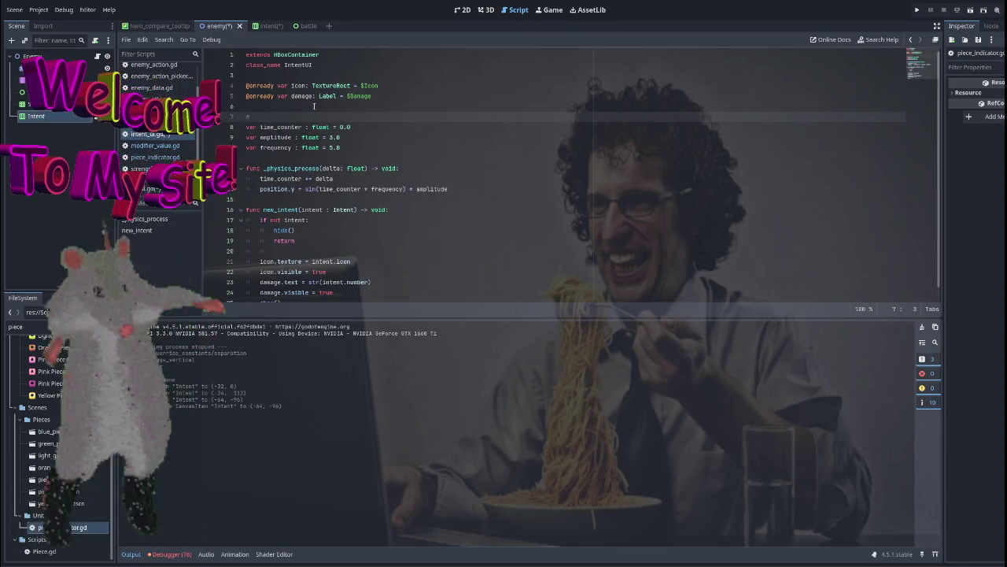
{"action": "type", "text": "effect variabl"}
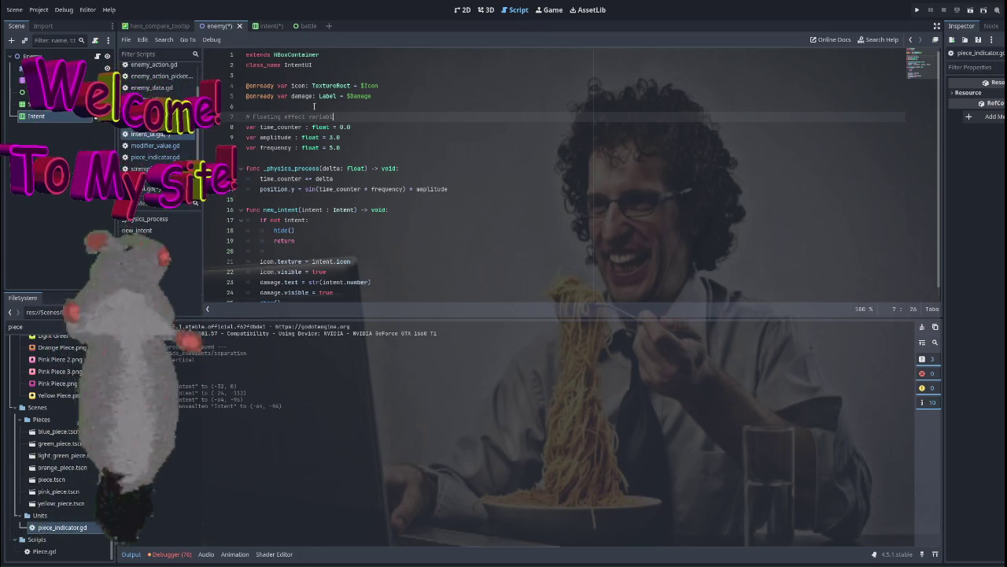
{"action": "type", "text": "ees"}
{"action": "left_click", "coordinate": [373, 160]}
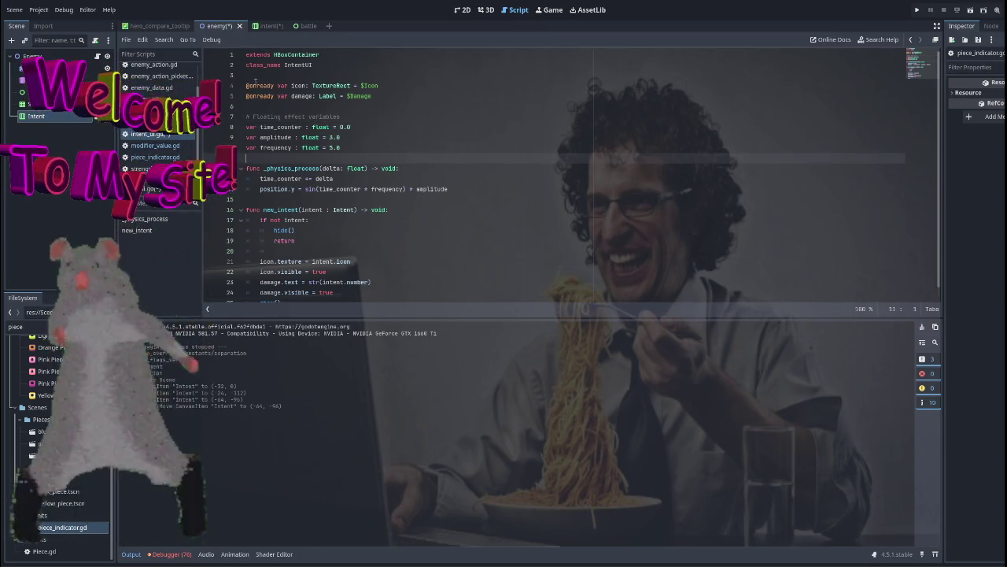
{"action": "left_click", "coordinate": [246, 86]}
{"action": "key", "text": "Return"}
{"action": "key", "text": "Up"}
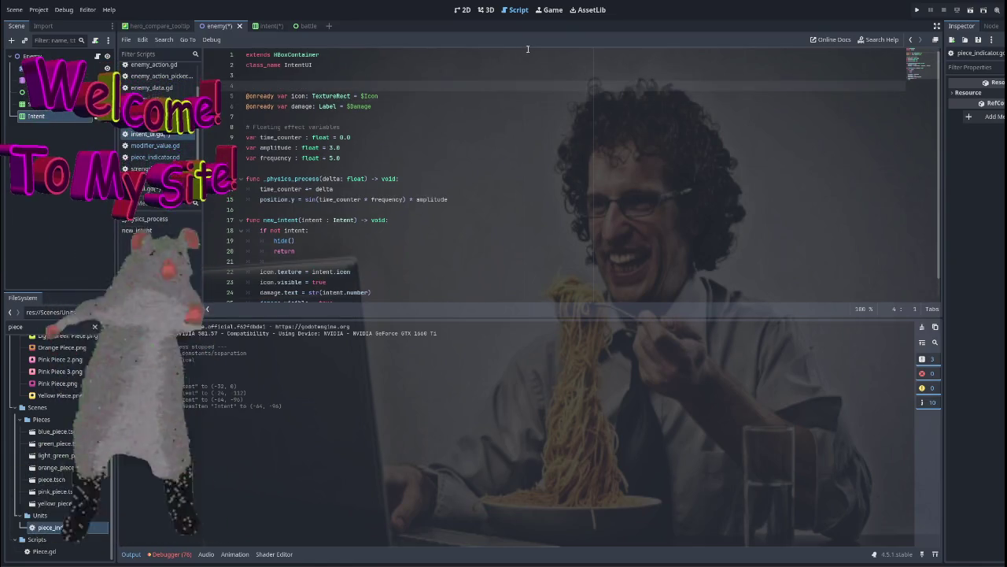
{"action": "type", "text": "Children"}
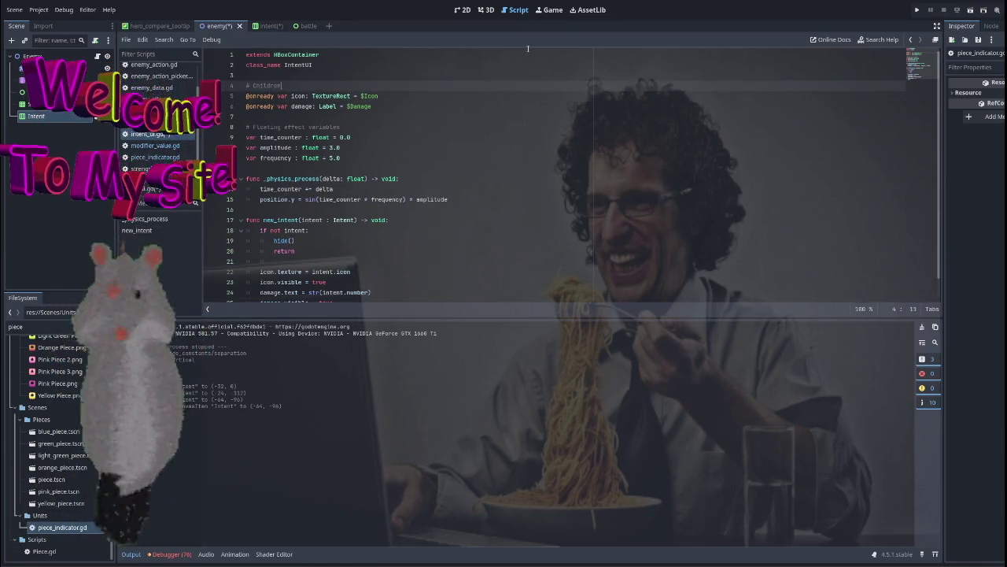
{"action": "type", "text": ", behave!"}
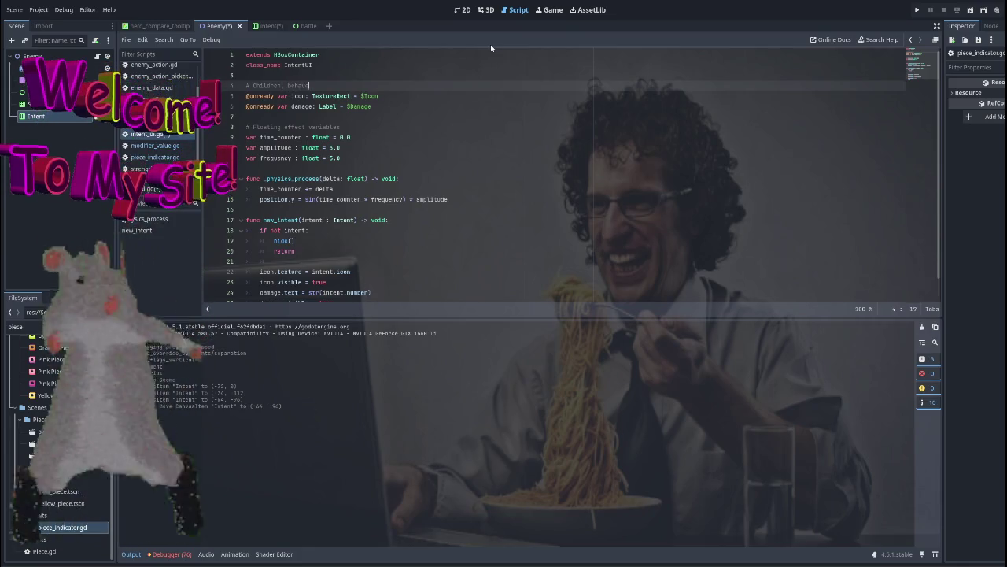
{"action": "scroll", "coordinate": [448, 152], "scroll_direction": "down", "scroll_amount": 1}
{"action": "left_click", "coordinate": [448, 139]}
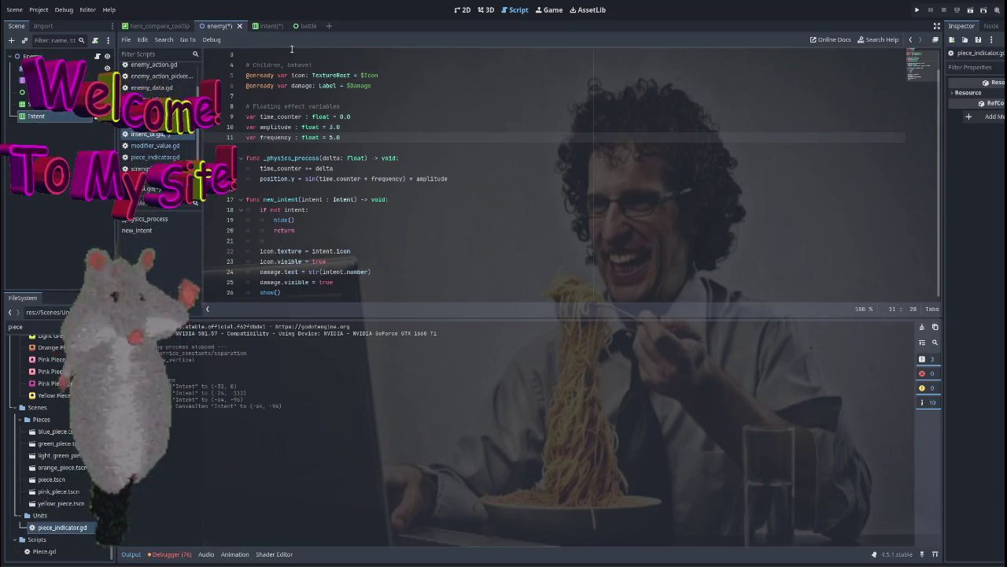
{"action": "left_click", "coordinate": [261, 26]}
Switch to the 2D view and the slime enemy scene, then open its enemy.gd script.
{"action": "left_click", "coordinate": [455, 10]}
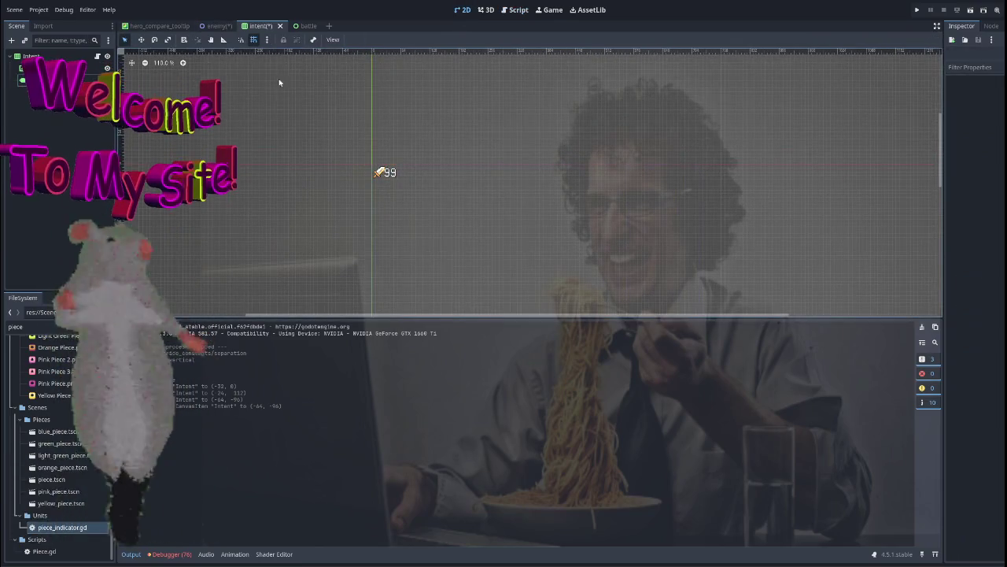
{"action": "key", "text": "ctrl+shift+Tab"}
{"action": "scroll", "coordinate": [379, 164], "scroll_direction": "right", "scroll_amount": 1}
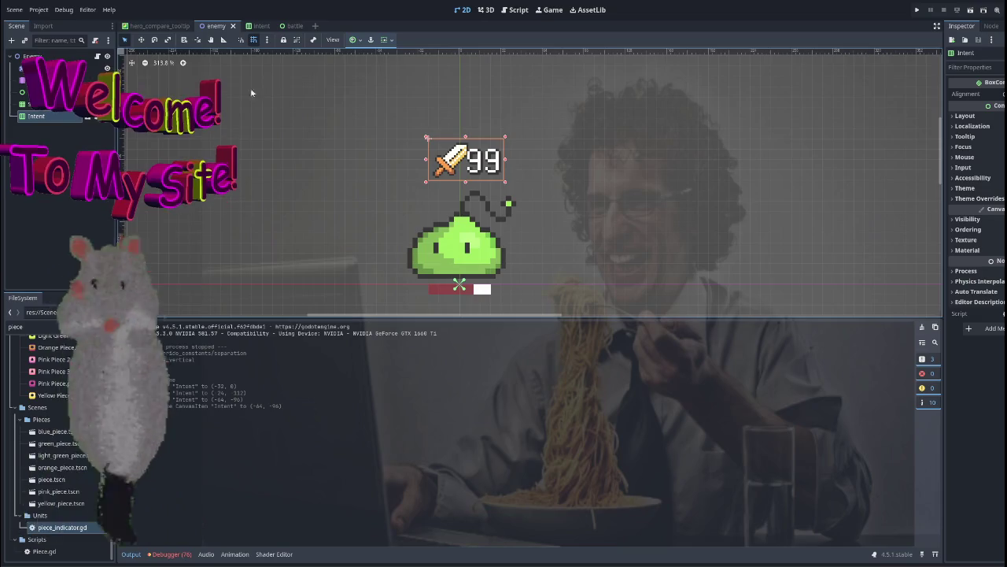
{"action": "key", "text": "ctrl+F3"}
{"action": "scroll", "coordinate": [419, 168], "scroll_direction": "up", "scroll_amount": 2}
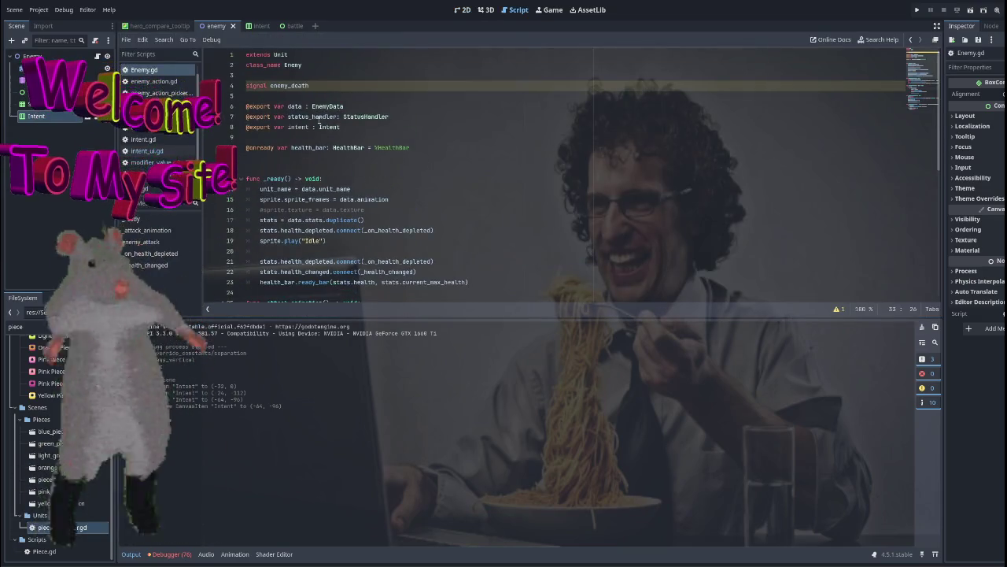
{"action": "left_click", "coordinate": [364, 129]}
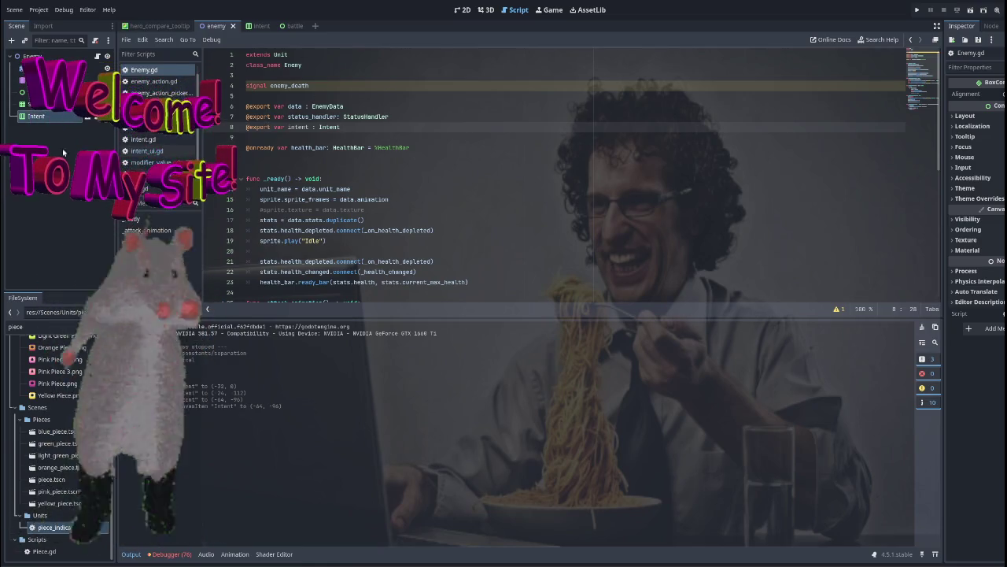
{"action": "scroll", "coordinate": [432, 173], "scroll_direction": "down", "scroll_amount": 6}
{"action": "scroll", "coordinate": [432, 174], "scroll_direction": "up", "scroll_amount": 6}
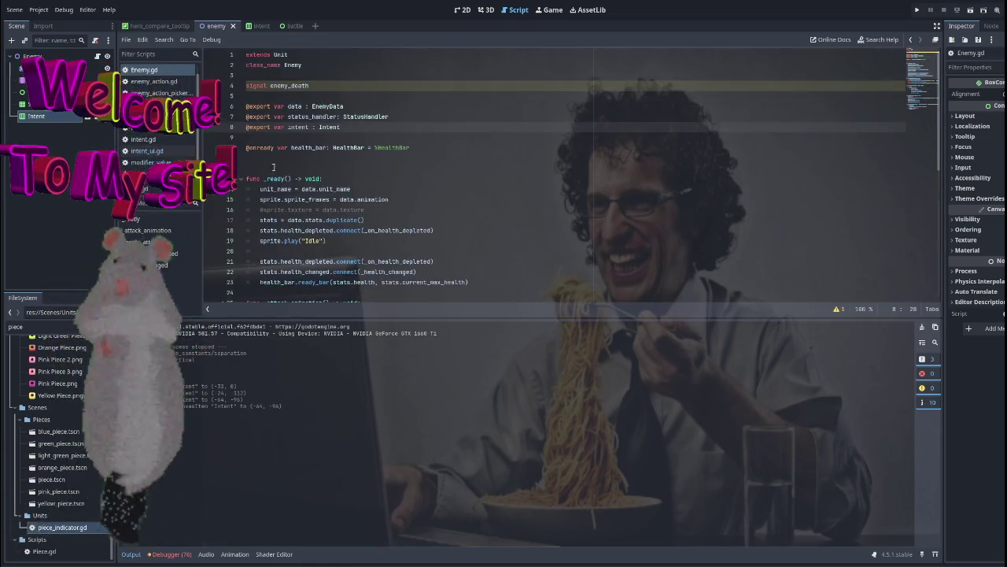
{"action": "key", "text": "ctrl+v"}
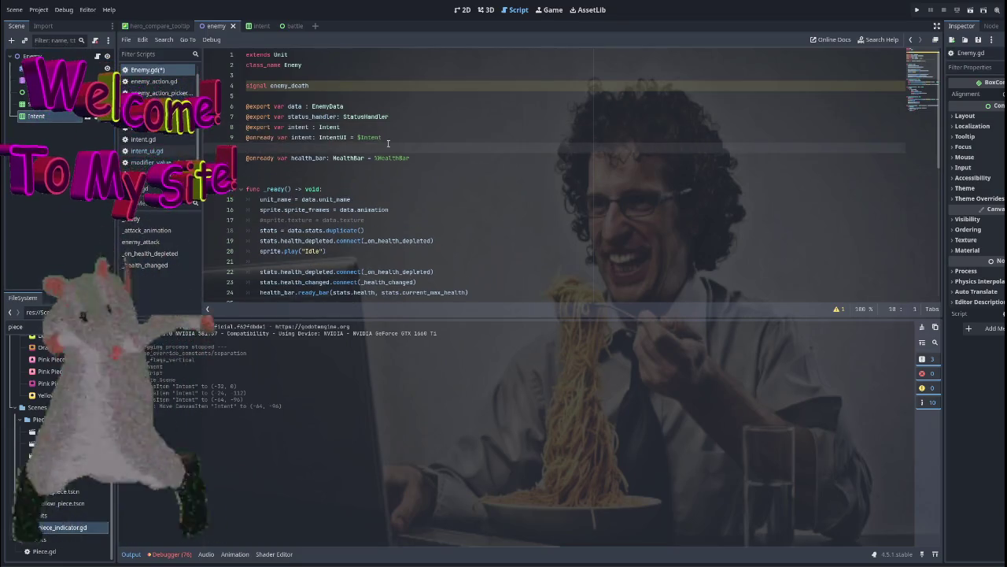
{"action": "key", "text": "alt+Down"}
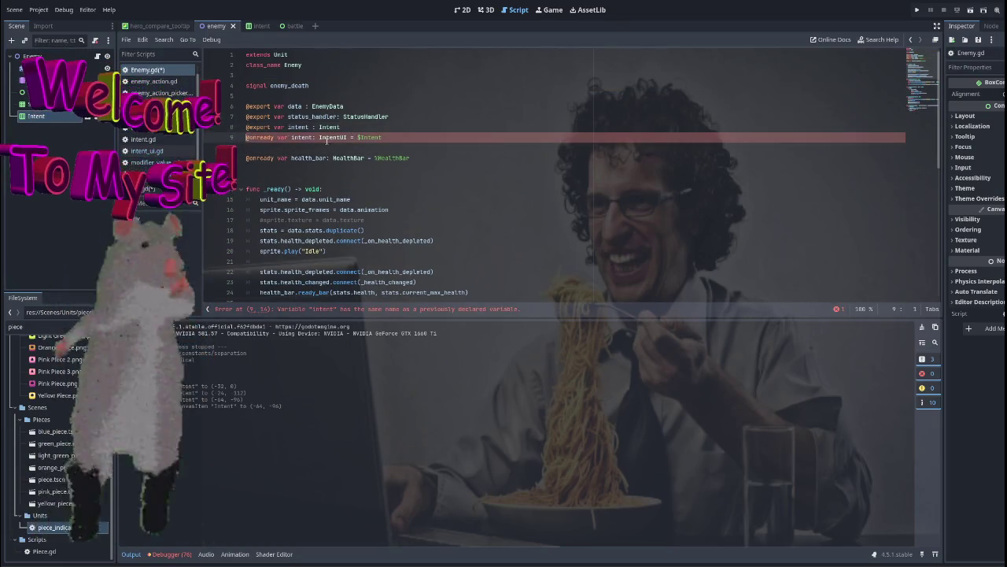
{"action": "key", "text": "alt+Down"}
{"action": "key", "text": "alt+Up"}
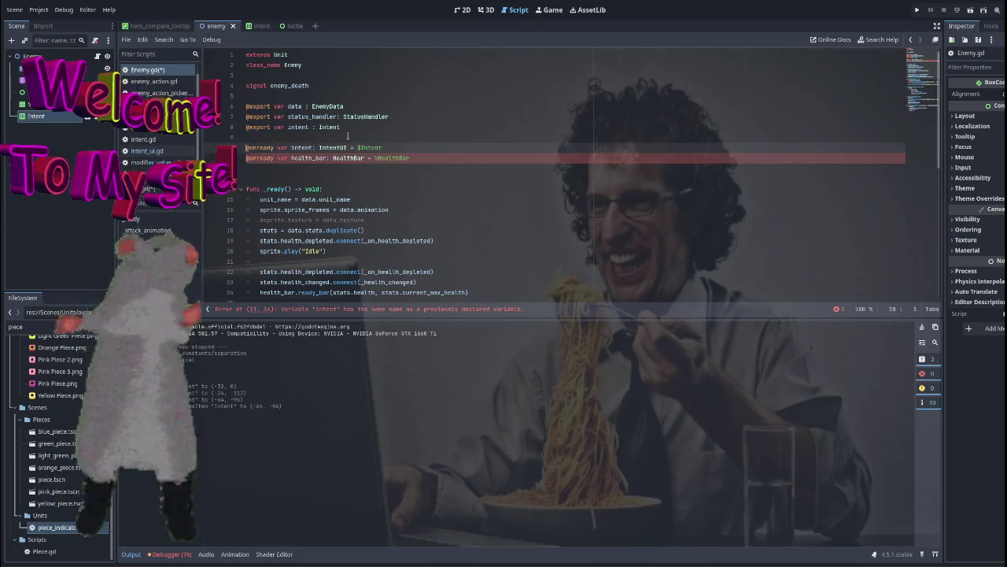
{"action": "left_click", "coordinate": [346, 127]}
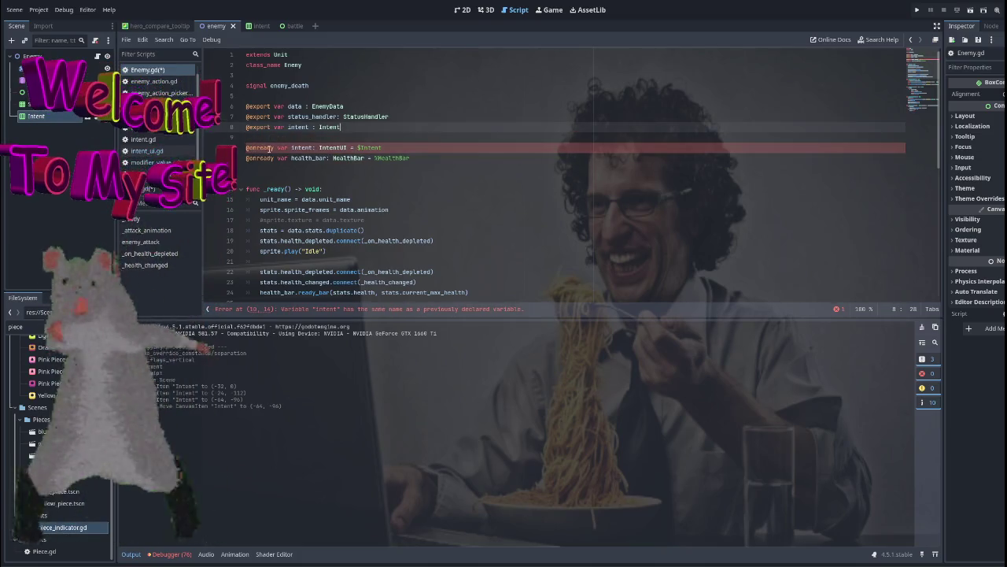
{"action": "left_click", "coordinate": [403, 147]}
{"action": "key", "text": "alt+Down"}
Rename the onready variable from intent to intent_ui and review the script.
{"action": "key", "text": "Up"}
{"action": "key", "text": "Up"}
{"action": "key", "text": "Down"}
{"action": "key", "text": "Down"}
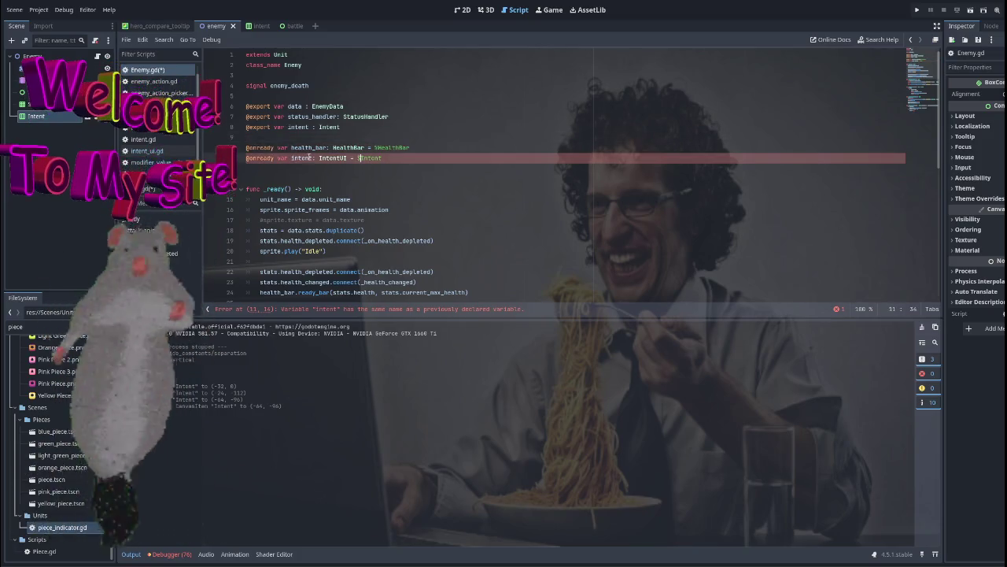
{"action": "key", "text": "ctrl+Right"}
{"action": "key", "text": "ctrl+Right"}
{"action": "key", "text": "ctrl+Right"}
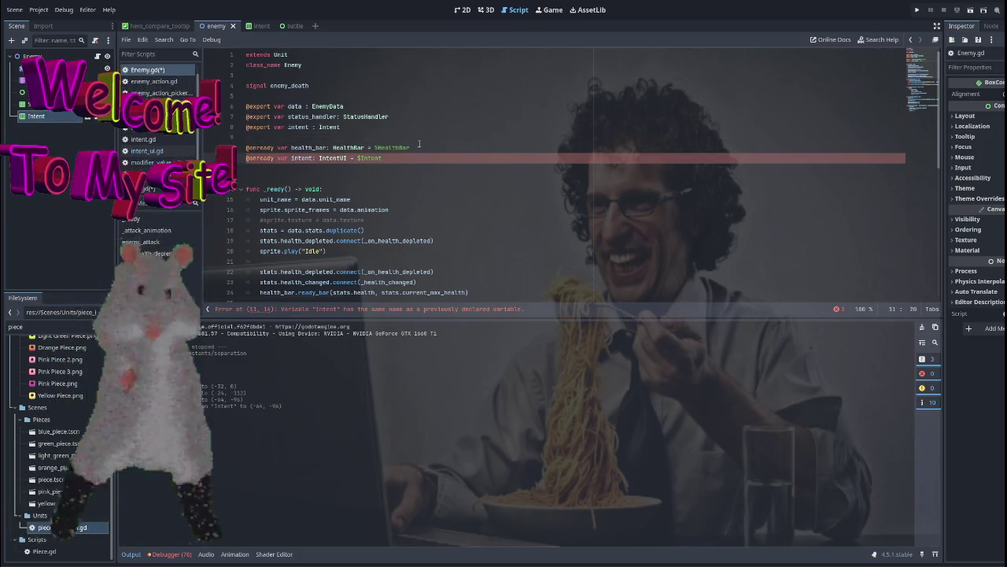
{"action": "type", "text": "_ui"}
{"action": "key", "text": "Up"}
{"action": "key", "text": "Down"}
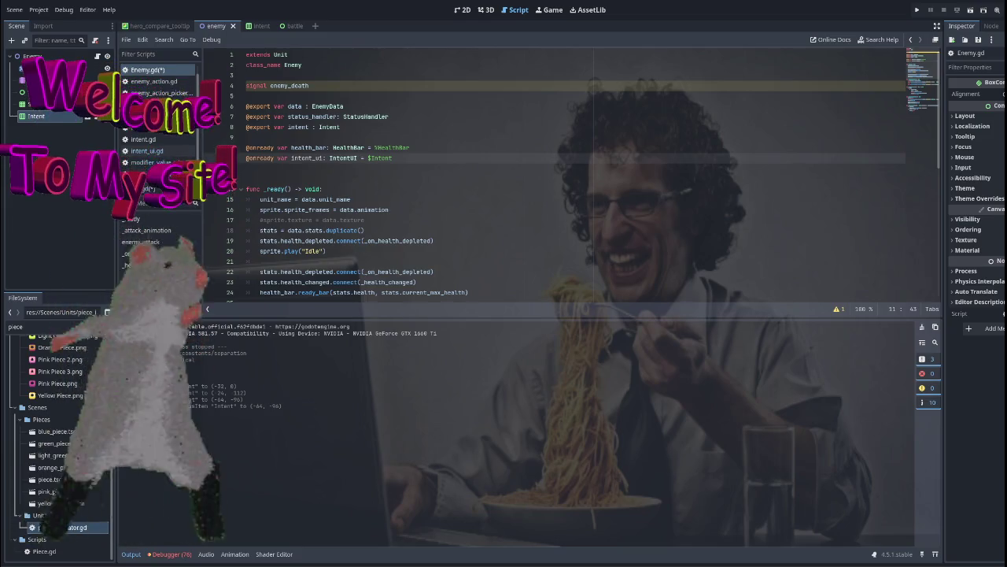
{"action": "scroll", "coordinate": [350, 206], "scroll_direction": "down", "scroll_amount": 7}
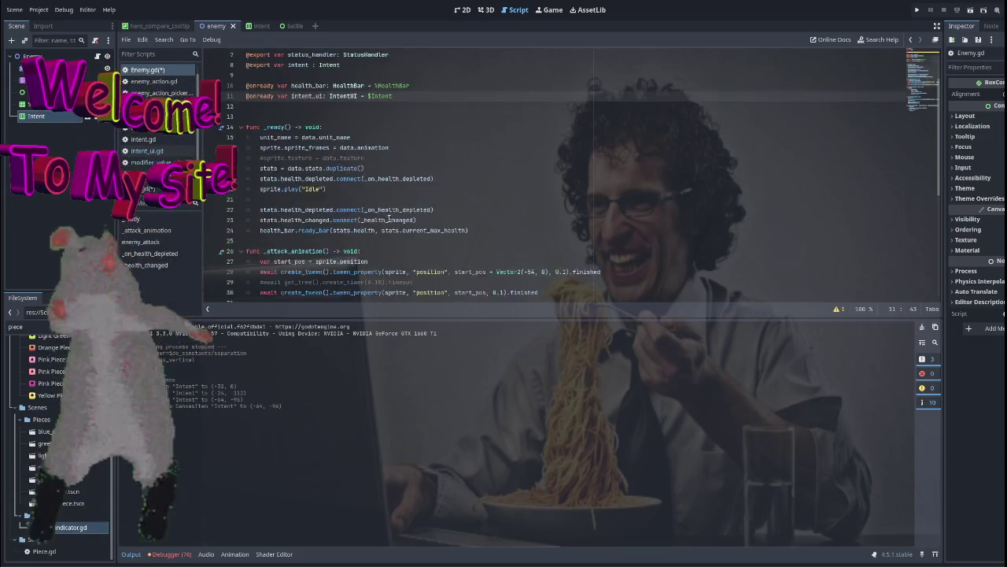
{"action": "scroll", "coordinate": [370, 214], "scroll_direction": "down", "scroll_amount": 2}
{"action": "scroll", "coordinate": [370, 213], "scroll_direction": "up", "scroll_amount": 2}
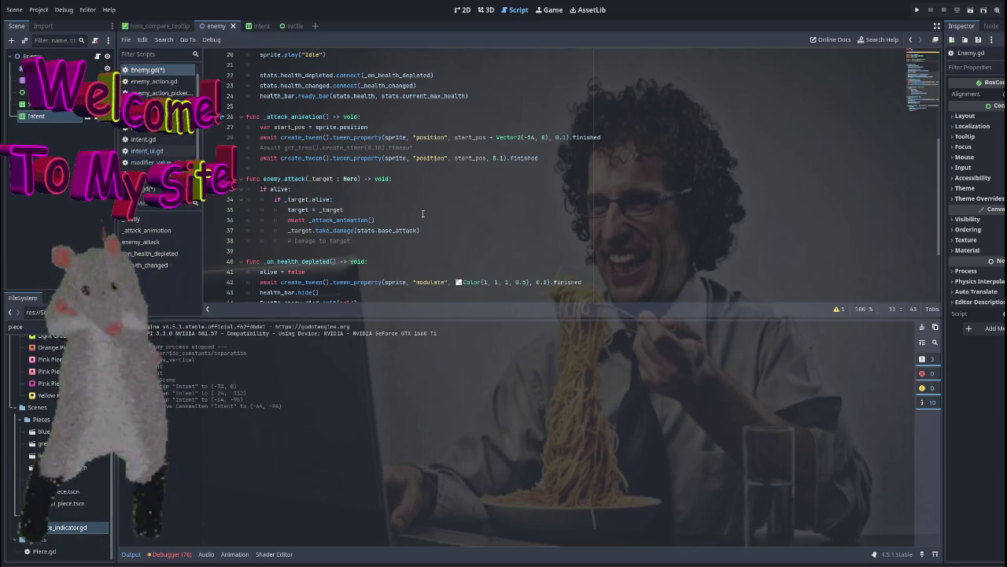
{"action": "scroll", "coordinate": [457, 194], "scroll_direction": "up", "scroll_amount": 6}
{"action": "left_click", "coordinate": [420, 161]}
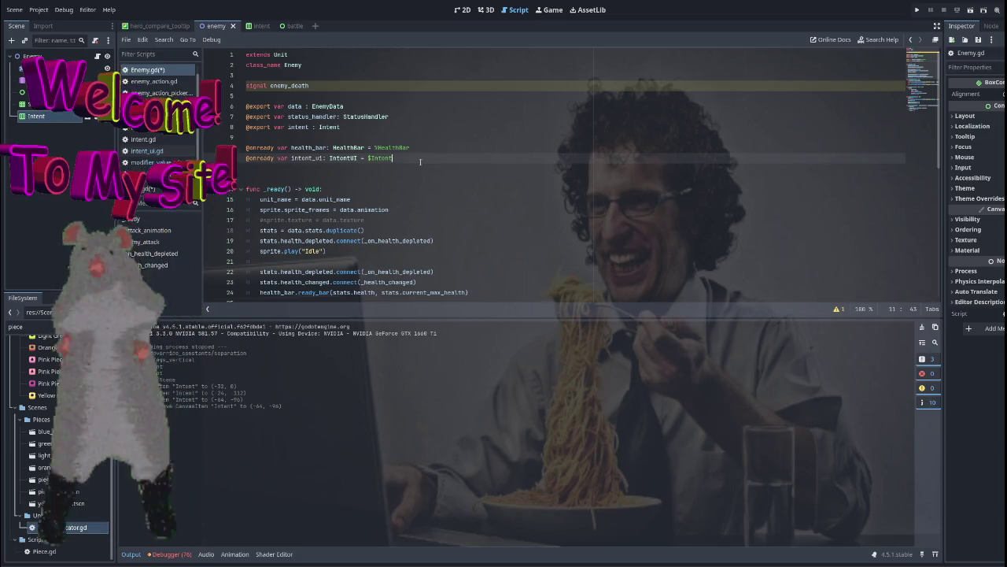
{"action": "scroll", "coordinate": [425, 165], "scroll_direction": "down", "scroll_amount": 1}
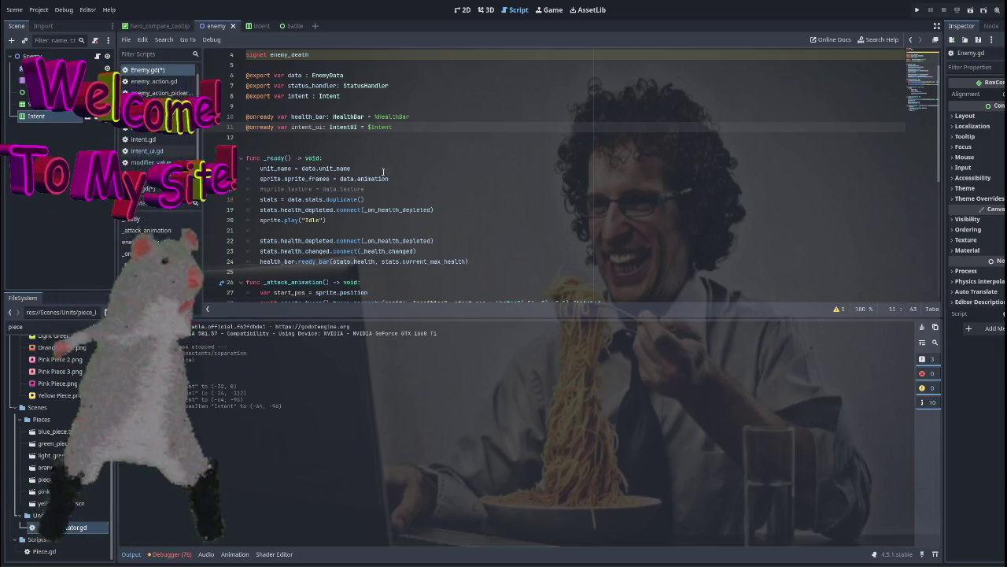
{"action": "right_click", "coordinate": [26, 59]}
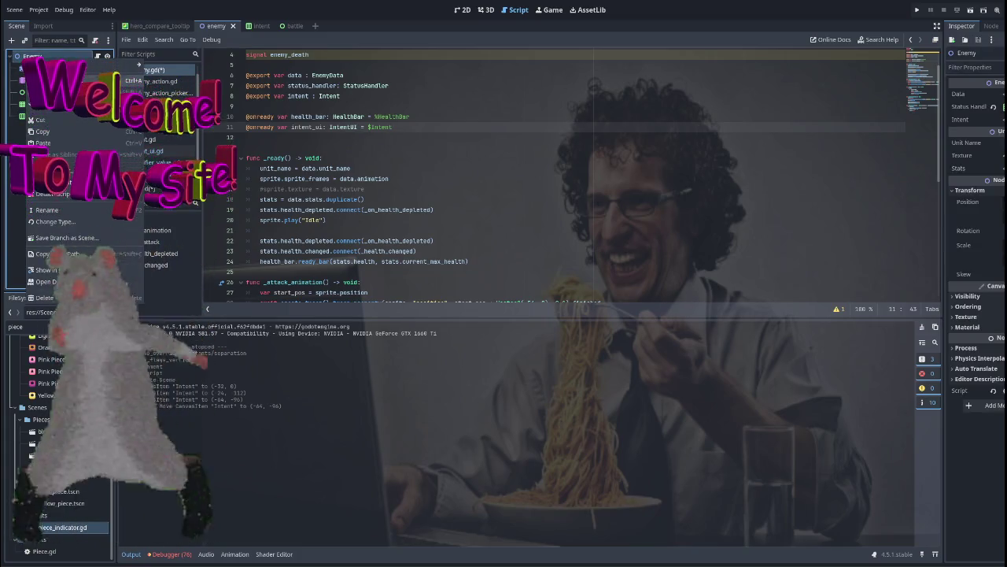
Add a plain Node child named ActionPicker under the Enemy root.
{"action": "left_click", "coordinate": [129, 80]}
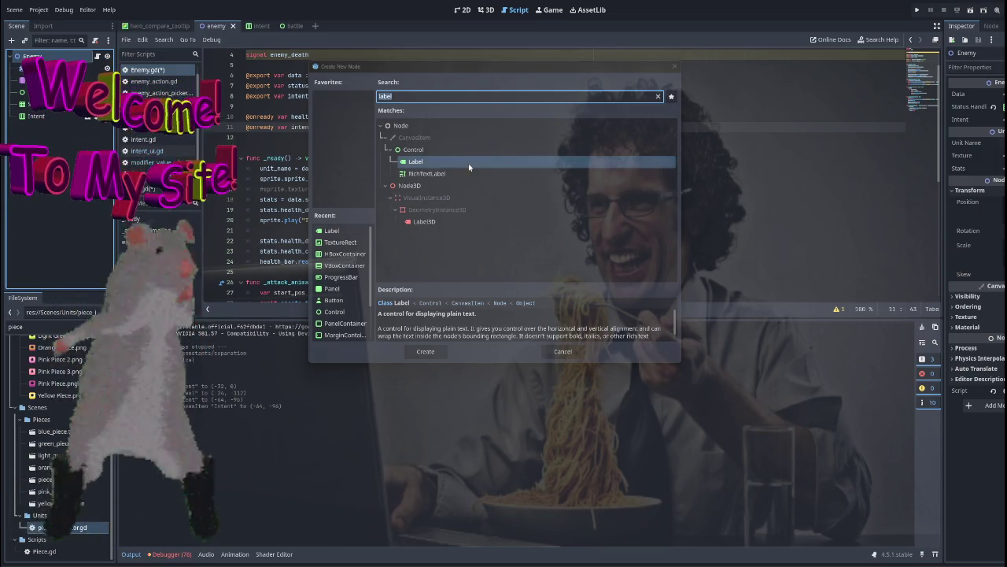
{"action": "key", "text": "BackSpace"}
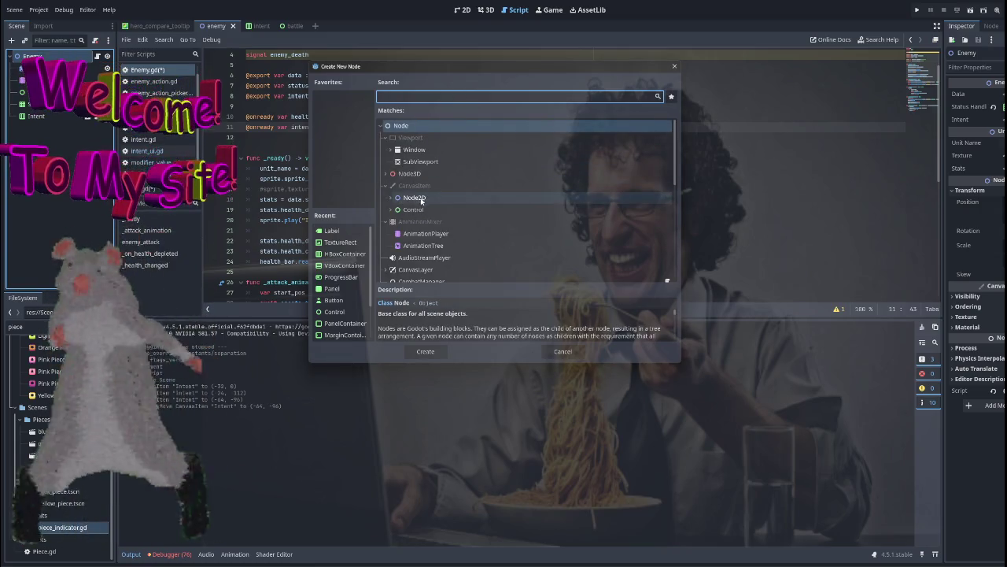
{"action": "double_click", "coordinate": [411, 126]}
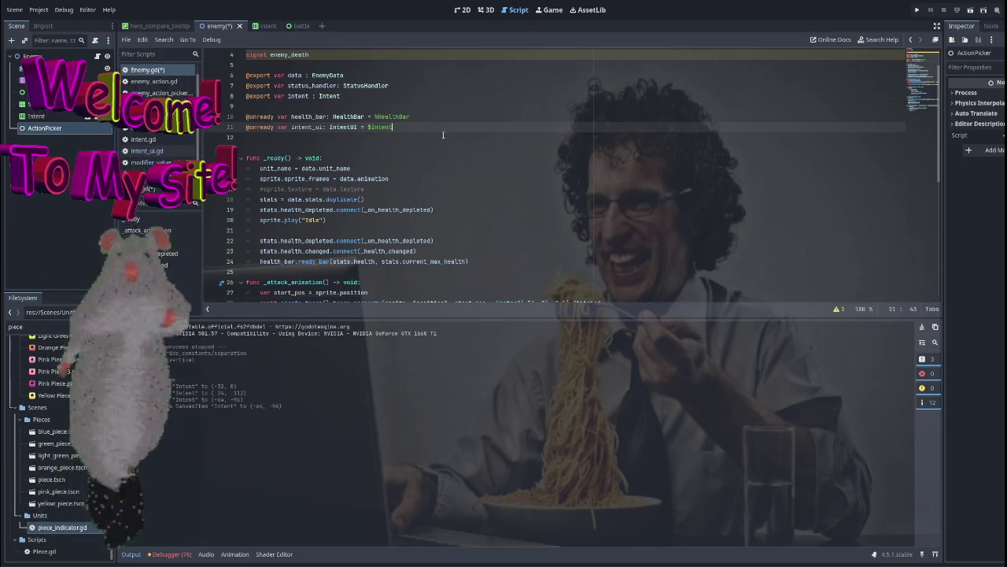
Save the enemy.gd script.
{"action": "key", "text": "Up"}
{"action": "key", "text": "Up"}
{"action": "key", "text": "Up"}
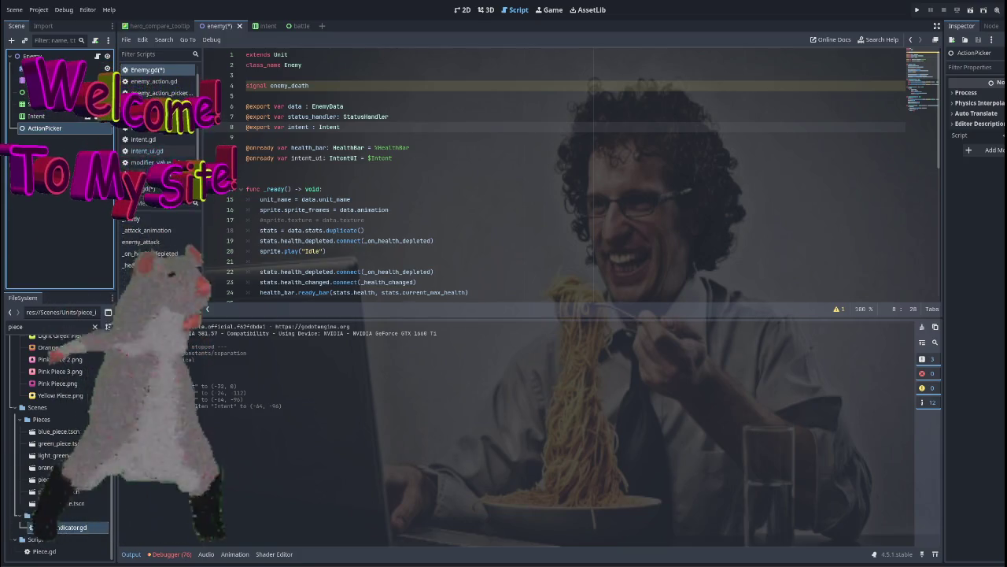
{"action": "left_click", "coordinate": [412, 147]}
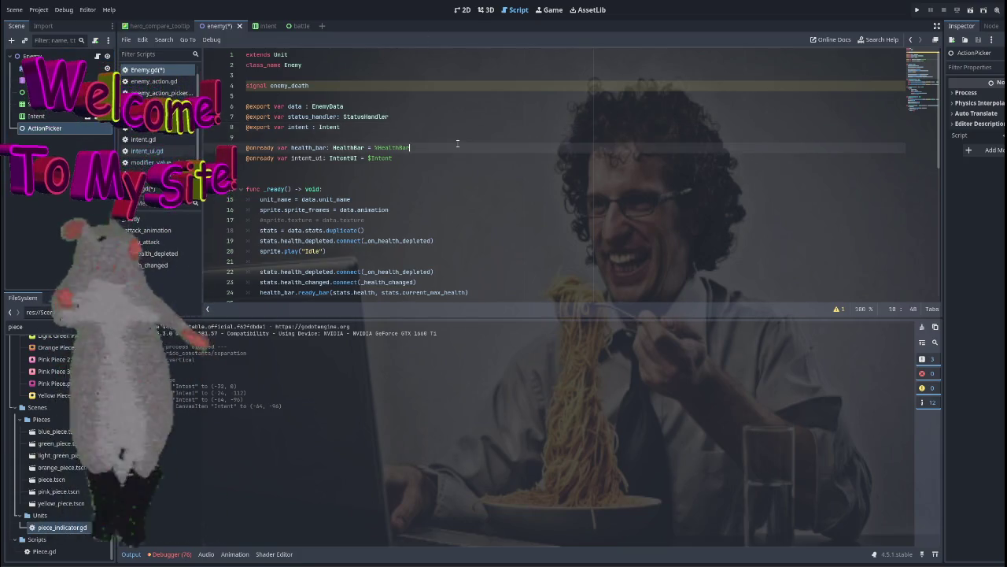
{"action": "key", "text": "ctrl+s"}
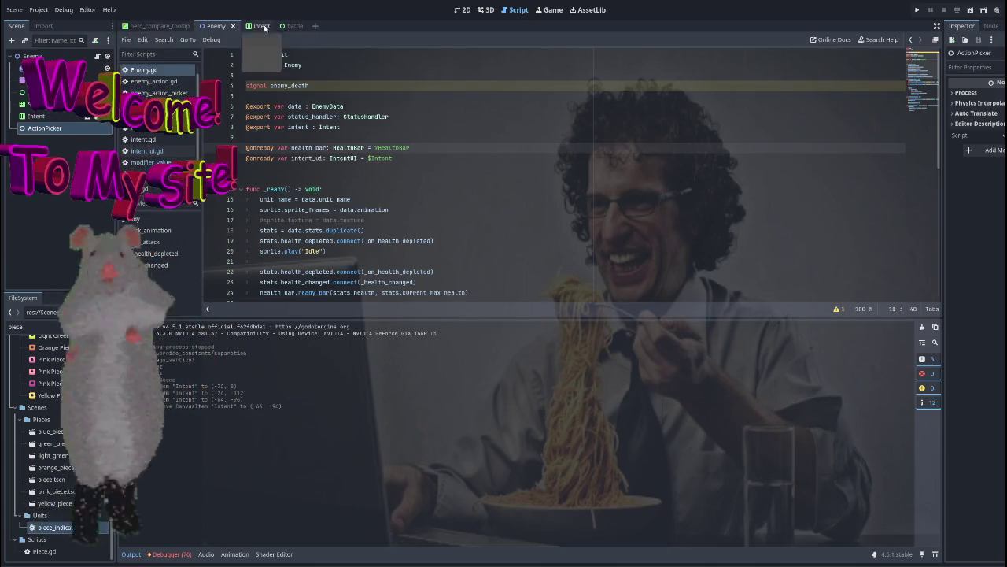
Delete the Intent node from the battle scene.
{"action": "left_click", "coordinate": [284, 25]}
{"action": "left_click", "coordinate": [462, 9]}
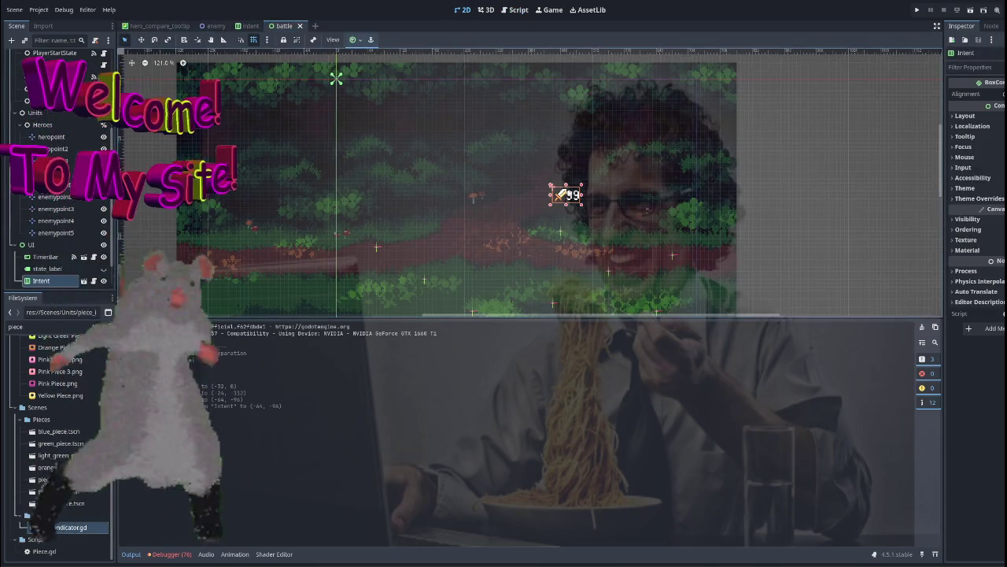
{"action": "key", "text": "Delete"}
{"action": "key", "text": "Escape"}
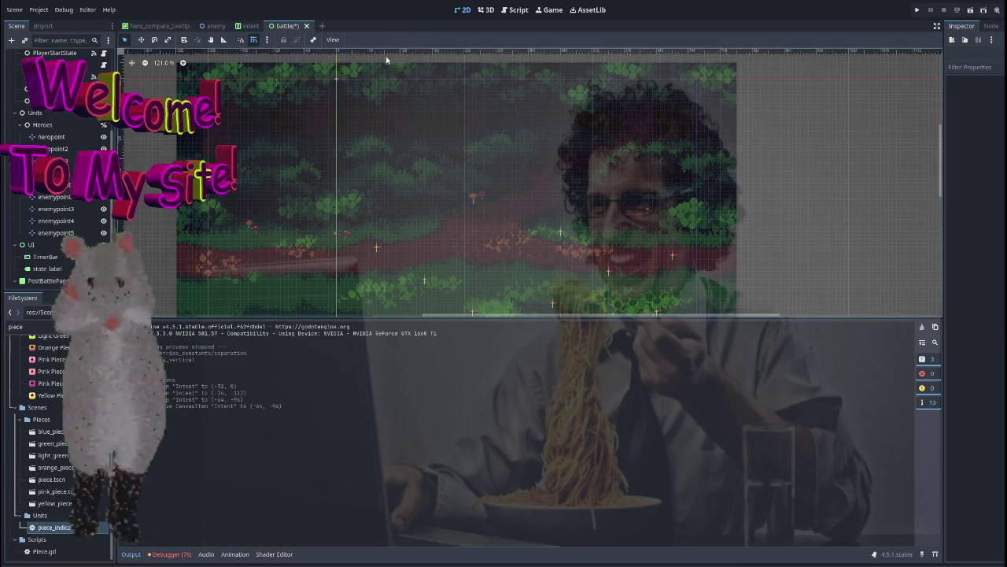
Close the battle and intent scenes and return to the enemy scene.
{"action": "left_click", "coordinate": [300, 25]}
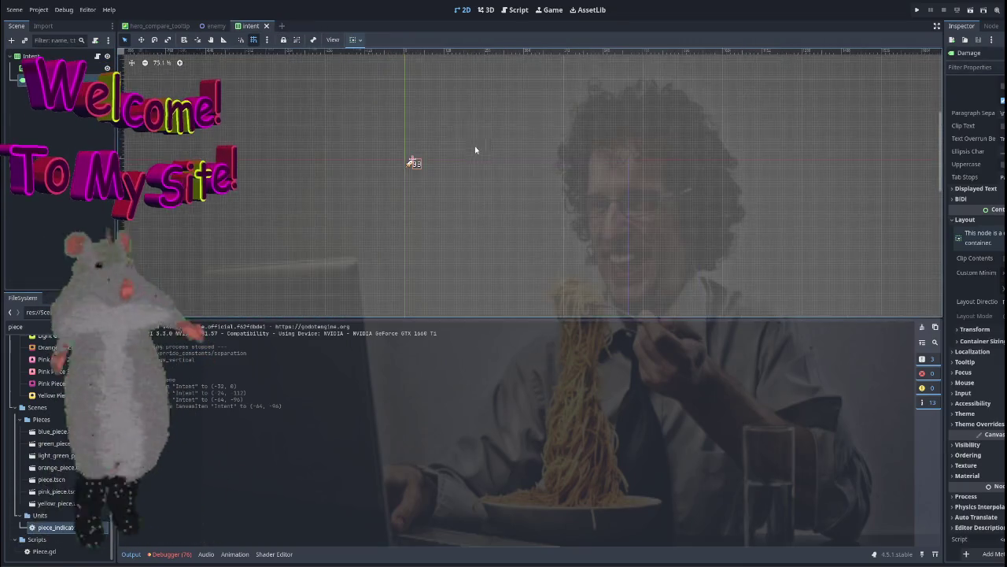
{"action": "key", "text": "ctrl+shift+w"}
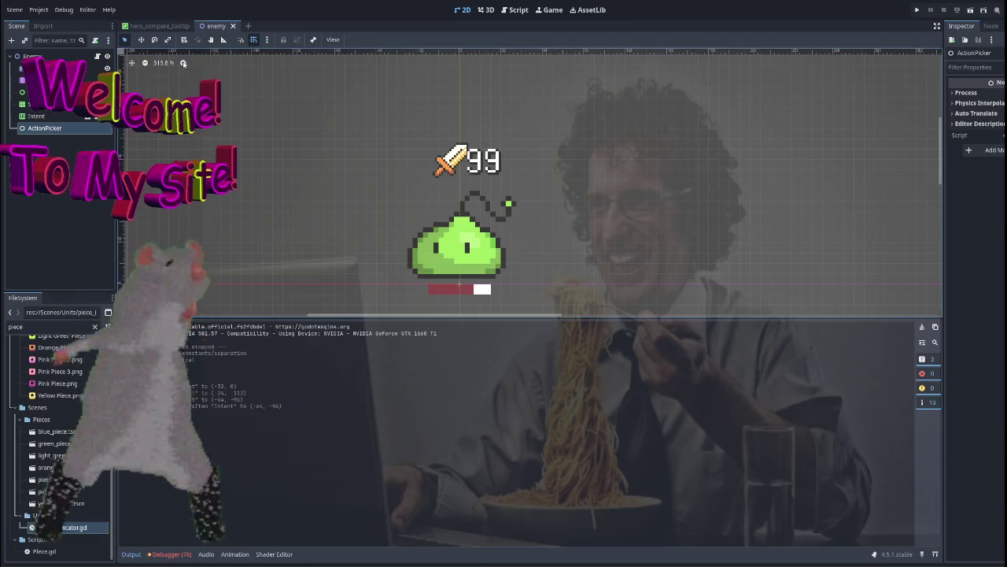
{"action": "left_click", "coordinate": [161, 26]}
{"action": "left_click", "coordinate": [217, 26]}
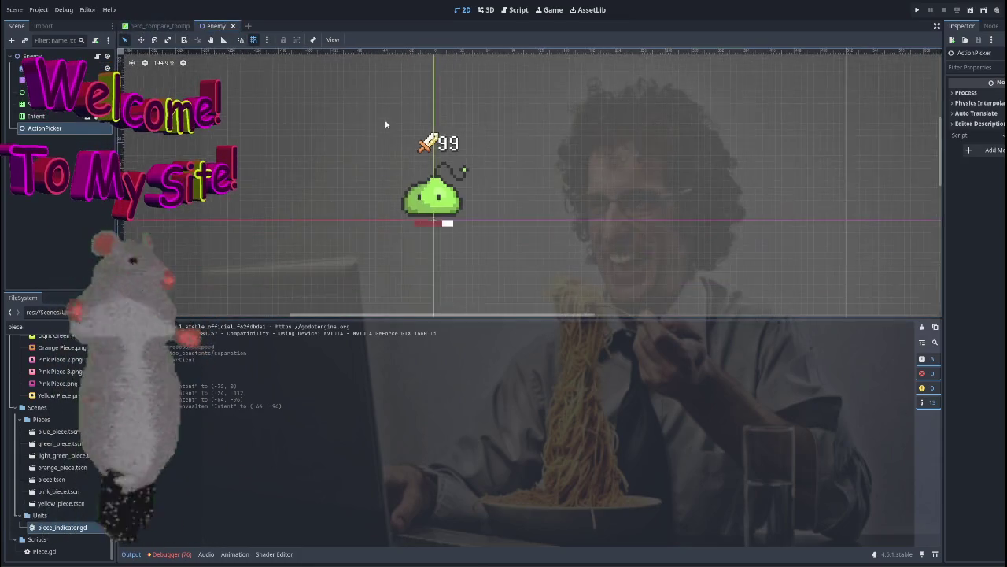
Test-run the game with the Wizard hero into a battle to check the enemy intents.
{"action": "key", "text": "F5"}
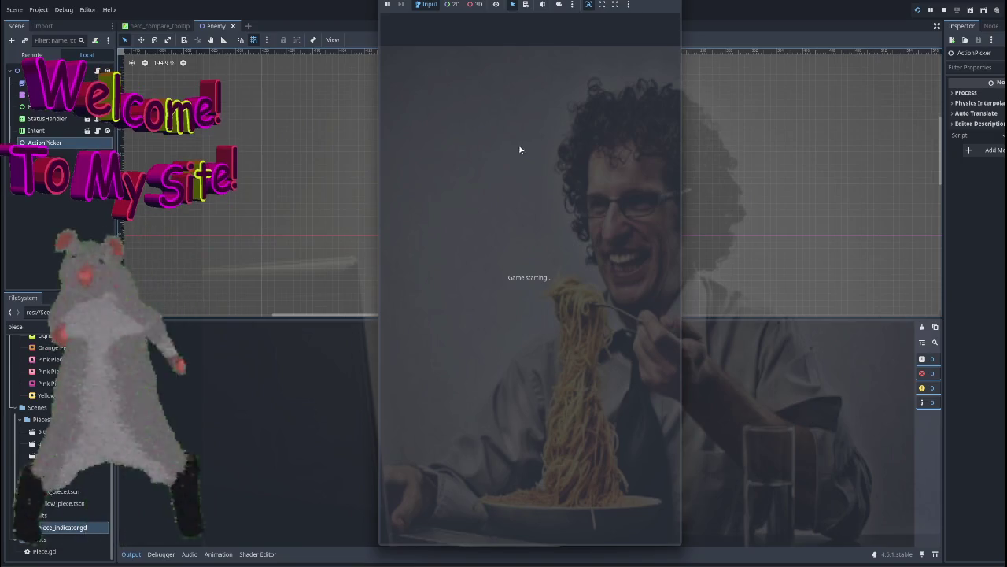
{"action": "left_click", "coordinate": [523, 234]}
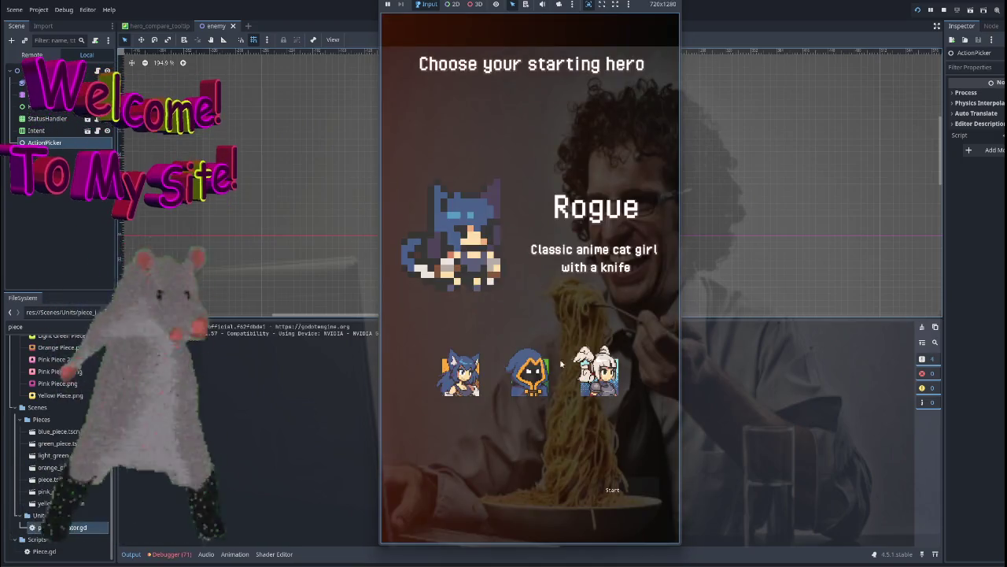
{"action": "left_click", "coordinate": [523, 363]}
{"action": "left_click", "coordinate": [535, 341]}
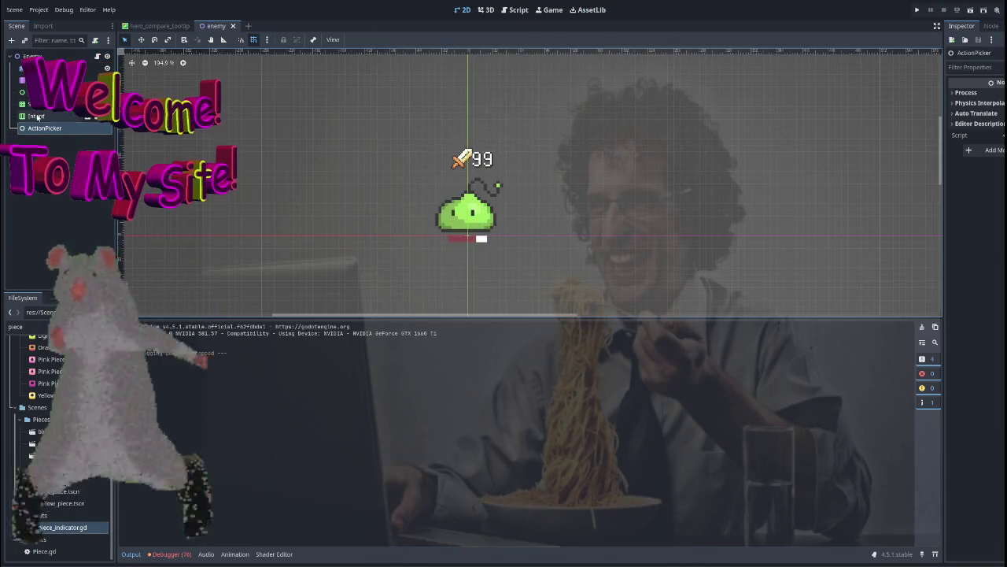
Open the Intent scene and align its contents to the top, toggling vertical expand.
{"action": "left_click", "coordinate": [79, 116]}
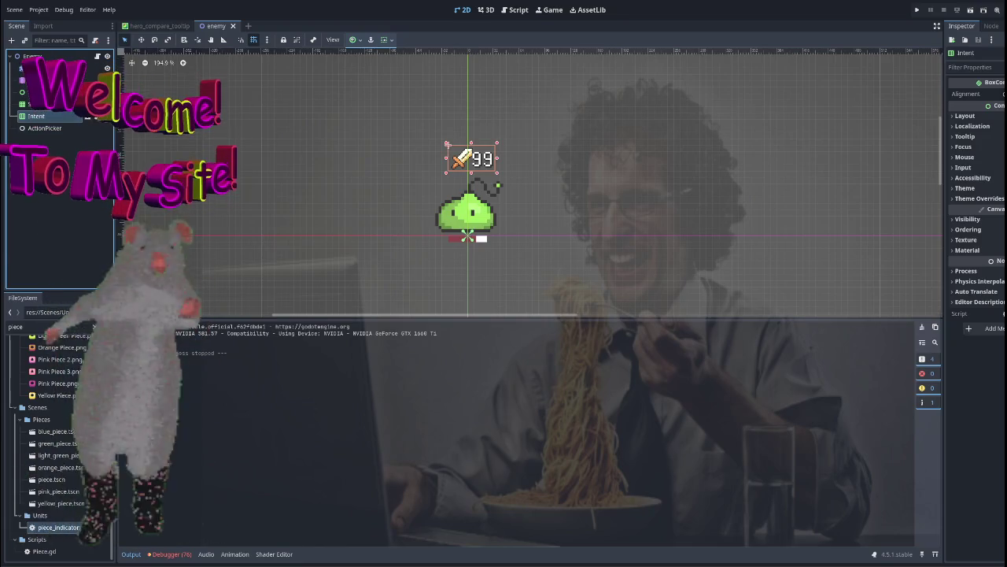
{"action": "left_click", "coordinate": [89, 116]}
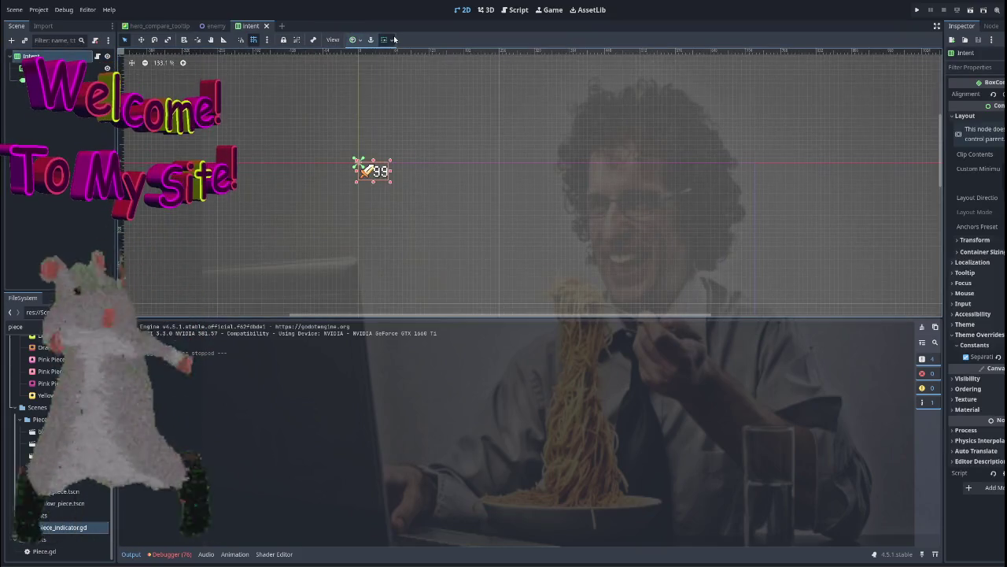
{"action": "left_click", "coordinate": [384, 40]}
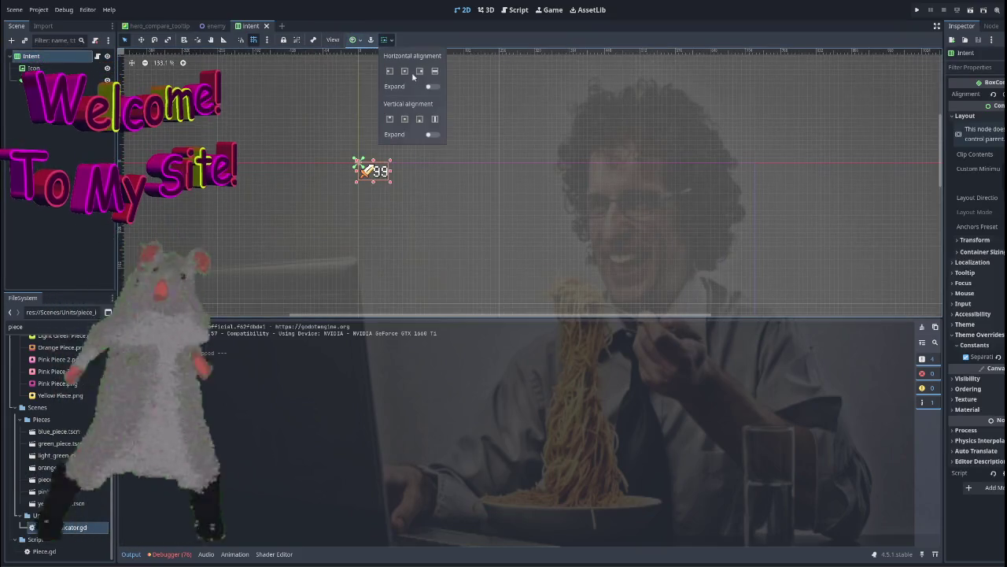
{"action": "left_click", "coordinate": [389, 119]}
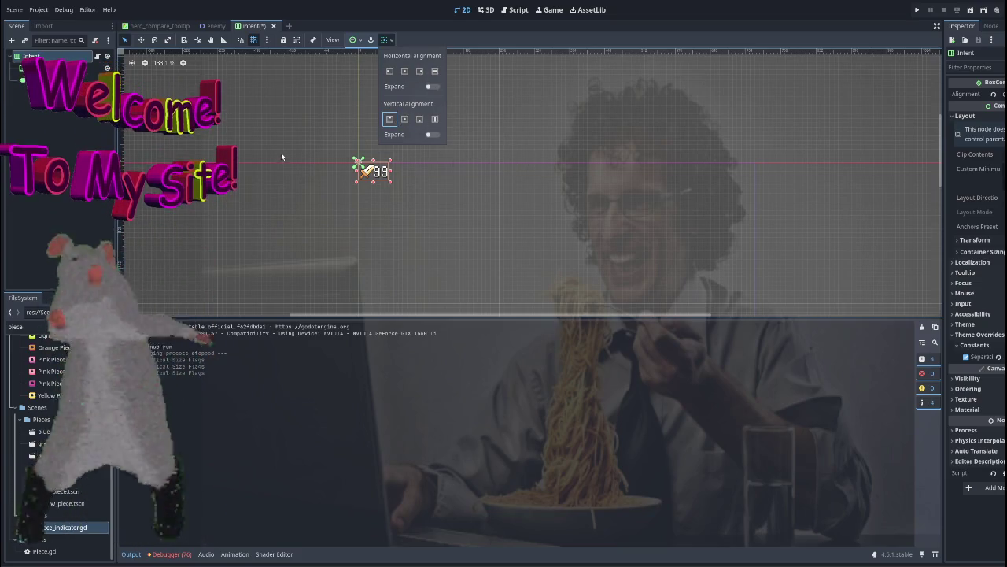
{"action": "left_click", "coordinate": [409, 135]}
{"action": "left_click", "coordinate": [356, 162]}
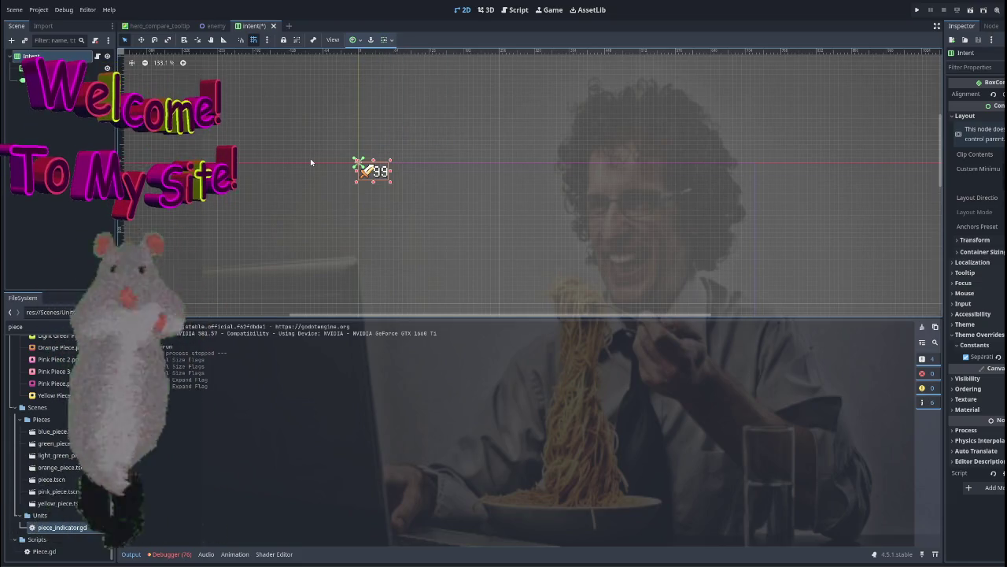
{"action": "scroll", "coordinate": [401, 177], "scroll_direction": "down", "scroll_amount": 1}
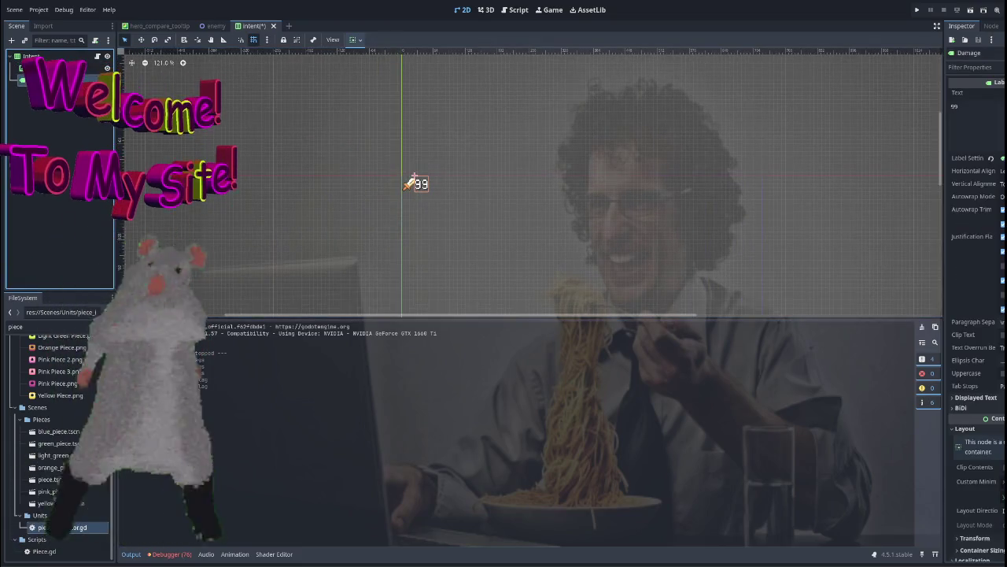
Try the Top Wide anchor preset on the Intent container, then revert to Center Top.
{"action": "left_click", "coordinate": [402, 177]}
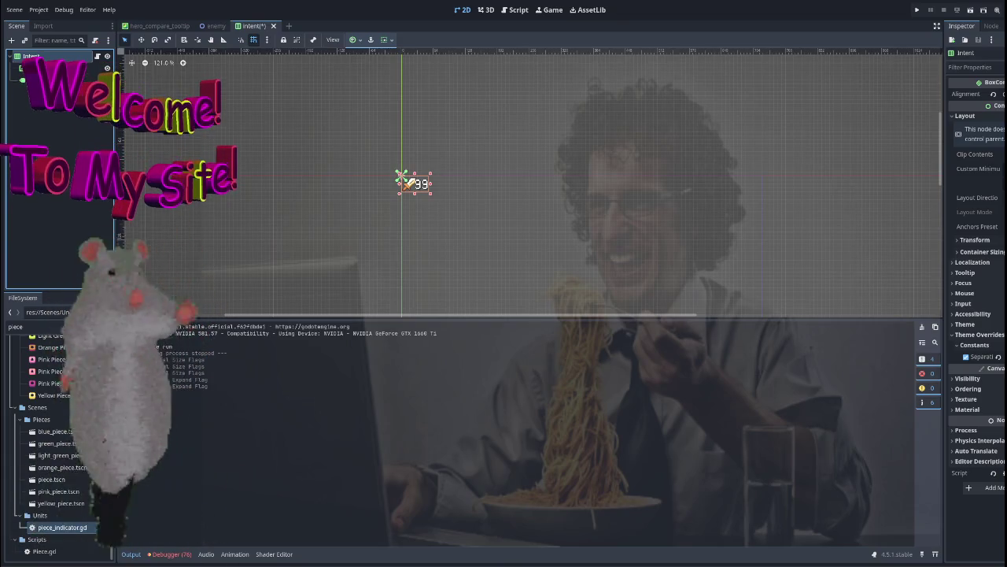
{"action": "scroll", "coordinate": [472, 177], "scroll_direction": "right", "scroll_amount": 2}
{"action": "scroll", "coordinate": [460, 176], "scroll_direction": "down", "scroll_amount": 4}
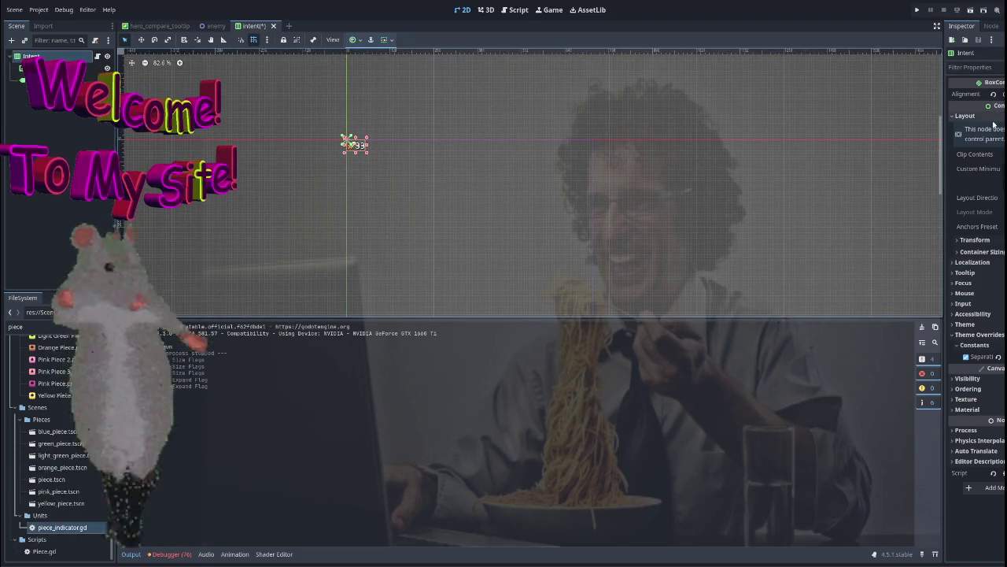
{"action": "scroll", "coordinate": [685, 197], "scroll_direction": "left", "scroll_amount": 4}
{"action": "scroll", "coordinate": [684, 197], "scroll_direction": "up", "scroll_amount": 2}
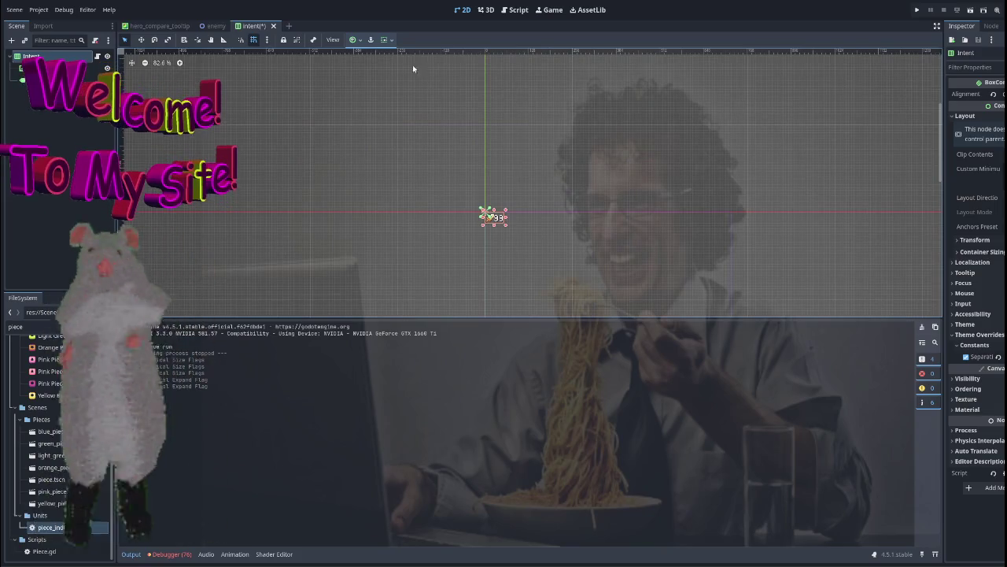
{"action": "left_click", "coordinate": [355, 40]}
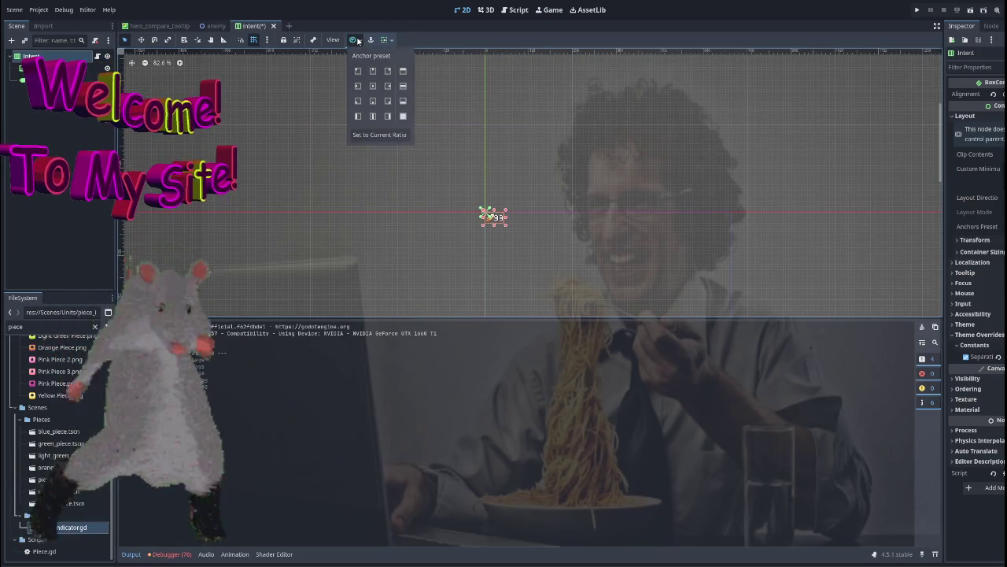
{"action": "left_click", "coordinate": [373, 71]}
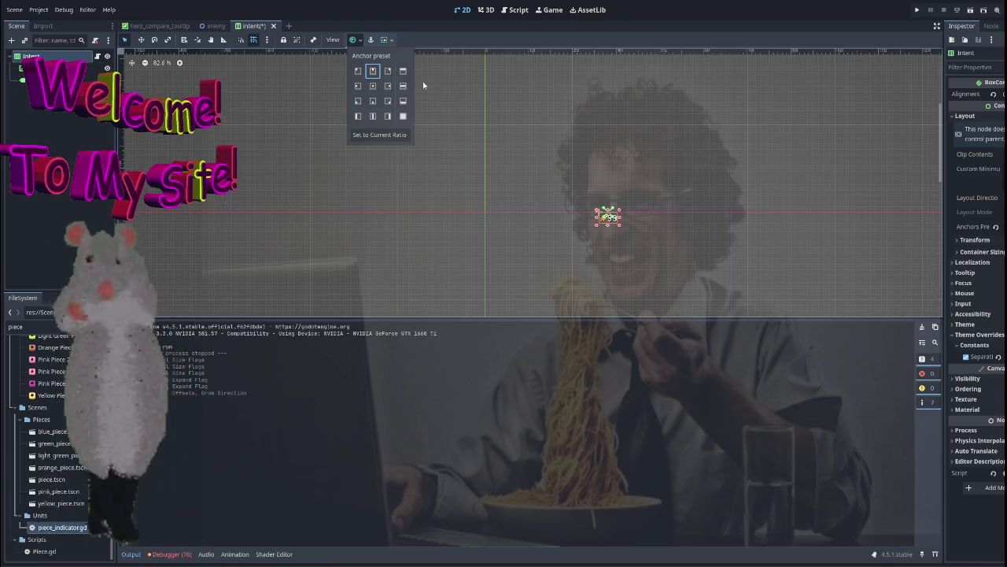
{"action": "left_click", "coordinate": [402, 72]}
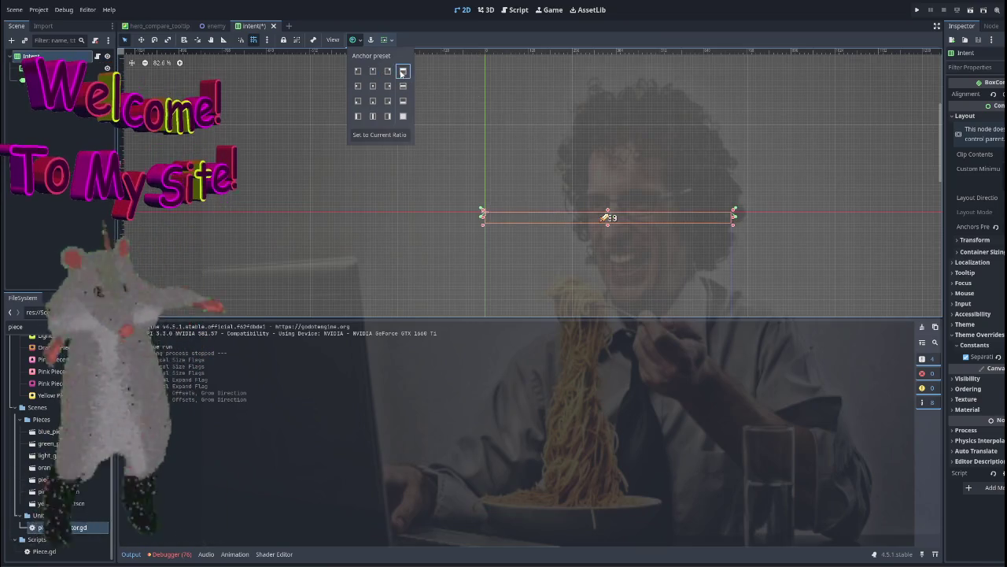
{"action": "left_click", "coordinate": [373, 71]}
Close the intent scene and return to the enemy scene.
{"action": "left_click", "coordinate": [615, 172]}
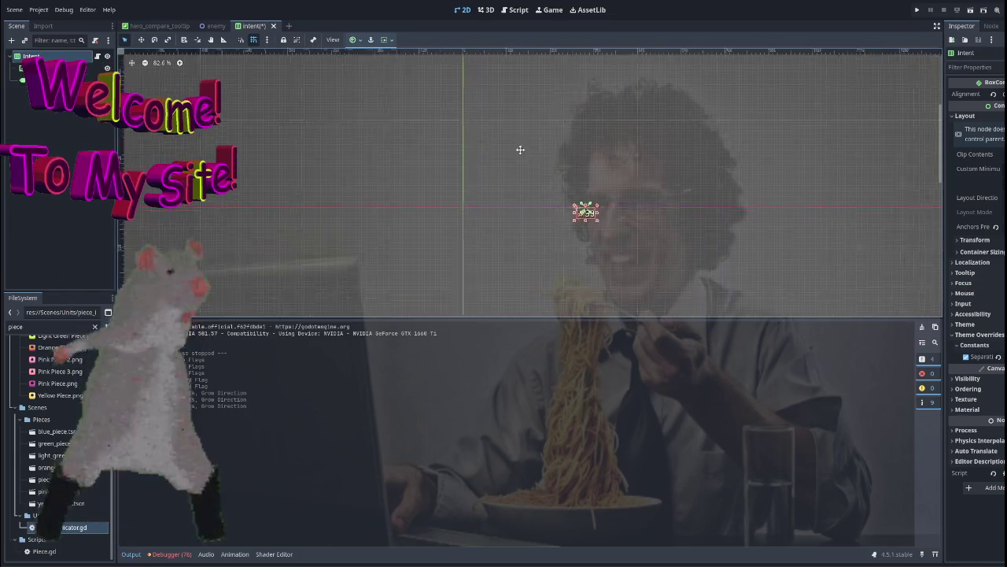
{"action": "scroll", "coordinate": [510, 153], "scroll_direction": "up", "scroll_amount": 4}
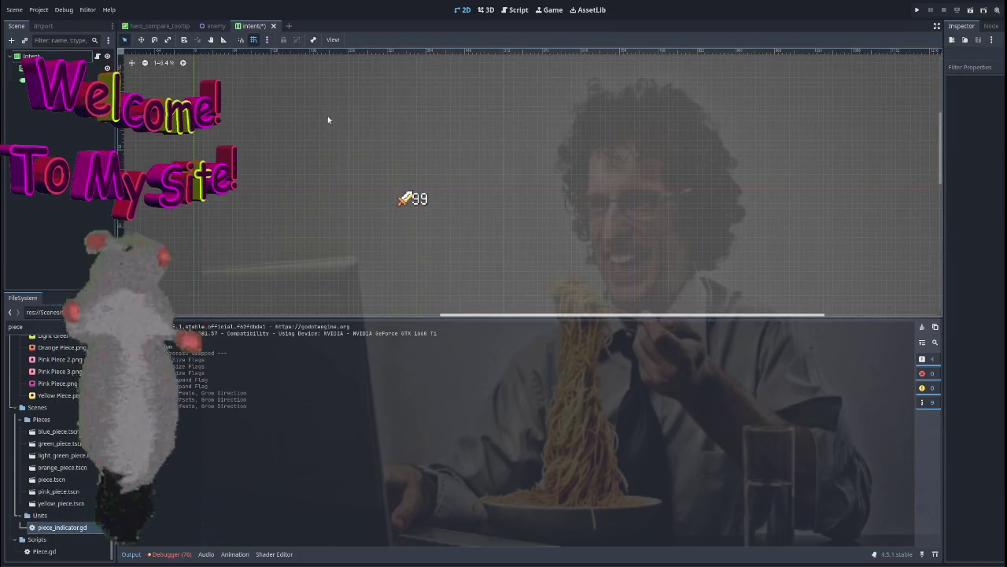
{"action": "left_click", "coordinate": [266, 26]}
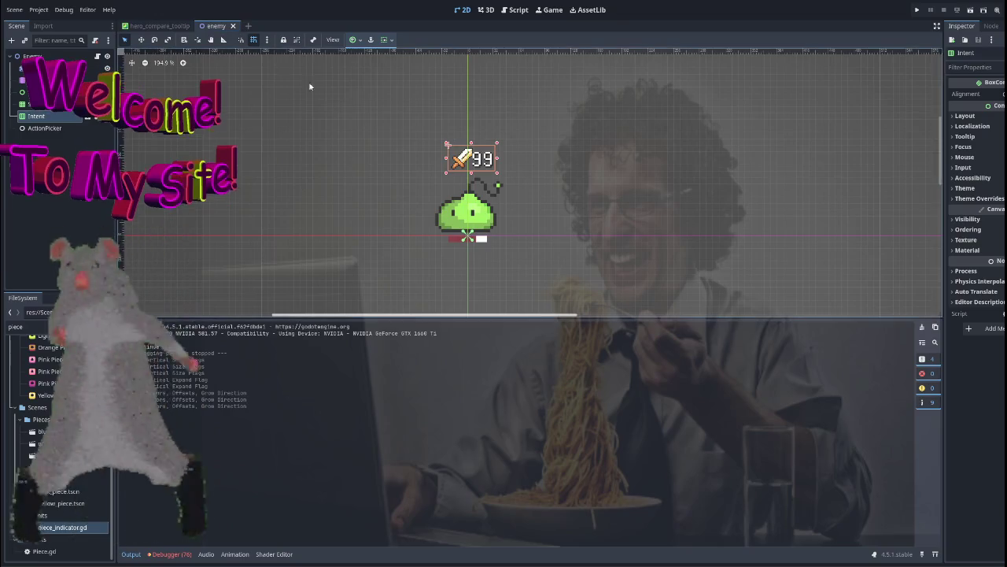
{"action": "left_click", "coordinate": [917, 12]}
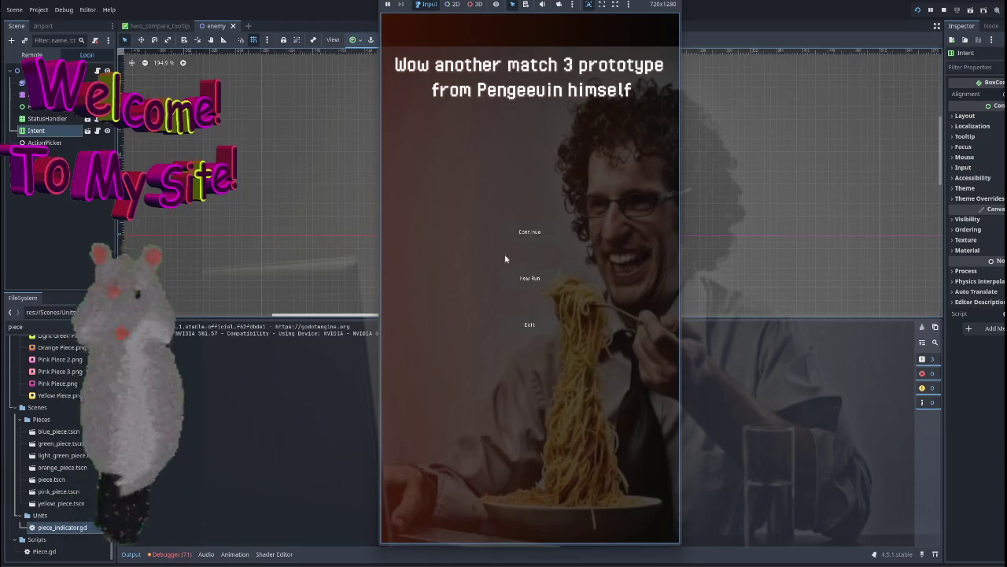
{"action": "left_click", "coordinate": [513, 275]}
{"action": "left_click", "coordinate": [608, 497]}
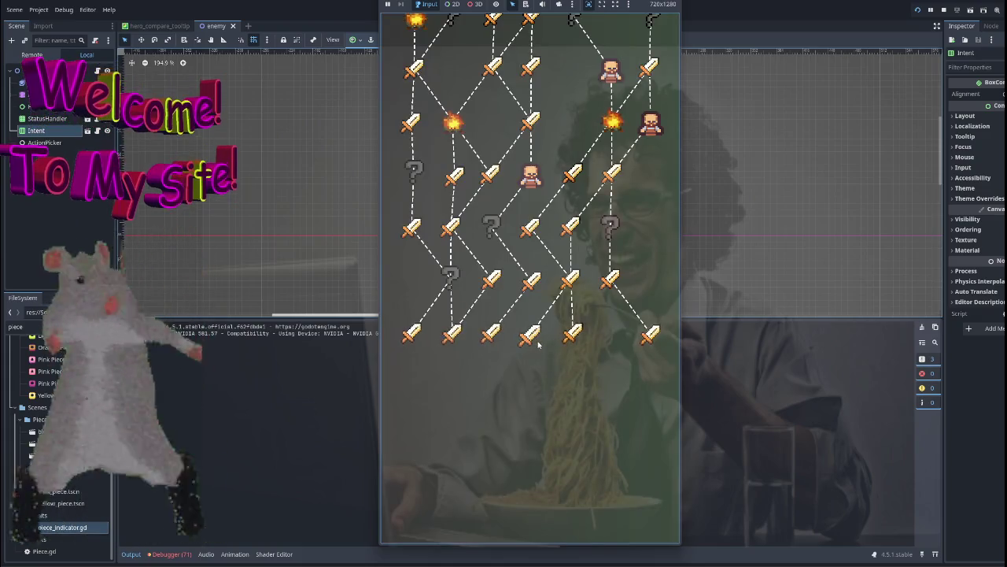
{"action": "left_click", "coordinate": [568, 337]}
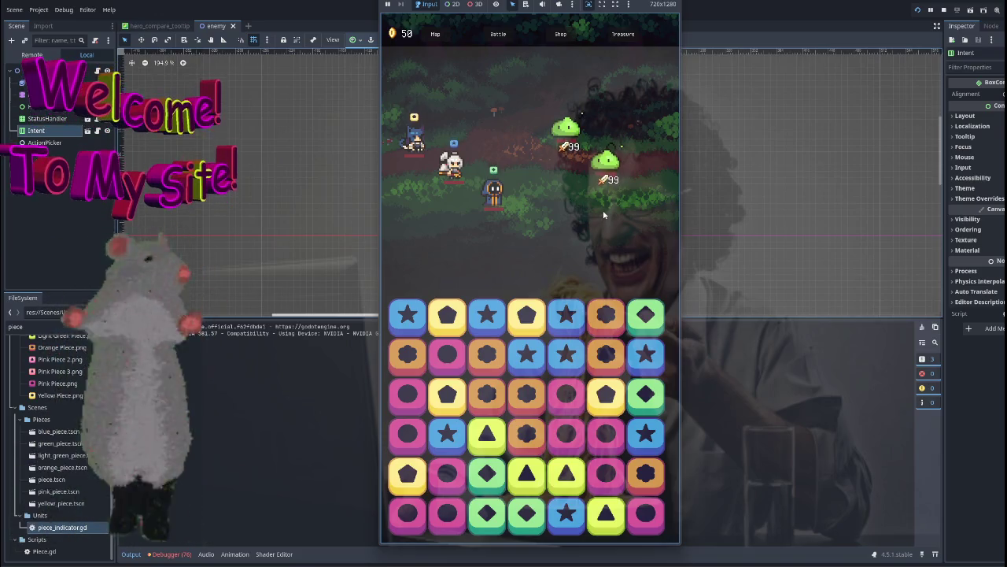
{"action": "key", "text": "F8"}
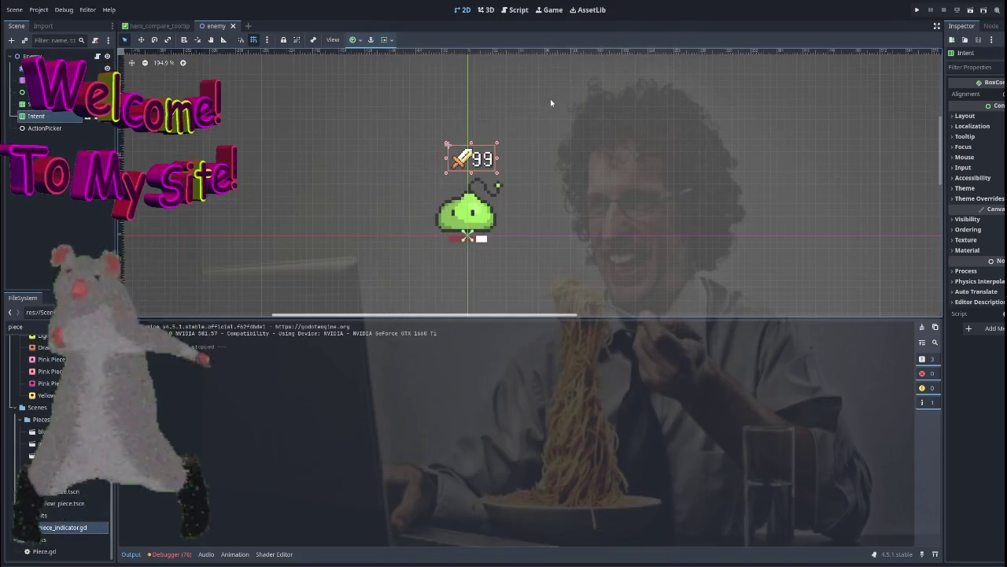
{"action": "left_click", "coordinate": [97, 116]}
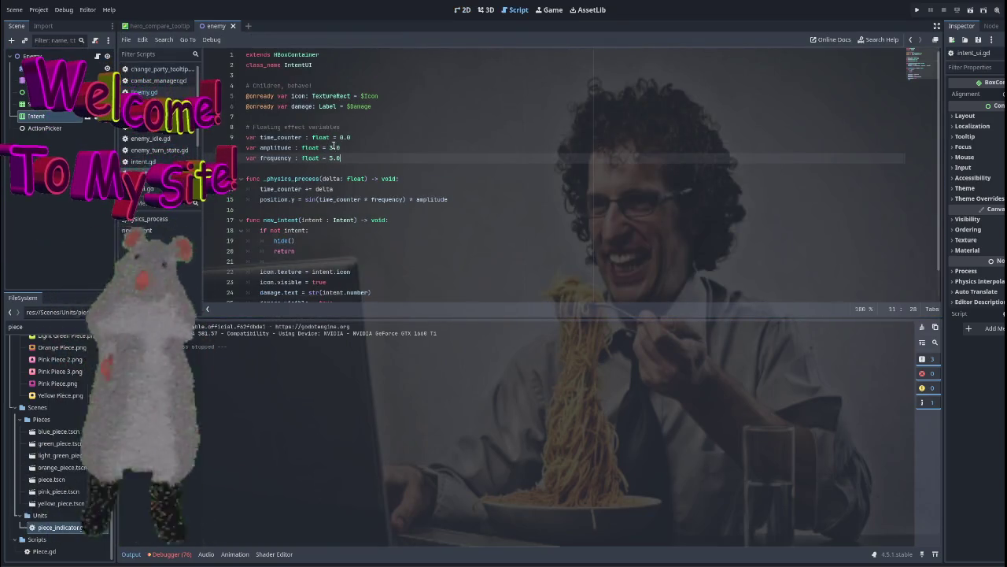
In intent_ui.gd set the amplitude to 3.1 and the frequency to 1.85.
{"action": "left_click", "coordinate": [332, 147]}
{"action": "left_click", "coordinate": [333, 157]}
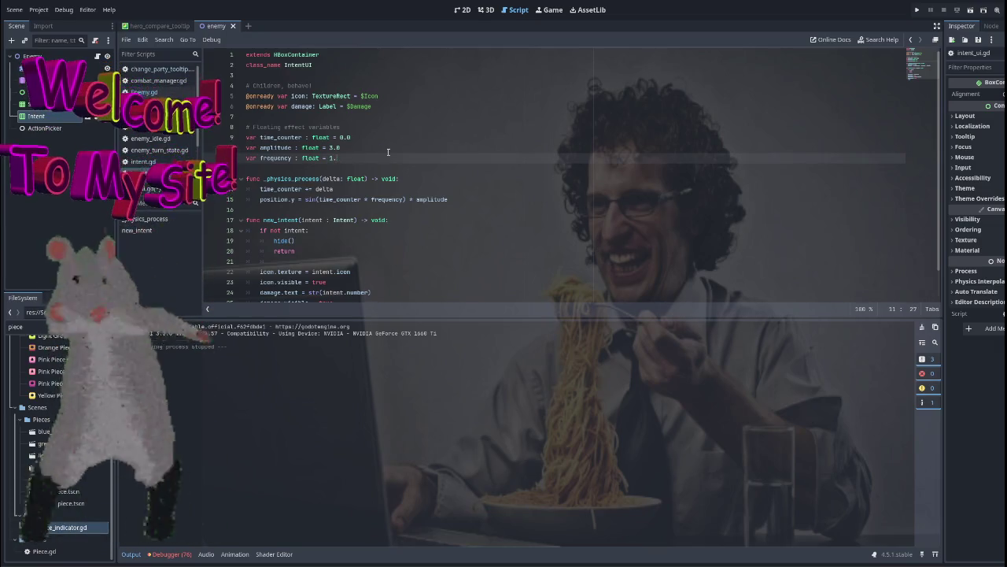
{"action": "type", "text": "85"}
{"action": "left_click", "coordinate": [418, 145]}
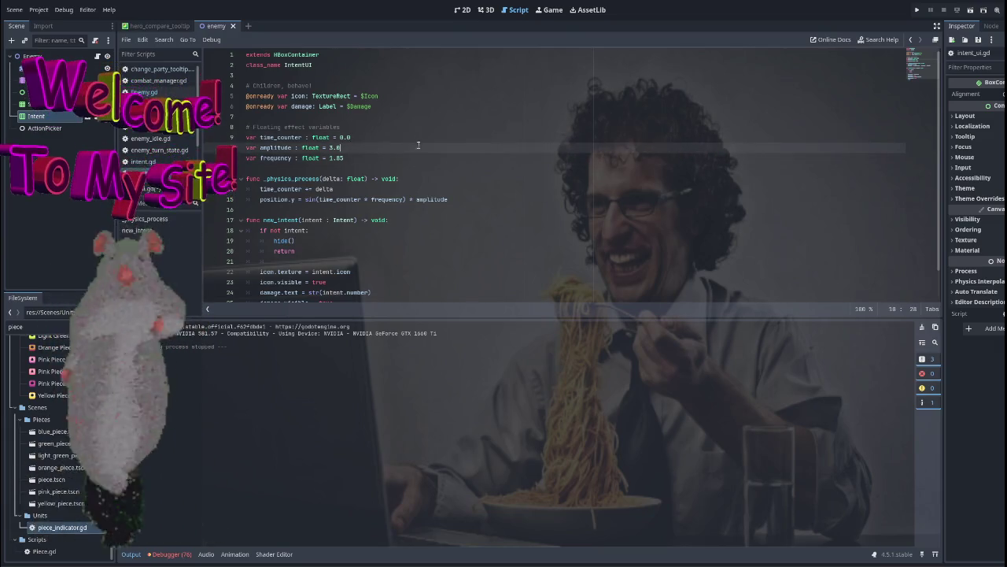
{"action": "scroll", "coordinate": [430, 140], "scroll_direction": "down", "scroll_amount": 1}
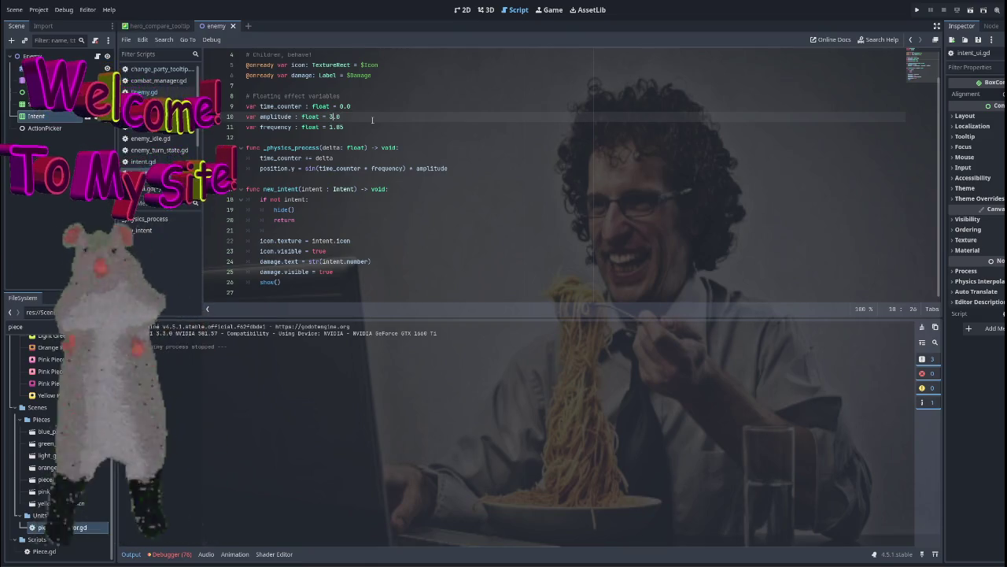
{"action": "type", "text": "1"}
{"action": "left_click", "coordinate": [372, 123]}
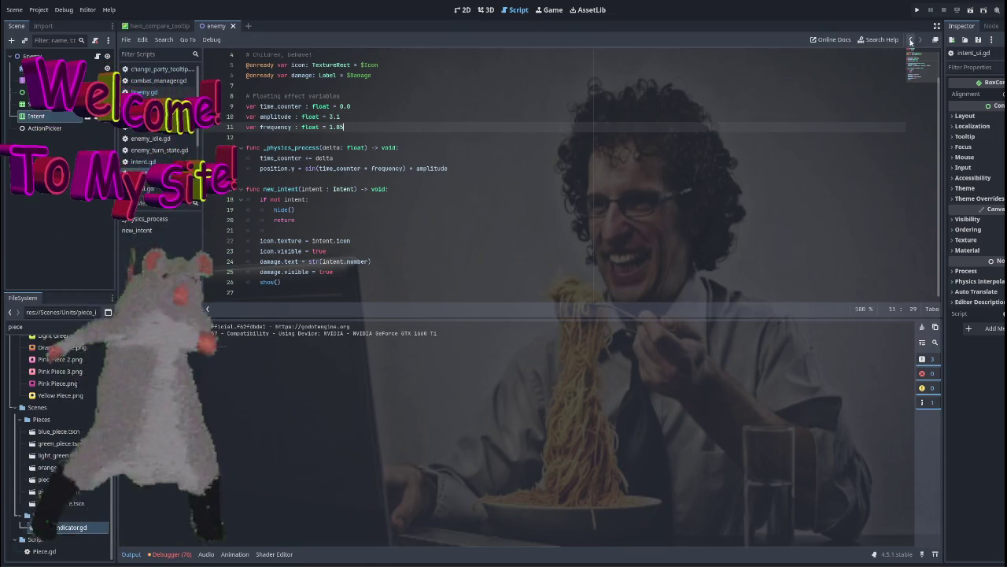
Test-run the game into a battle to check the new bobbing, then stop it.
{"action": "left_click", "coordinate": [921, 14]}
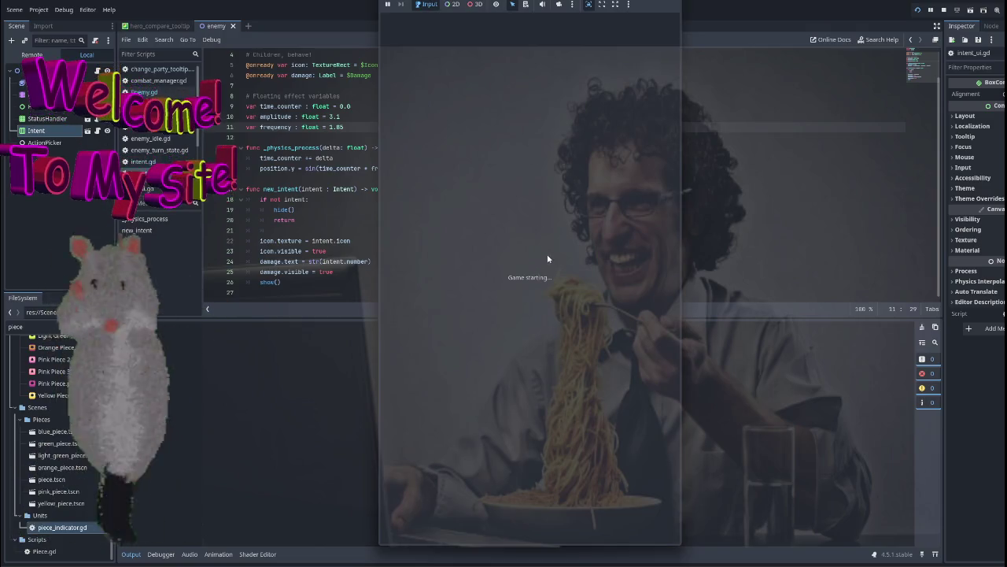
{"action": "left_click", "coordinate": [529, 285]}
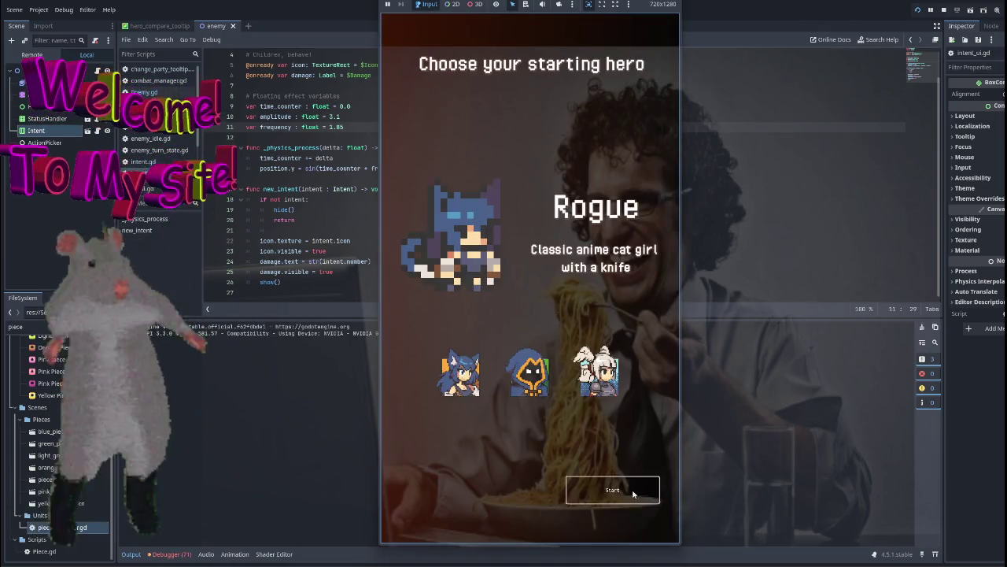
{"action": "left_click", "coordinate": [633, 494]}
{"action": "left_click", "coordinate": [627, 262]}
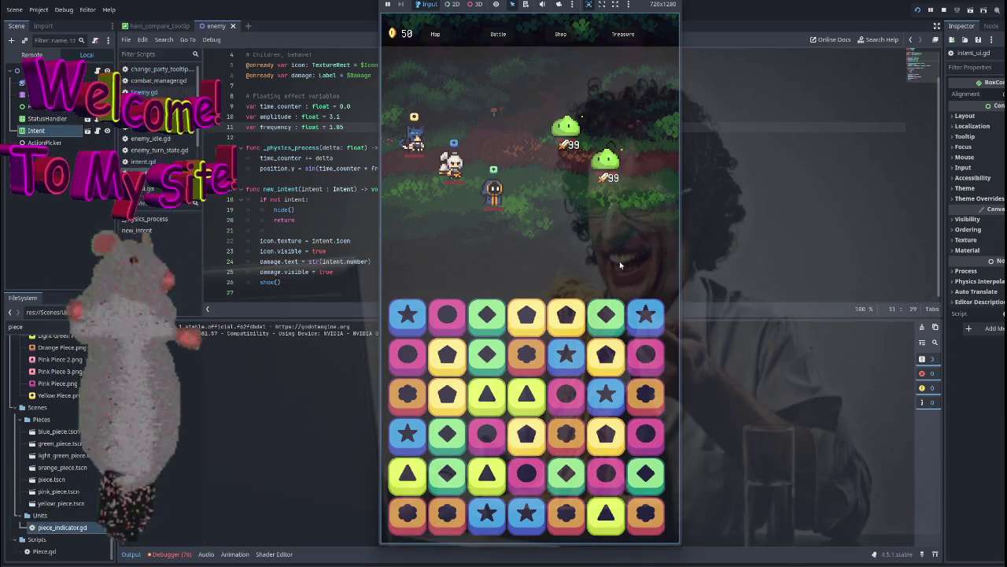
{"action": "key", "text": "F8"}
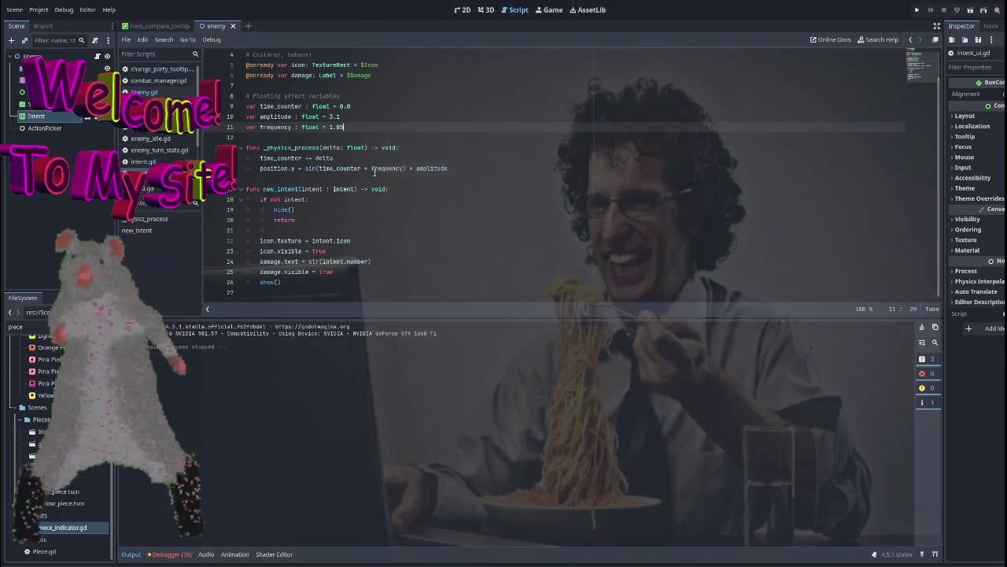
Change the frequency from 1.85 to 2.25.
{"action": "left_click_drag", "start_coordinate": [352, 128], "coordinate": [324, 126]}
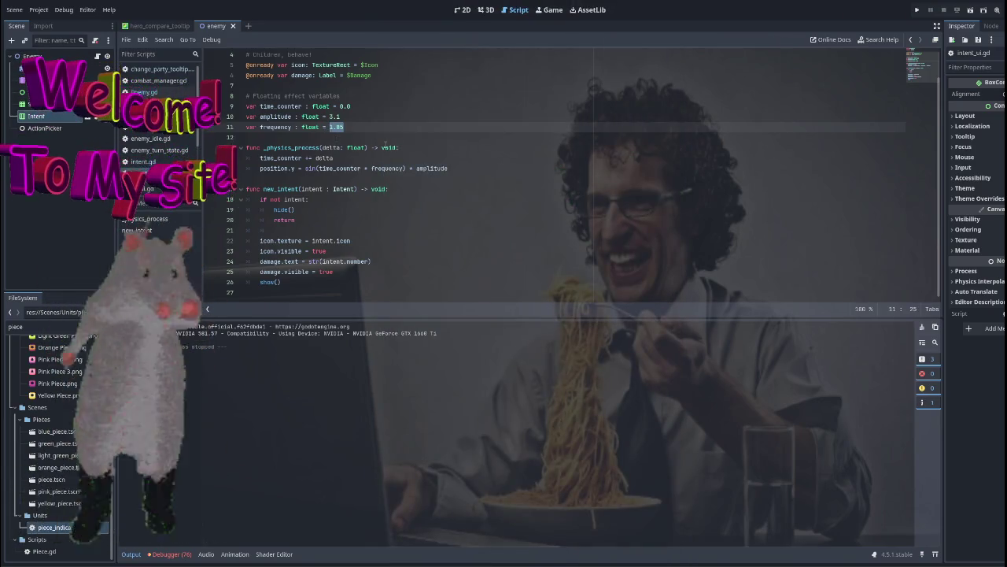
{"action": "type", "text": "5"}
{"action": "scroll", "coordinate": [395, 173], "scroll_direction": "up", "scroll_amount": 1}
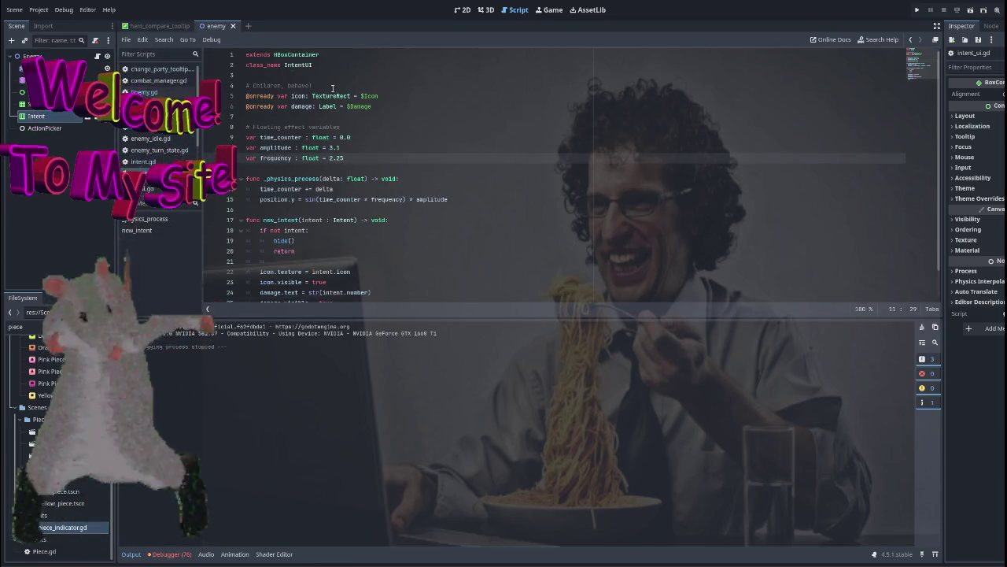
{"action": "left_click", "coordinate": [462, 9]}
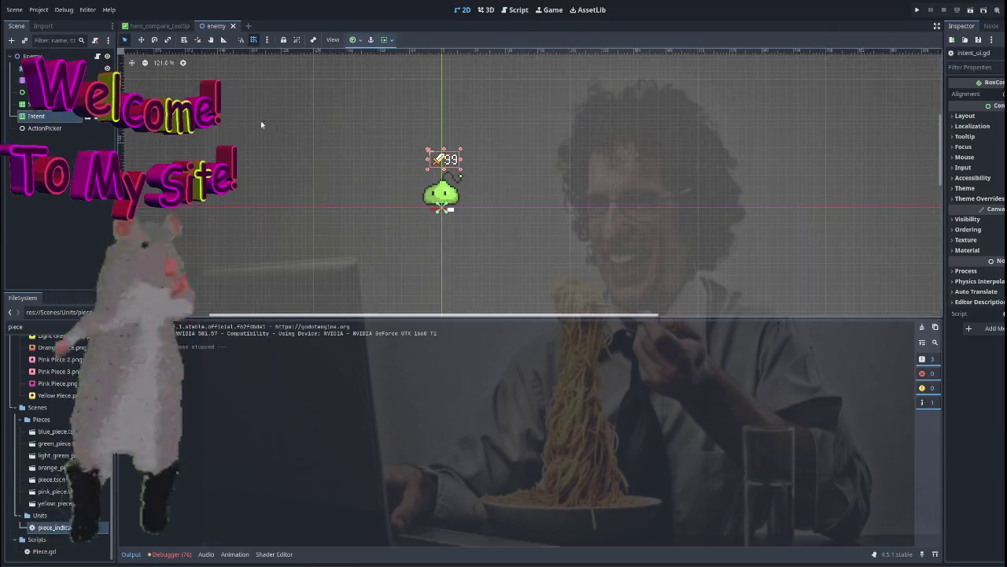
Open the intent scene in its own tab and test-run it standalone, then stop it.
{"action": "double_click", "coordinate": [474, 169]}
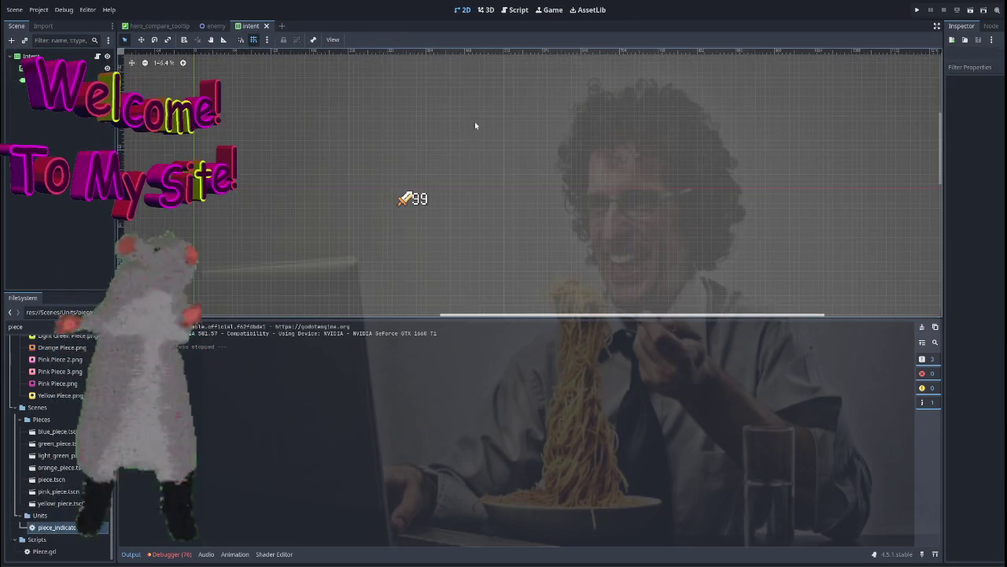
{"action": "left_click", "coordinate": [917, 10]}
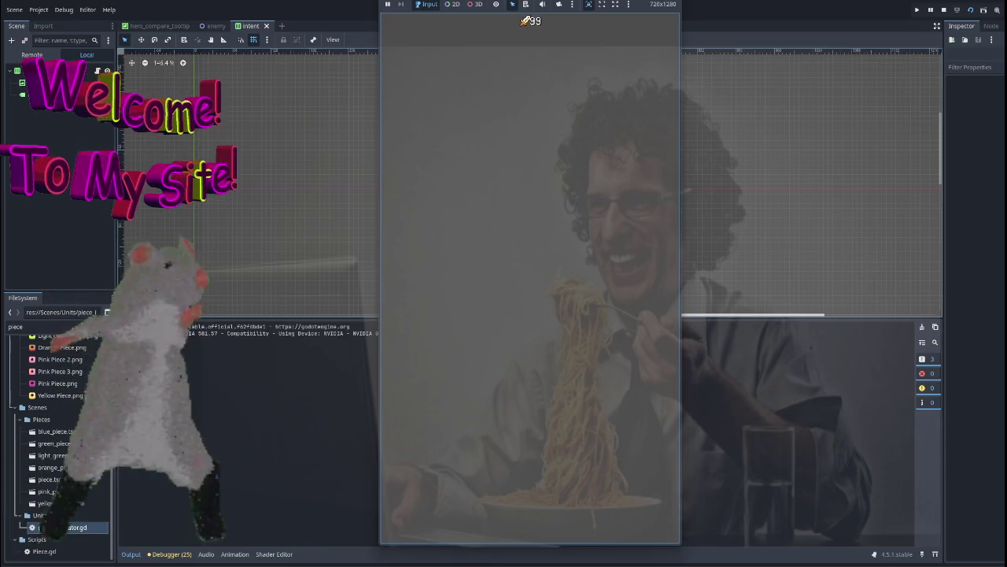
{"action": "key", "text": "F8"}
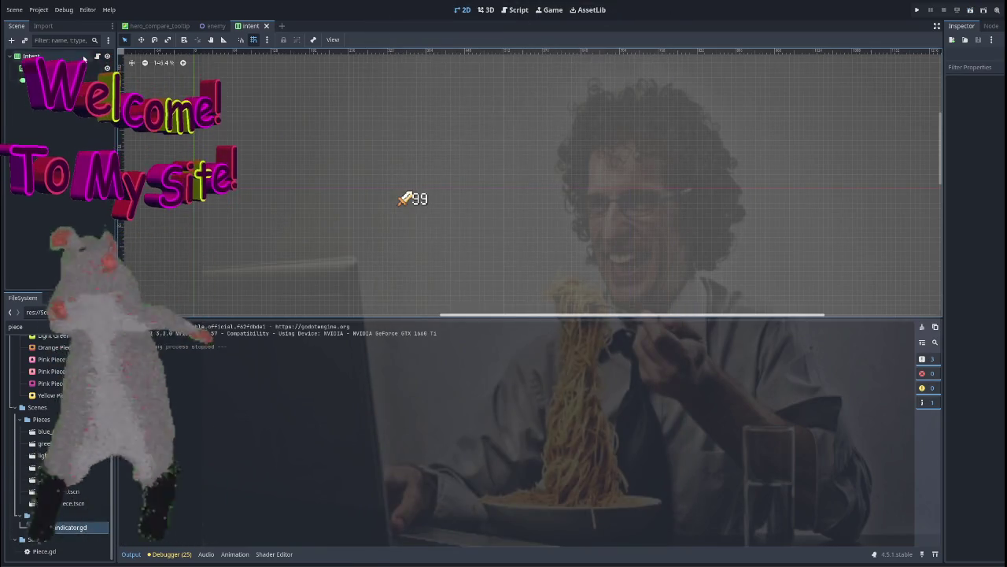
{"action": "scroll", "coordinate": [305, 169], "scroll_direction": "down", "scroll_amount": 1}
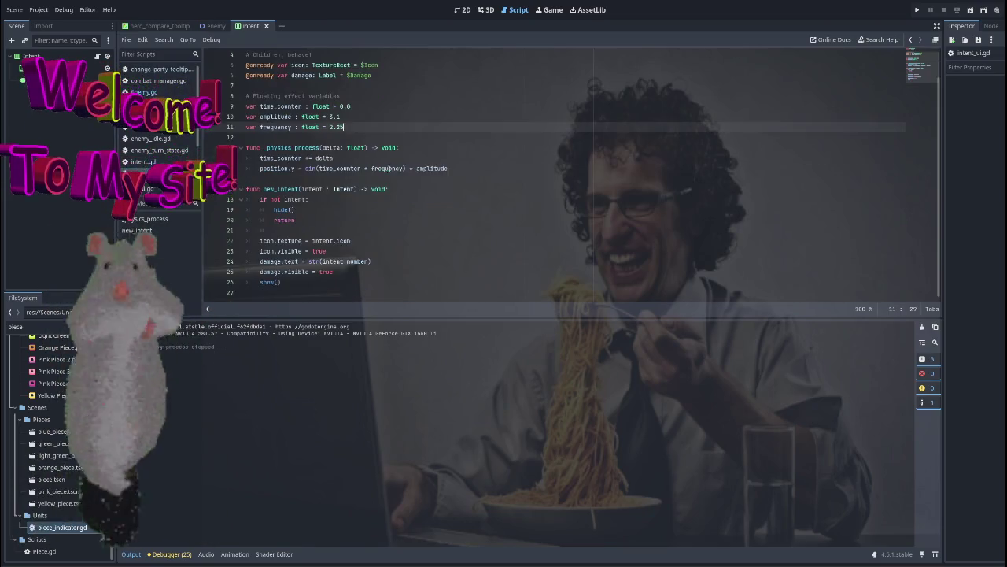
Make the bobbing line set icon.y instead of position.y and start a damage.y line below.
{"action": "scroll", "coordinate": [315, 168], "scroll_direction": "up", "scroll_amount": 1}
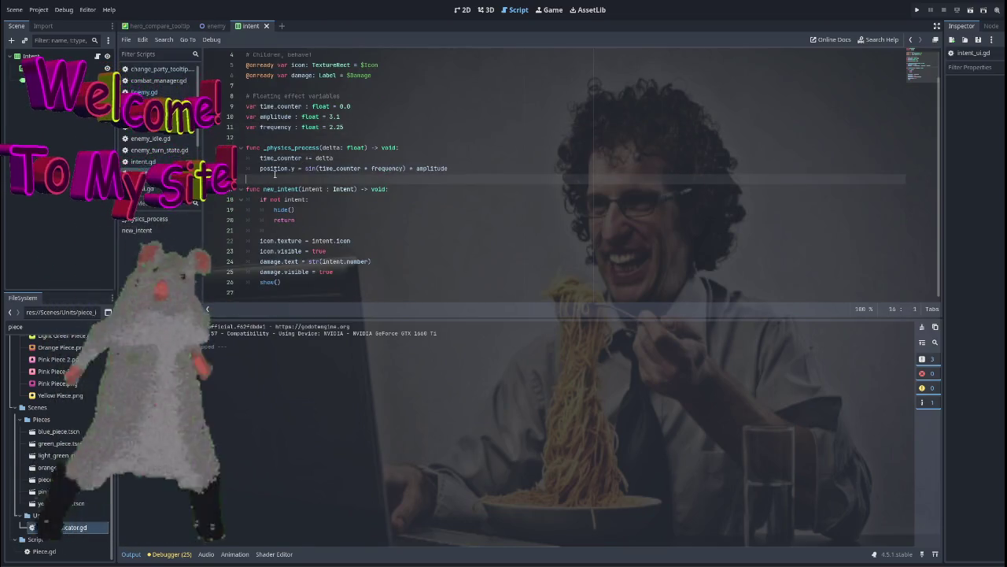
{"action": "left_click", "coordinate": [354, 210]}
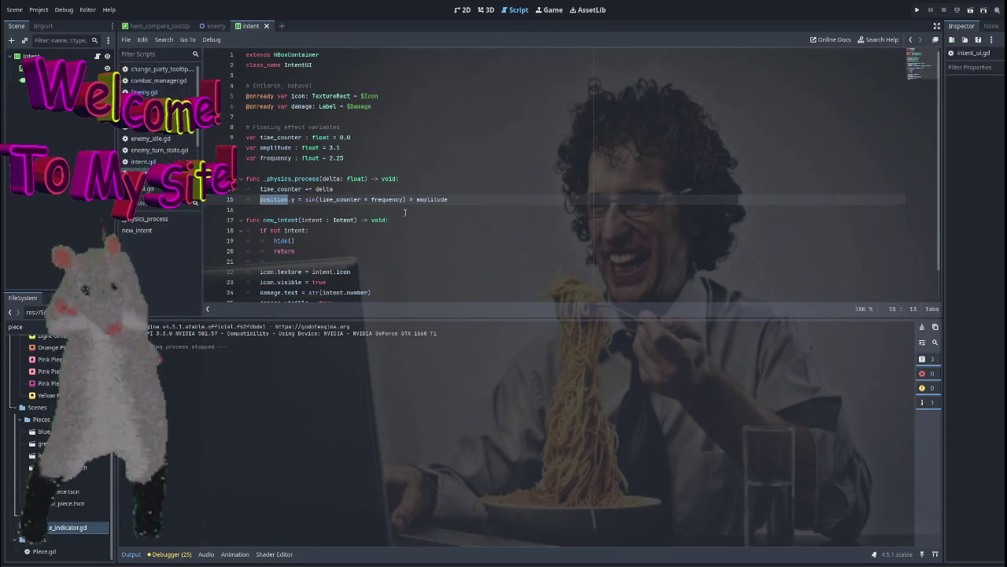
{"action": "type", "text": "icon"}
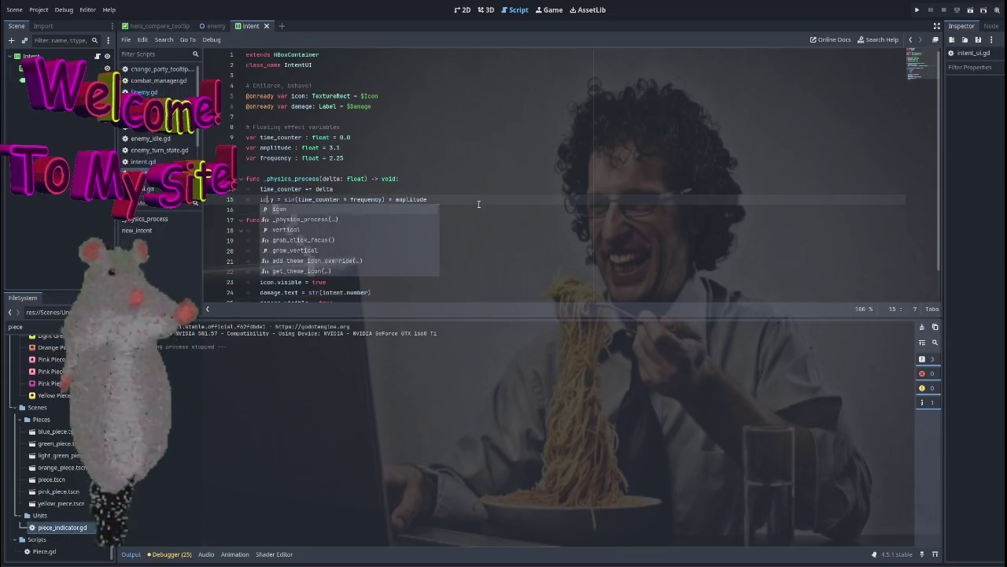
{"action": "left_click", "coordinate": [470, 202]}
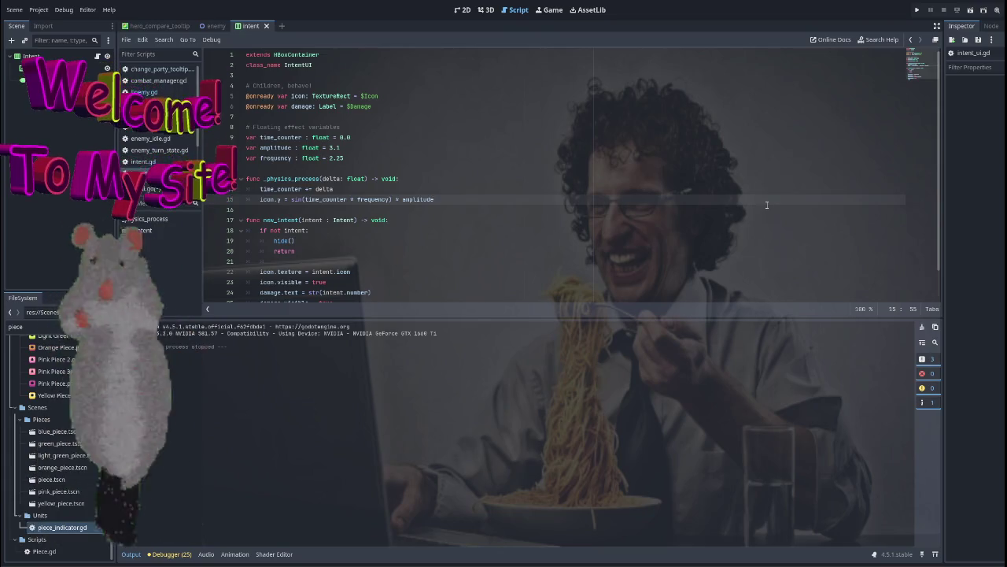
{"action": "key", "text": "Return"}
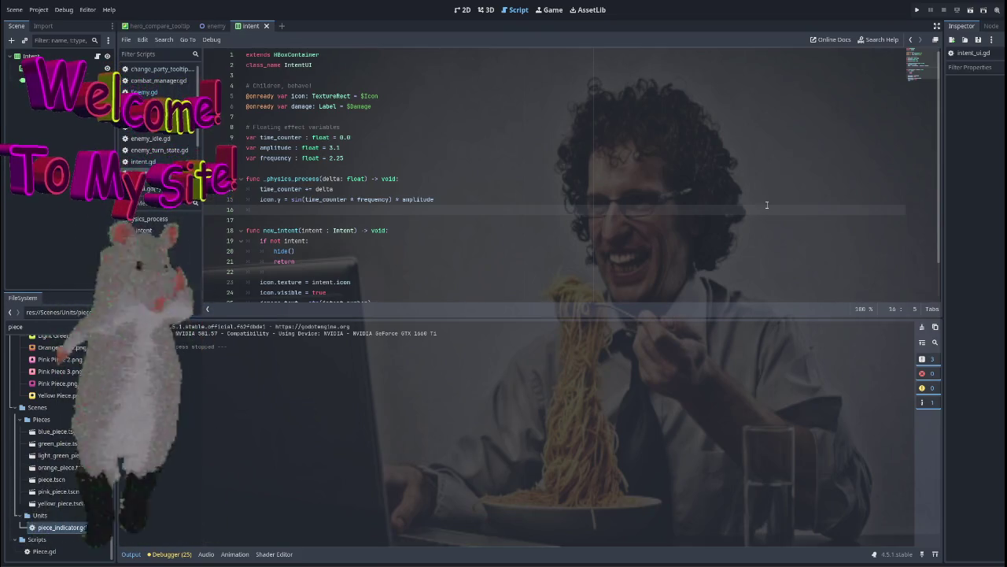
{"action": "type", "text": "damage.y"}
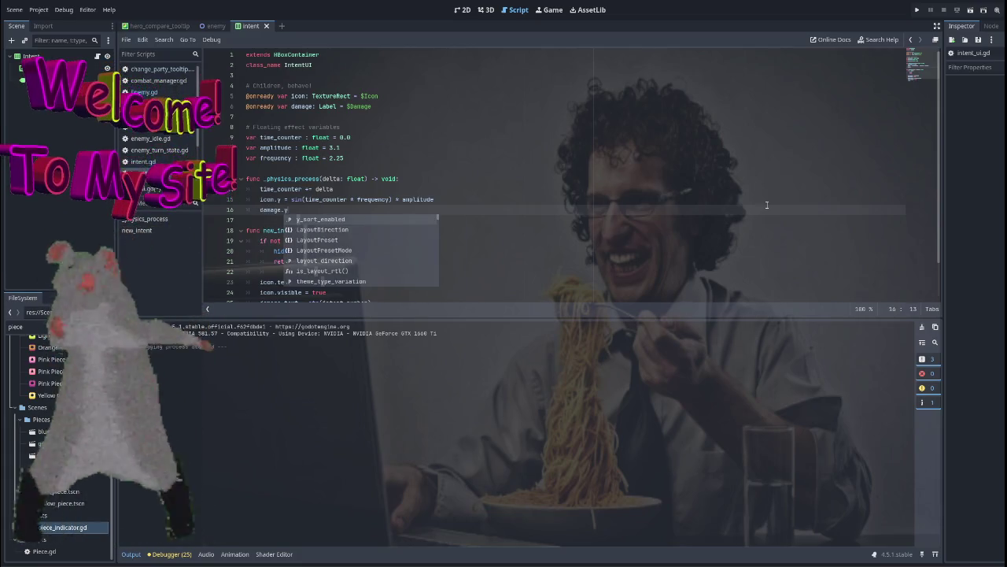
Begin line 16 with damage.y = after discarding a stray get_transform suggestion.
{"action": "key", "text": "BackSpace"}
{"action": "type", "text": "trans"}
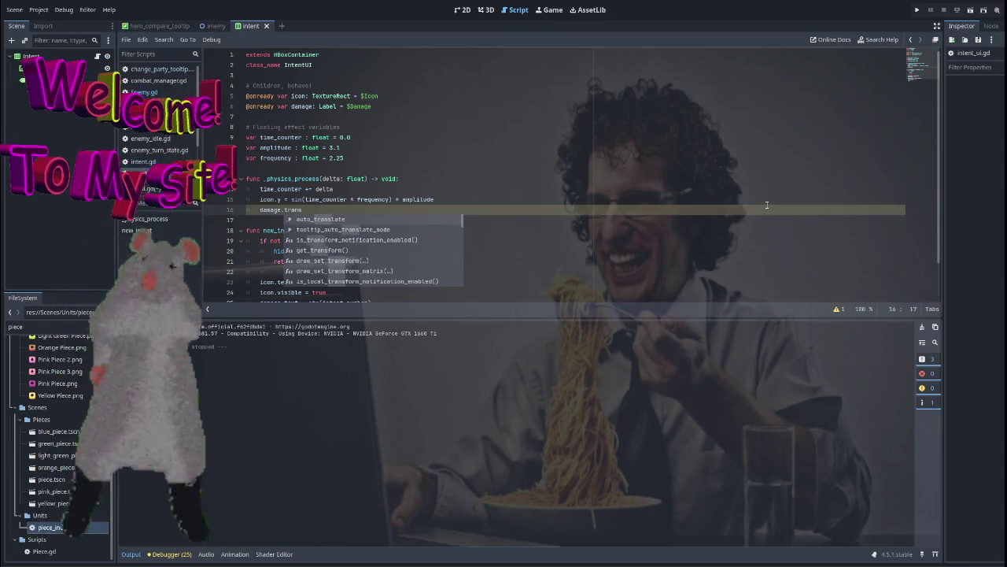
{"action": "key", "text": "Down"}
{"action": "key", "text": "Down"}
{"action": "key", "text": "Down"}
{"action": "key", "text": "Return"}
{"action": "type", "text": "y"}
{"action": "key", "text": "BackSpace"}
{"action": "key", "text": "BackSpace"}
{"action": "key", "text": "BackSpace"}
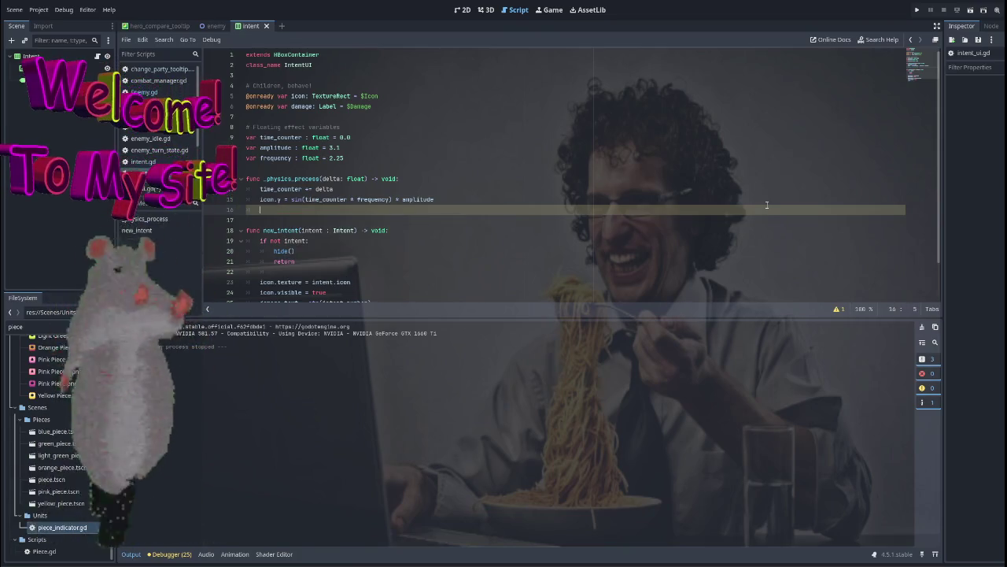
{"action": "type", "text": "damage.y ="}
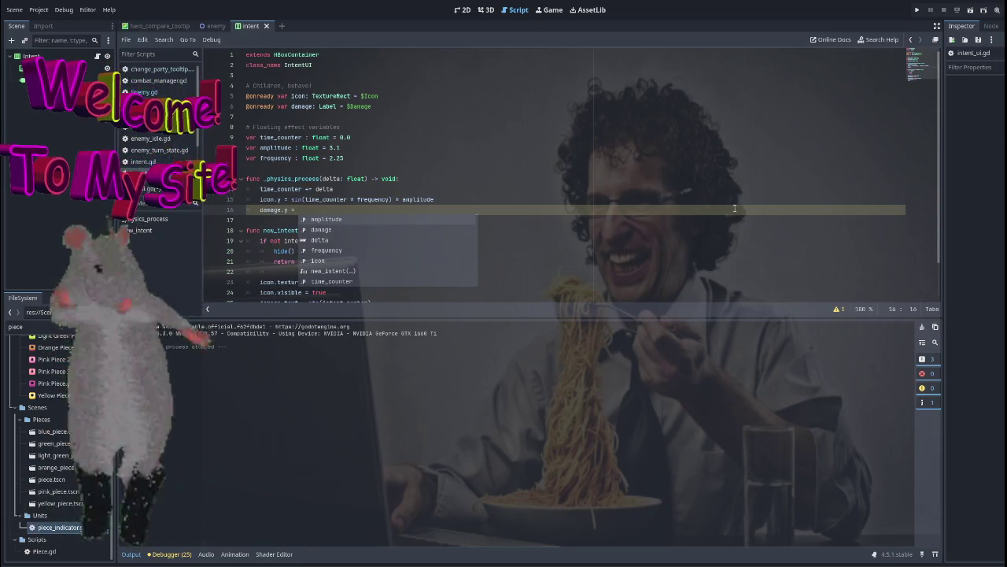
Copy line 15's sin(...) * amplitude expression onto the damage line, append + 0.25, and run the game.
{"action": "left_click_drag", "start_coordinate": [433, 200], "coordinate": [291, 200]}
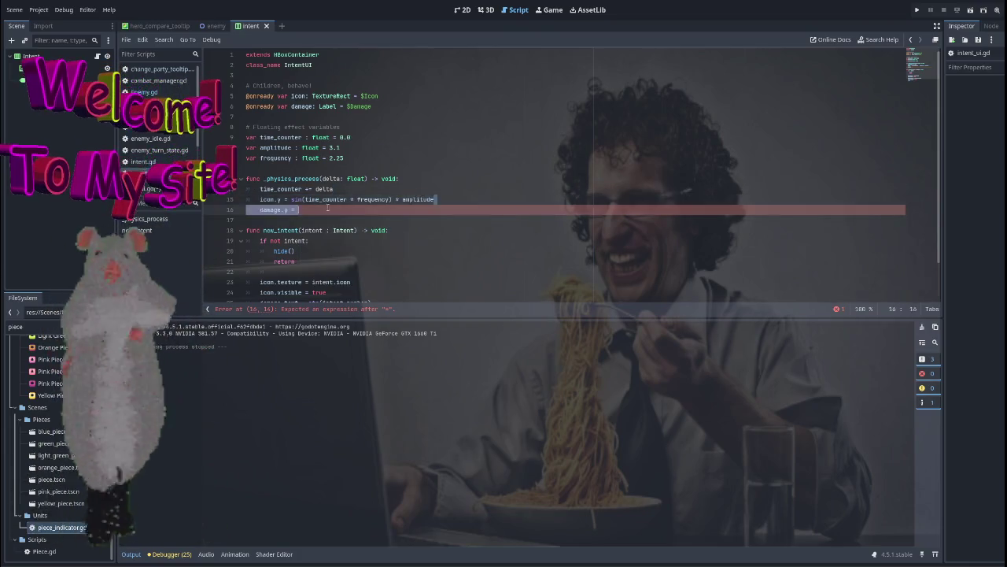
{"action": "key", "text": "ctrl+c"}
{"action": "left_click", "coordinate": [441, 210]}
{"action": "key", "text": "ctrl+v"}
{"action": "key", "text": "Up"}
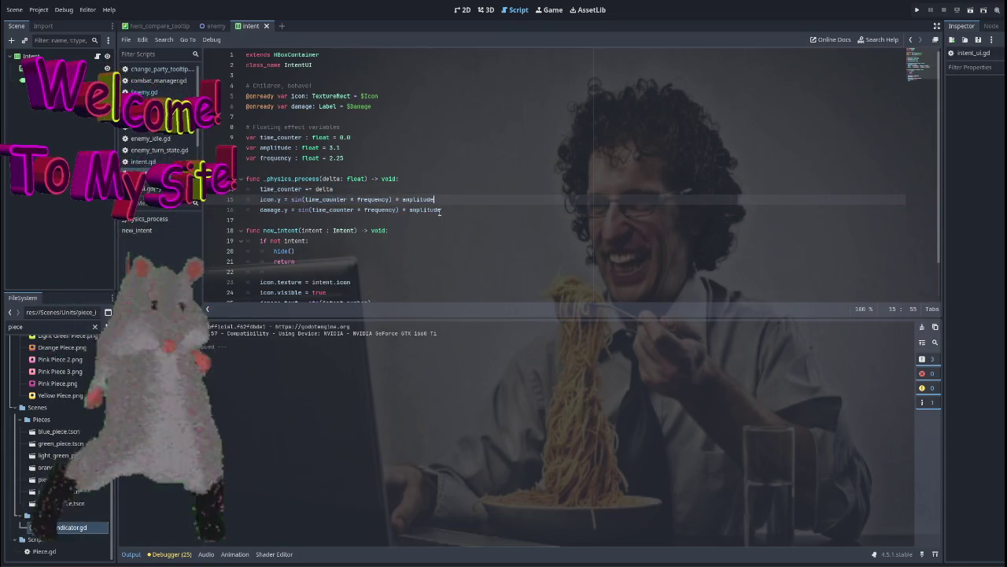
{"action": "left_click", "coordinate": [318, 210]}
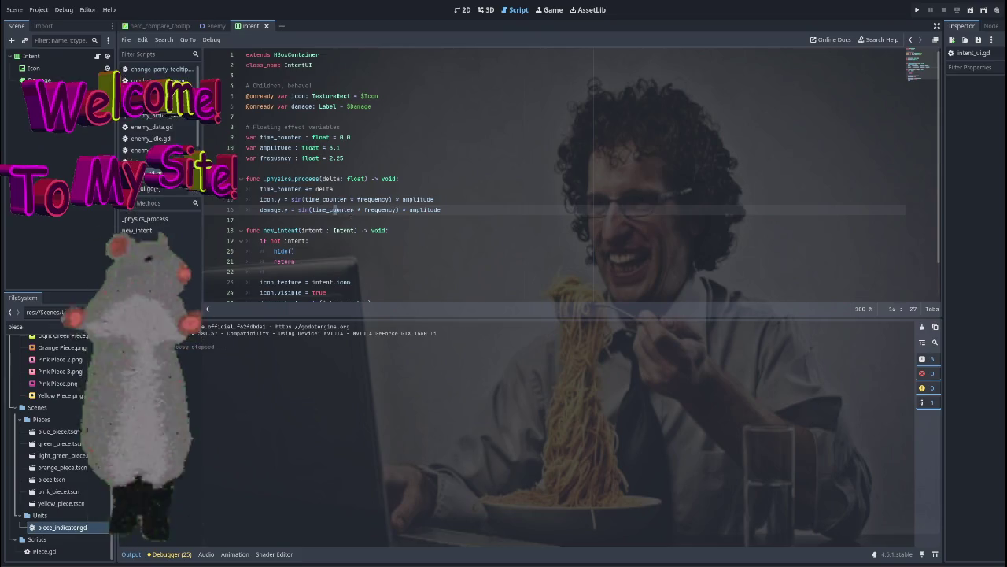
{"action": "left_click", "coordinate": [396, 209]}
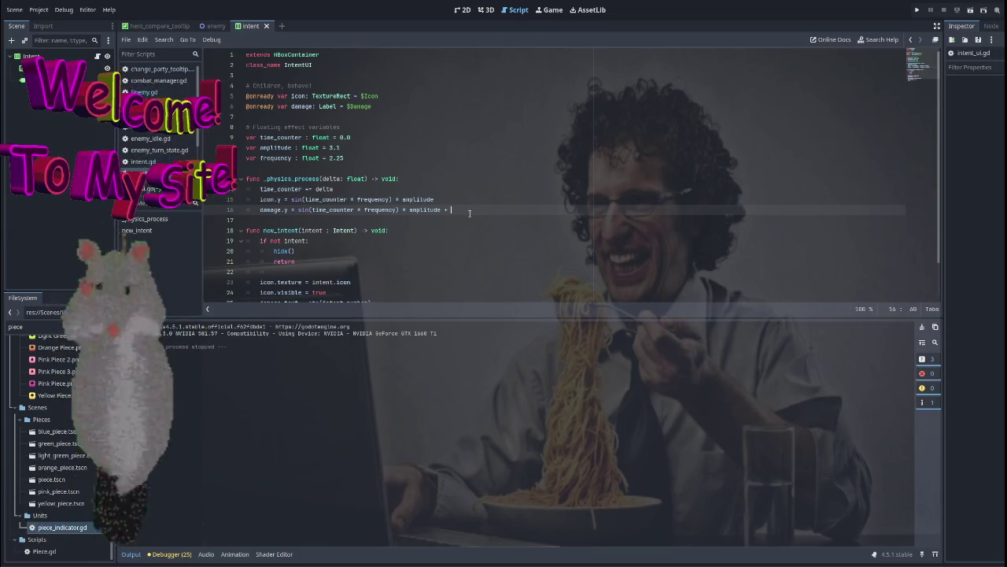
{"action": "type", "text": "+"}
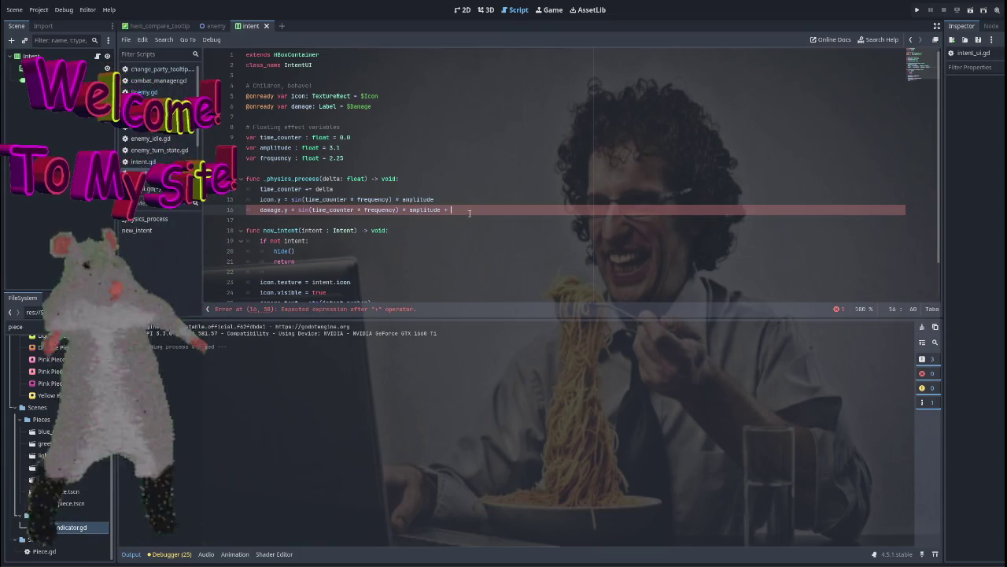
{"action": "type", "text": "0."}
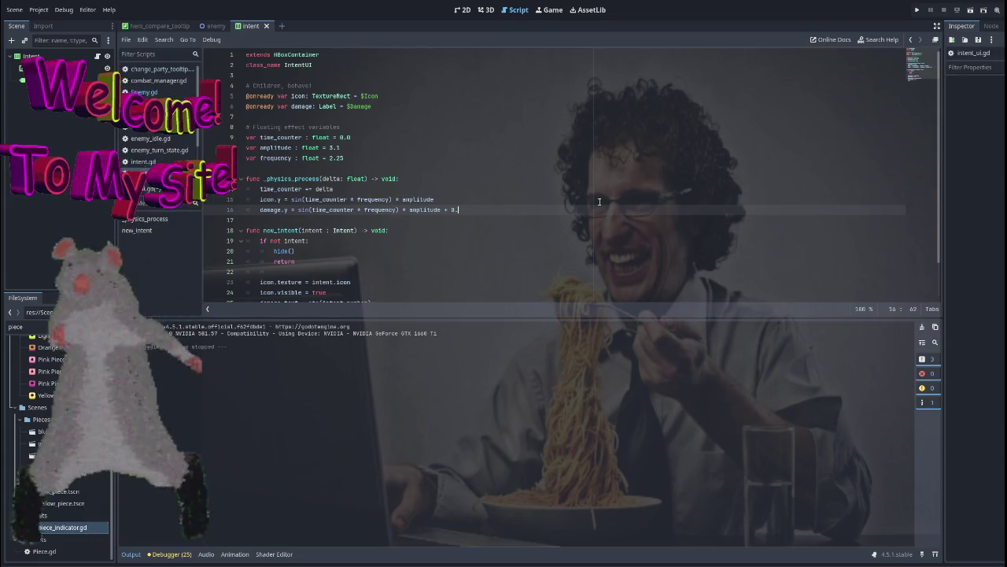
{"action": "type", "text": "25"}
{"action": "left_click", "coordinate": [598, 200]}
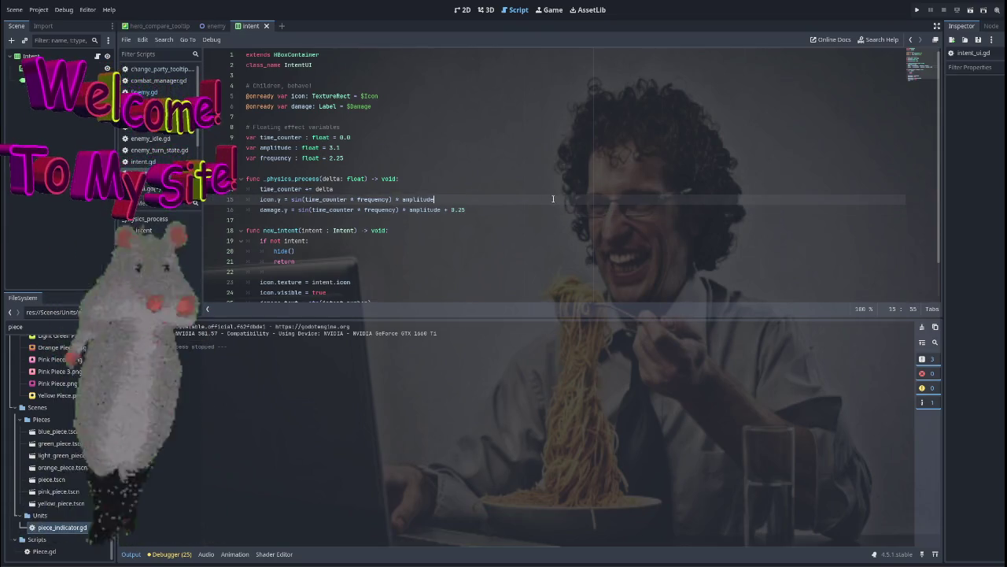
{"action": "left_click", "coordinate": [917, 10]}
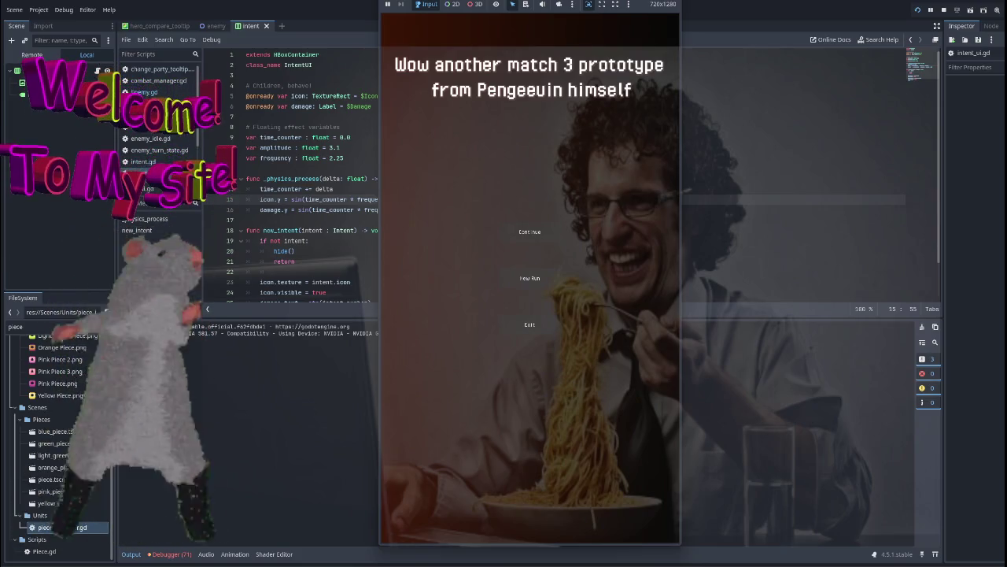
Test-run through New Run and hero selection to the map, stop, and relaunch the game.
{"action": "left_click", "coordinate": [470, 273]}
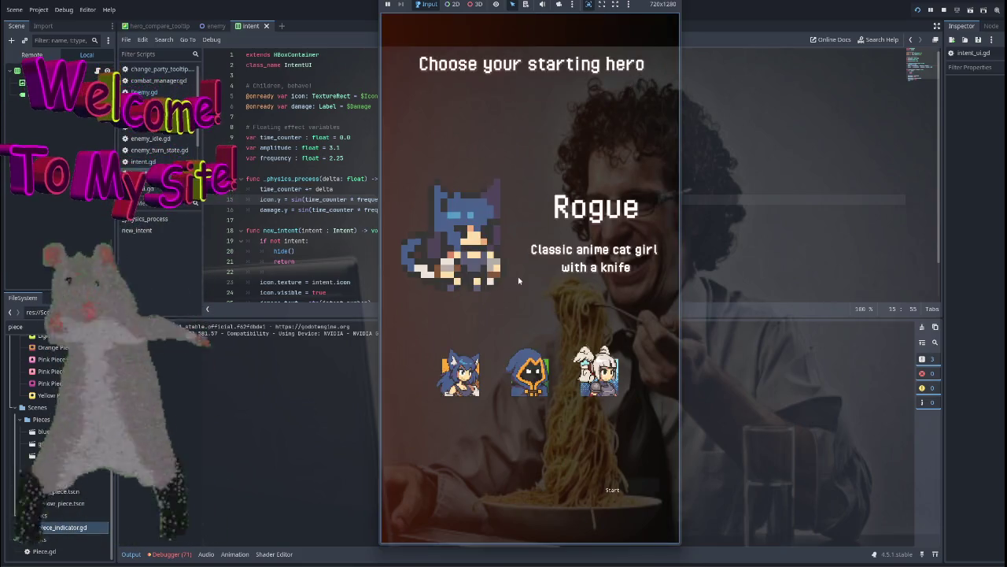
{"action": "left_click", "coordinate": [530, 374]}
{"action": "key", "text": "F8"}
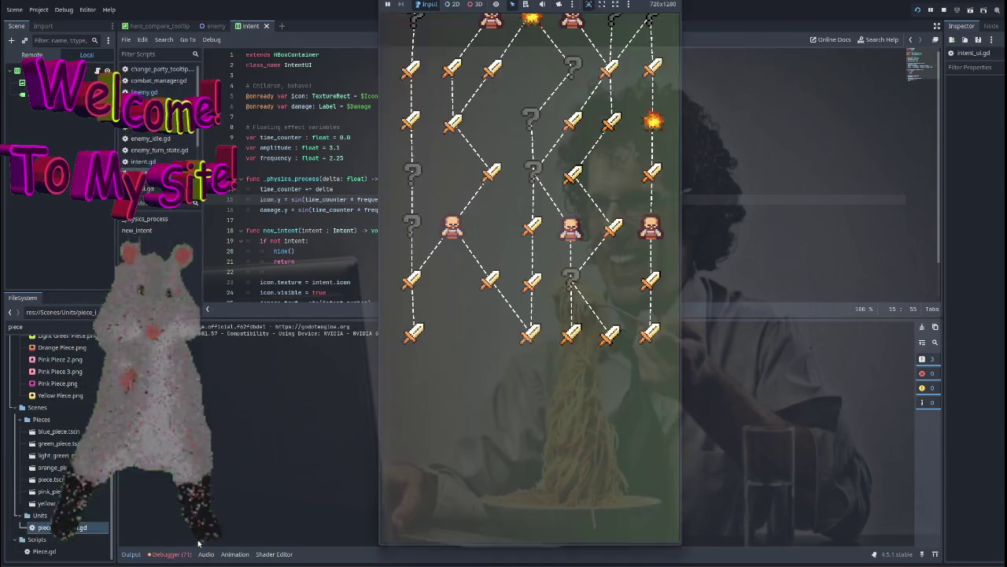
{"action": "key", "text": "F8"}
{"action": "left_click", "coordinate": [970, 9]}
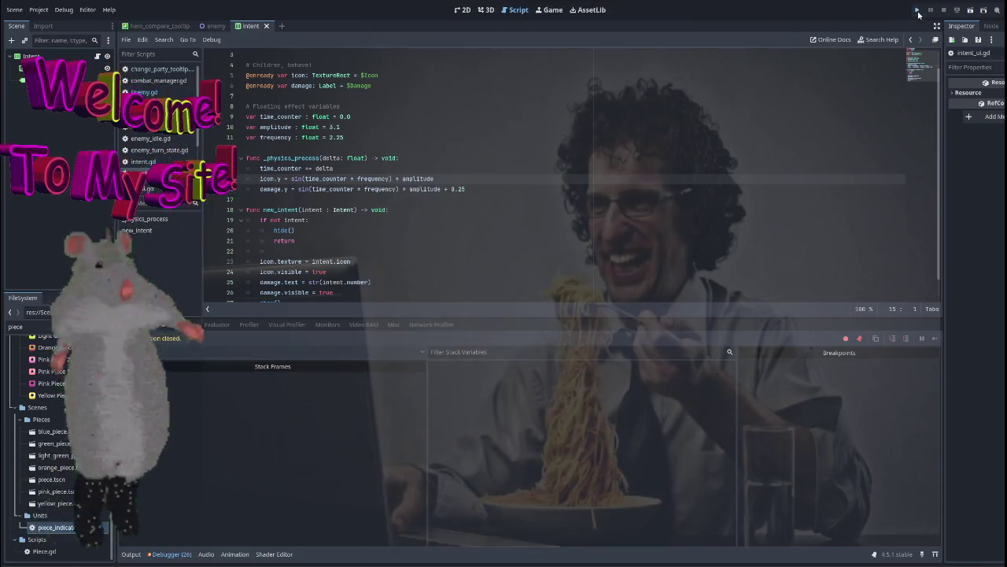
Run the game with a new run into a battle, hitting the TextureRect 'y' error.
{"action": "left_click", "coordinate": [917, 10]}
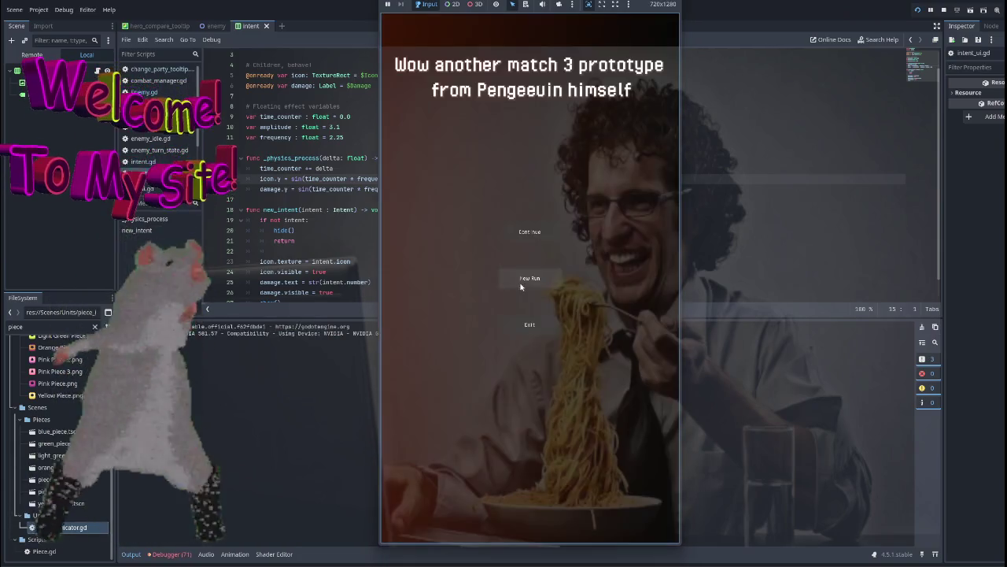
{"action": "left_click", "coordinate": [529, 279]}
{"action": "left_click", "coordinate": [522, 370]}
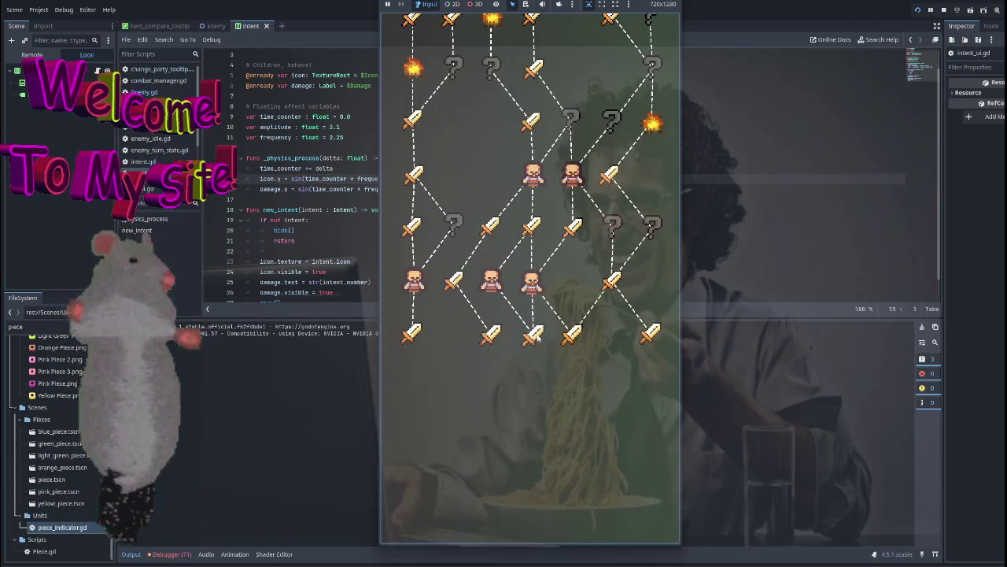
{"action": "left_click", "coordinate": [538, 338]}
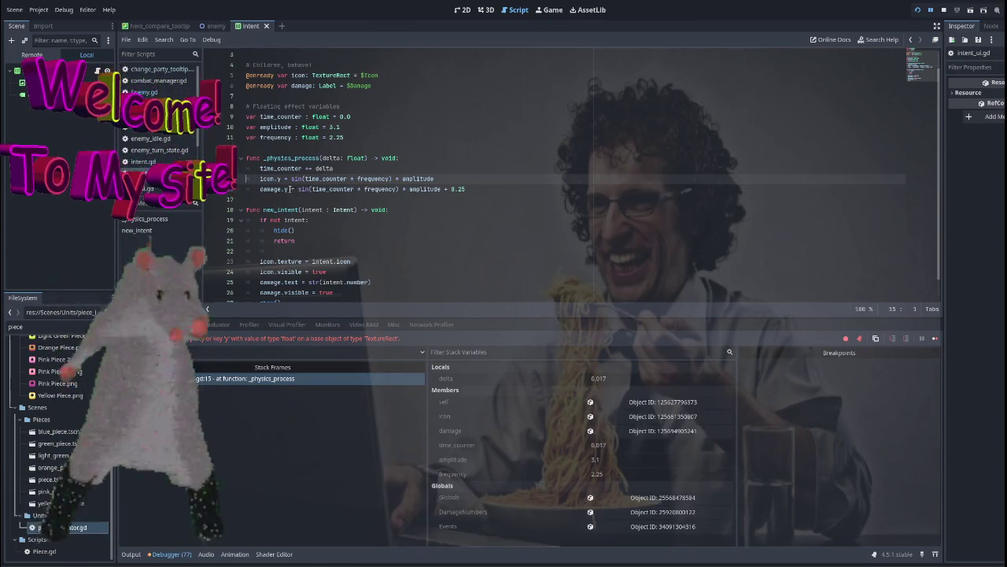
Delete the damage.y line and experiment with position.y on the line 15 bob.
{"action": "key", "text": "End"}
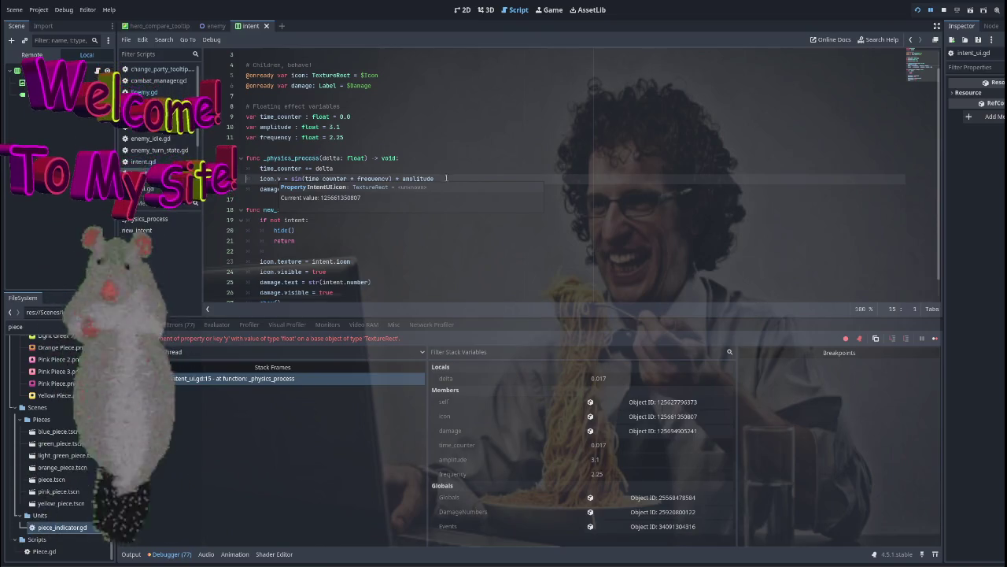
{"action": "left_click", "coordinate": [484, 189]}
{"action": "key", "text": "ctrl+BackSpace"}
{"action": "key", "text": "ctrl+BackSpace"}
{"action": "key", "text": "ctrl+BackSpace"}
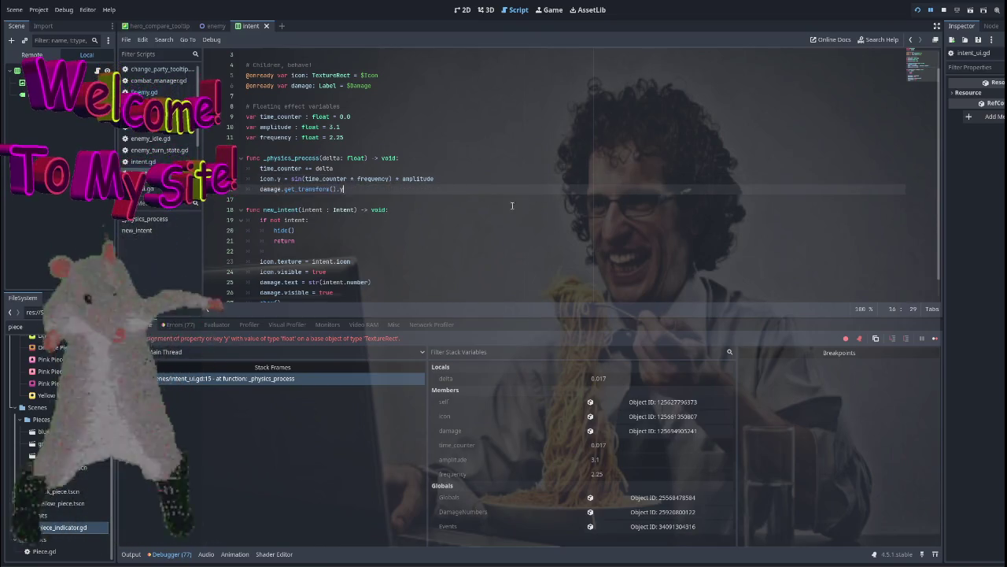
{"action": "key", "text": "ctrl+shift+k"}
{"action": "type", "text": "position"}
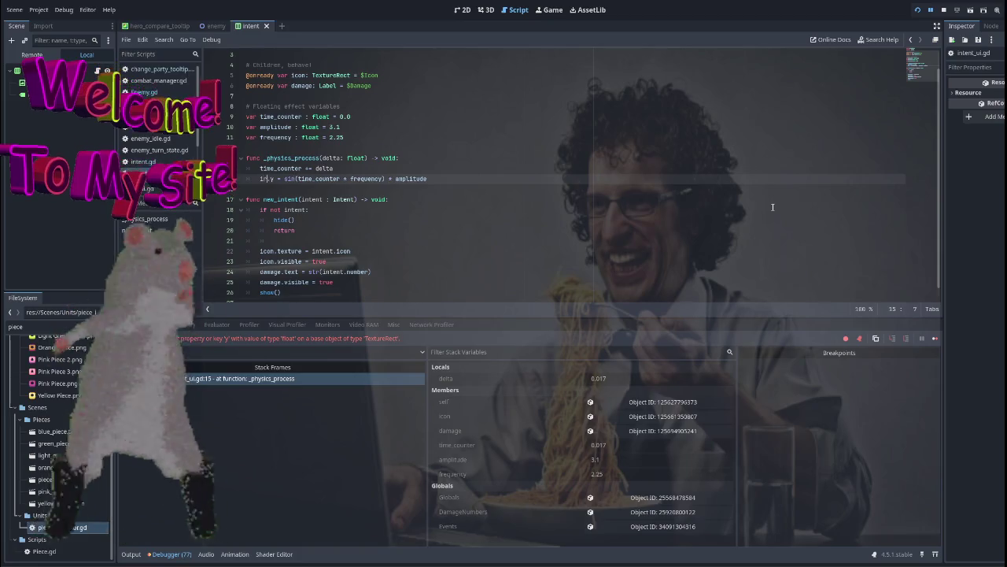
{"action": "key", "text": "End"}
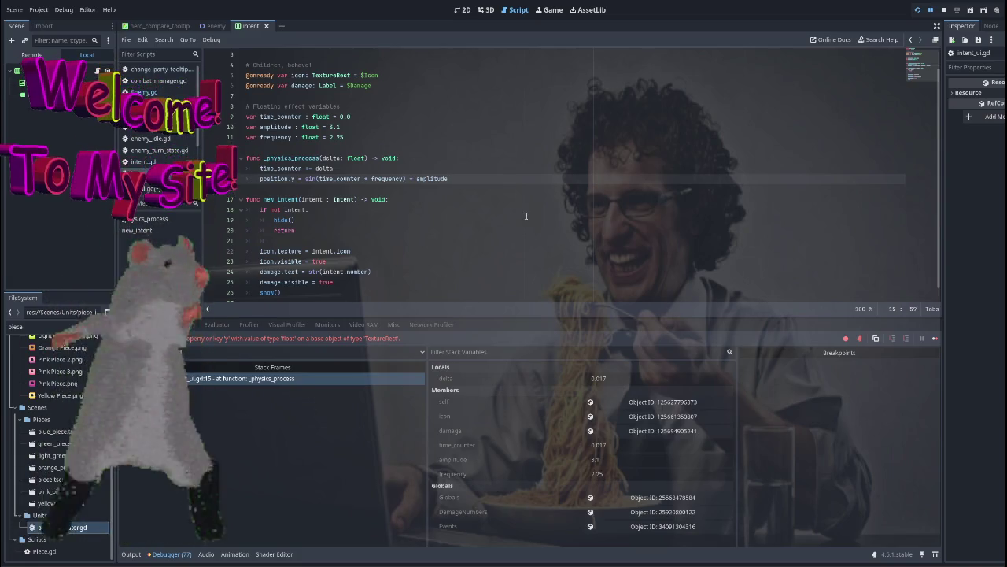
Restore the damage label's bob line ending in '+ 0.25'.
{"action": "type", "text": "icon"}
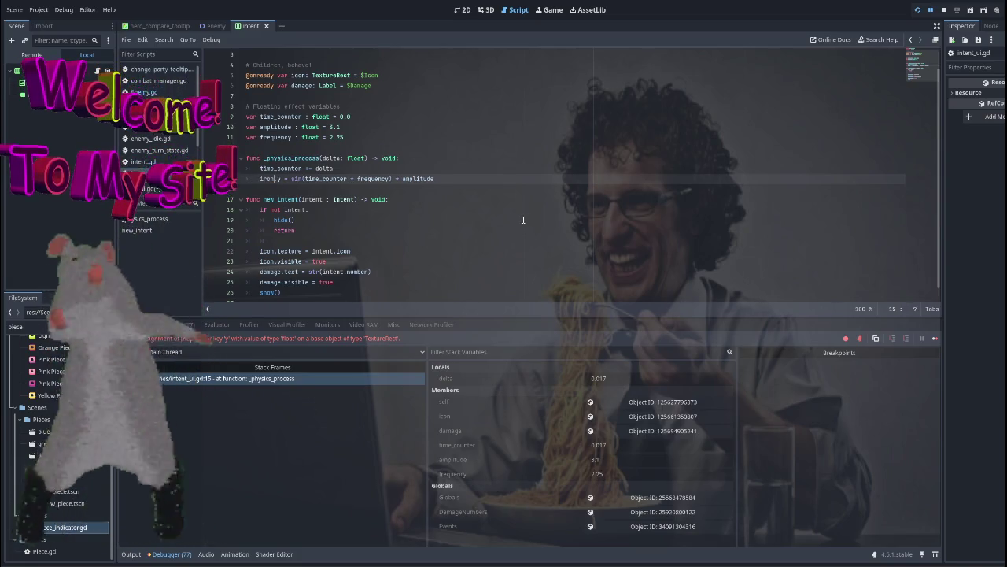
{"action": "key", "text": "ctrl+shift+d"}
{"action": "type", "text": "damage + 0.25"}
Change icon.y on line 15 to icon.get_transform().y, which raises a float-to-Vector2 assignment error.
{"action": "left_click", "coordinate": [280, 179]}
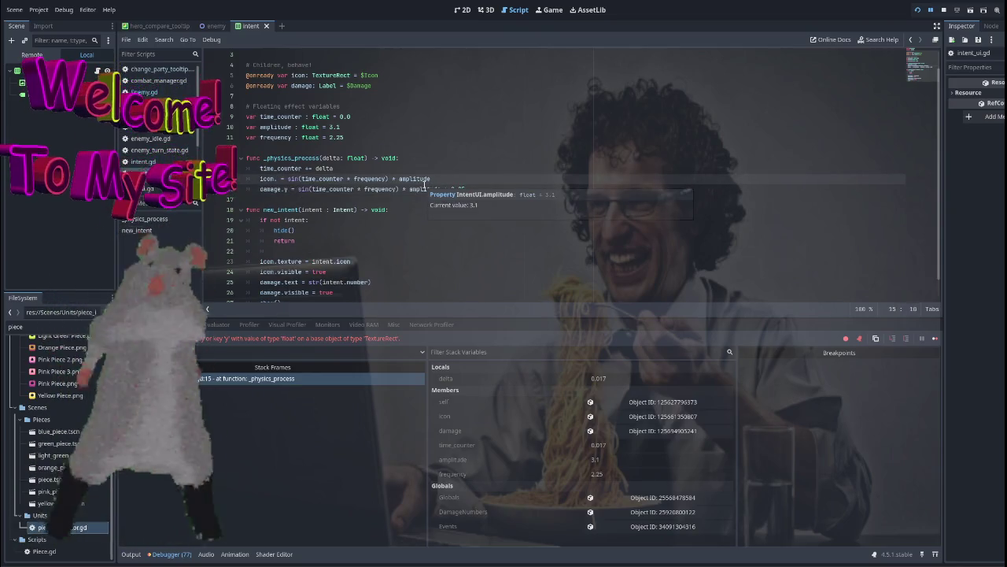
{"action": "type", "text": "t"}
{"action": "key", "text": "BackSpace"}
{"action": "type", "text": "trans"}
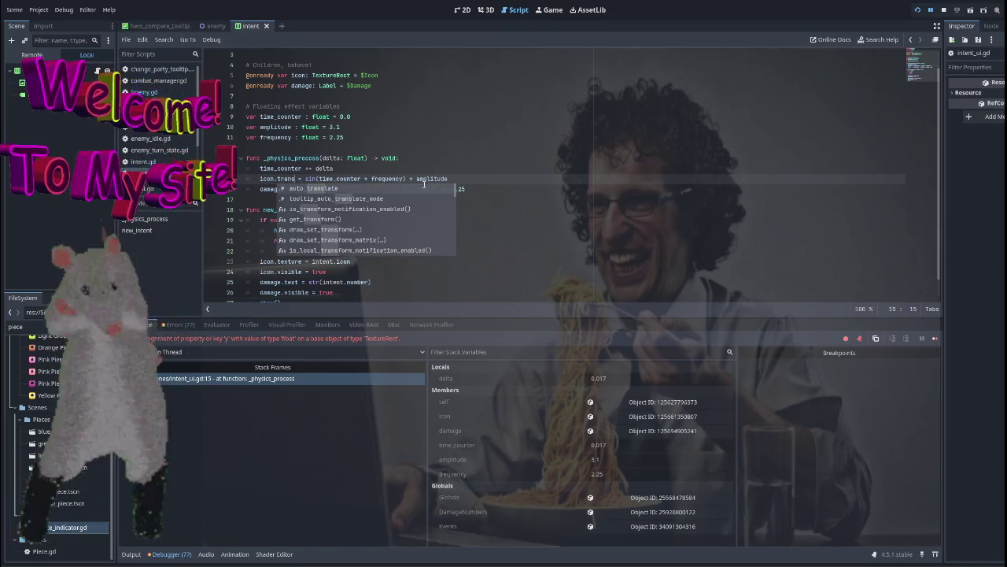
{"action": "left_click", "coordinate": [331, 222]}
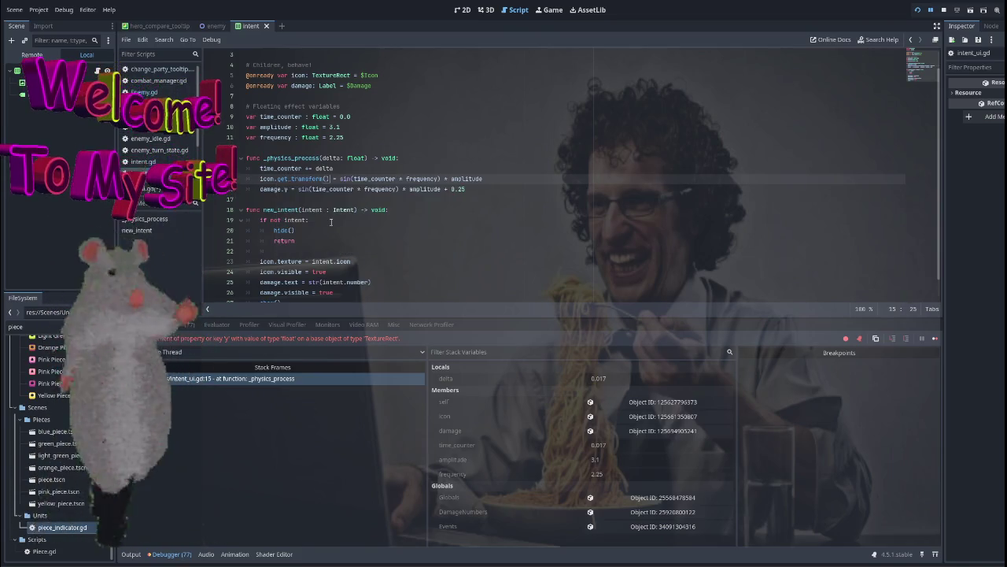
{"action": "type", "text": "."}
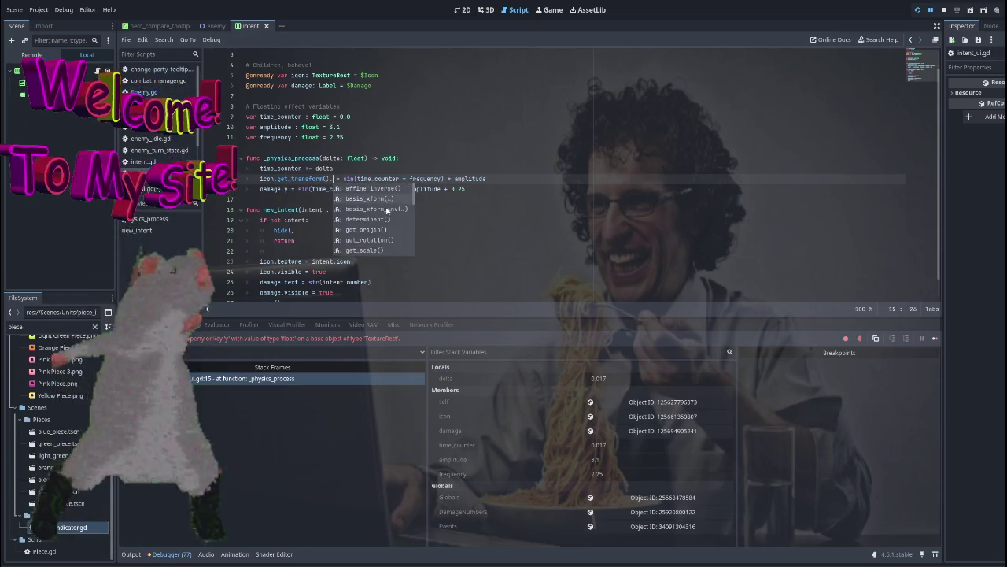
{"action": "scroll", "coordinate": [388, 212], "scroll_direction": "down", "scroll_amount": 4}
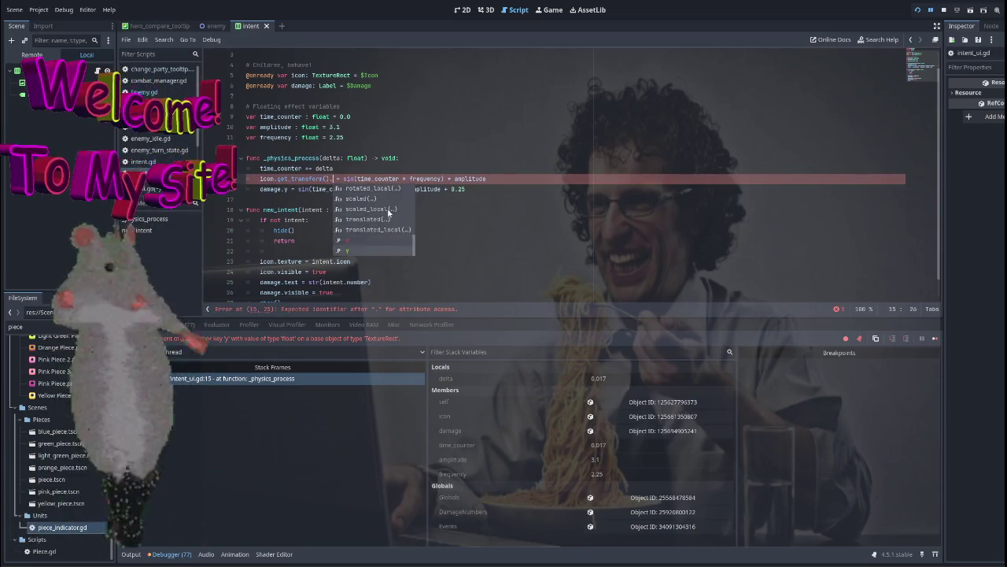
{"action": "type", "text": "y"}
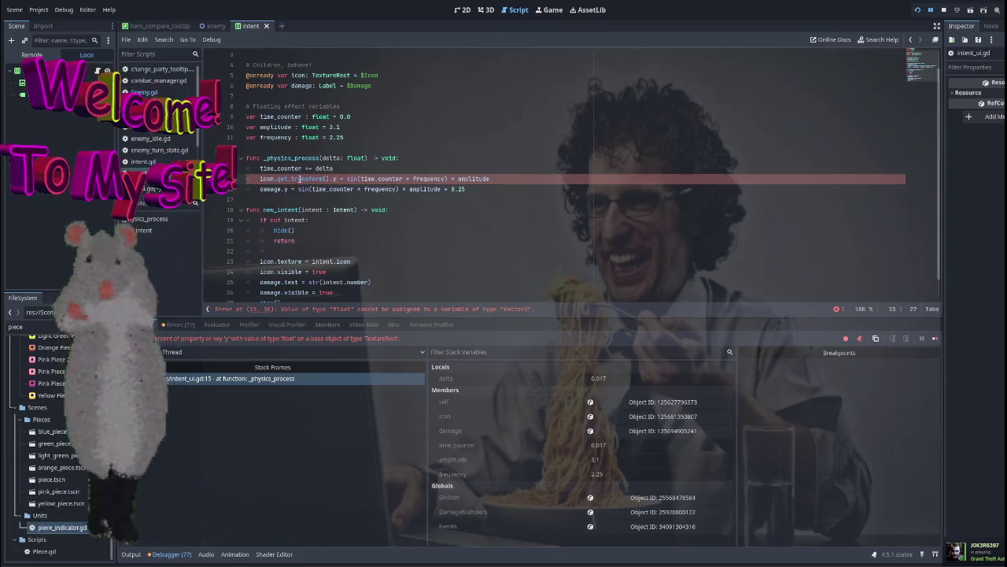
{"action": "mouse_move", "coordinate": [303, 178]}
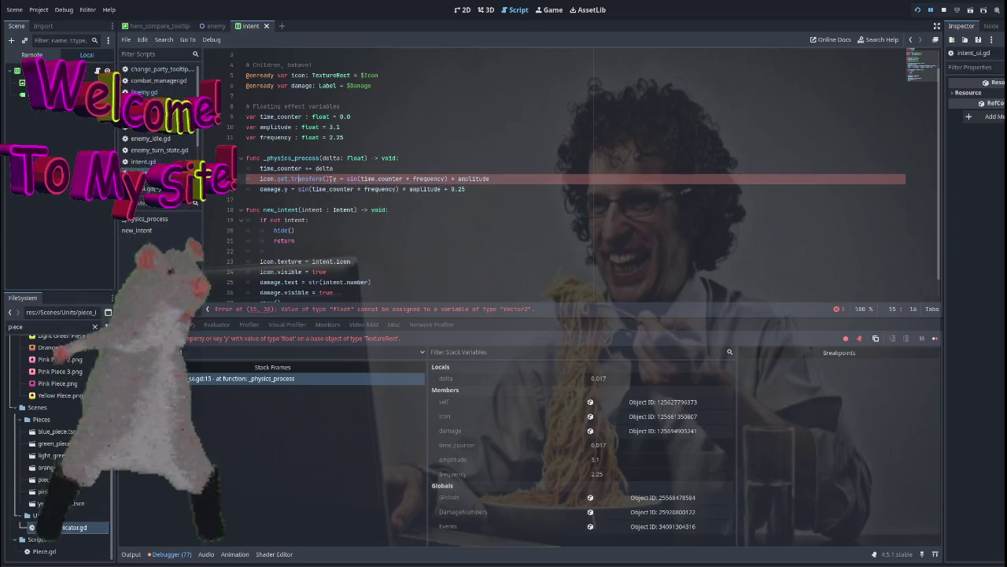
{"action": "mouse_move", "coordinate": [334, 180]}
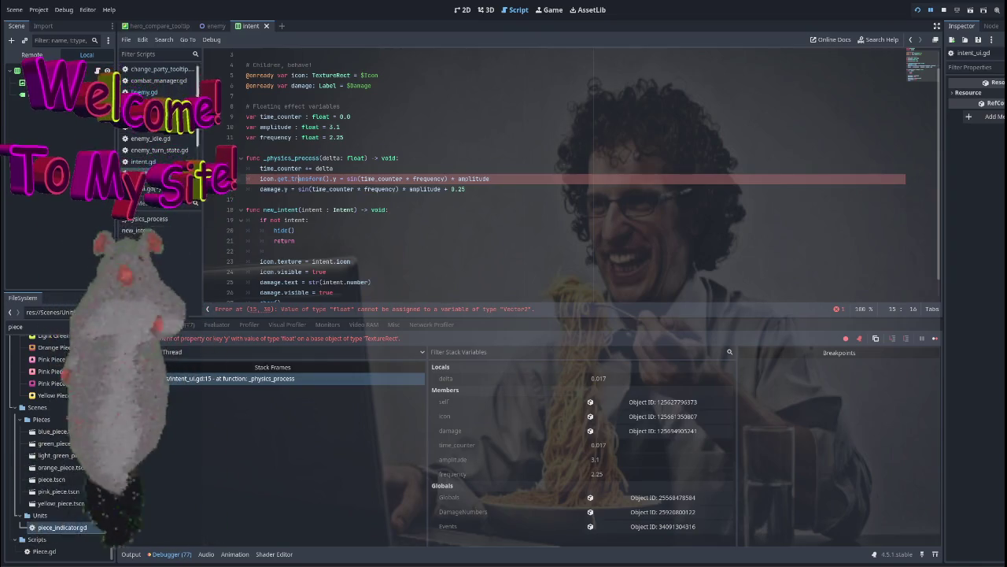
{"action": "left_click", "coordinate": [506, 191]}
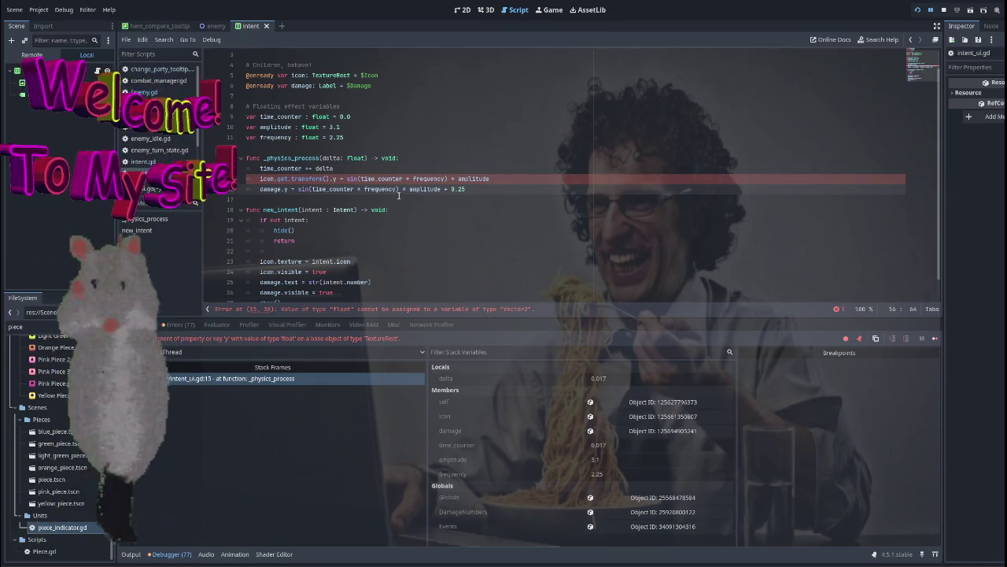
Show the Icon node's Transform properties in the Inspector and cut line 15 back to 'icon.'.
{"action": "double_click", "coordinate": [313, 179]}
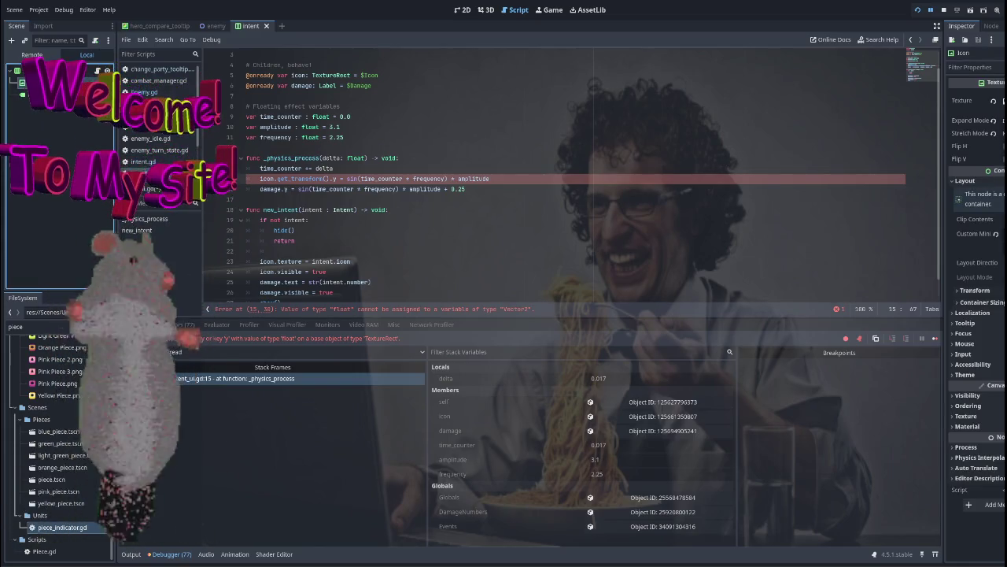
{"action": "left_click", "coordinate": [975, 291]}
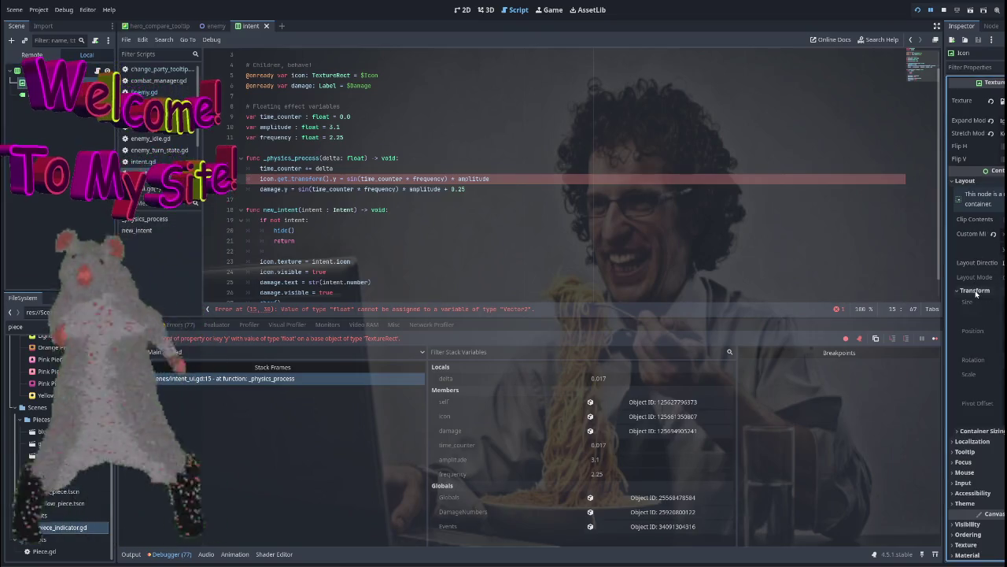
{"action": "left_click", "coordinate": [336, 179]}
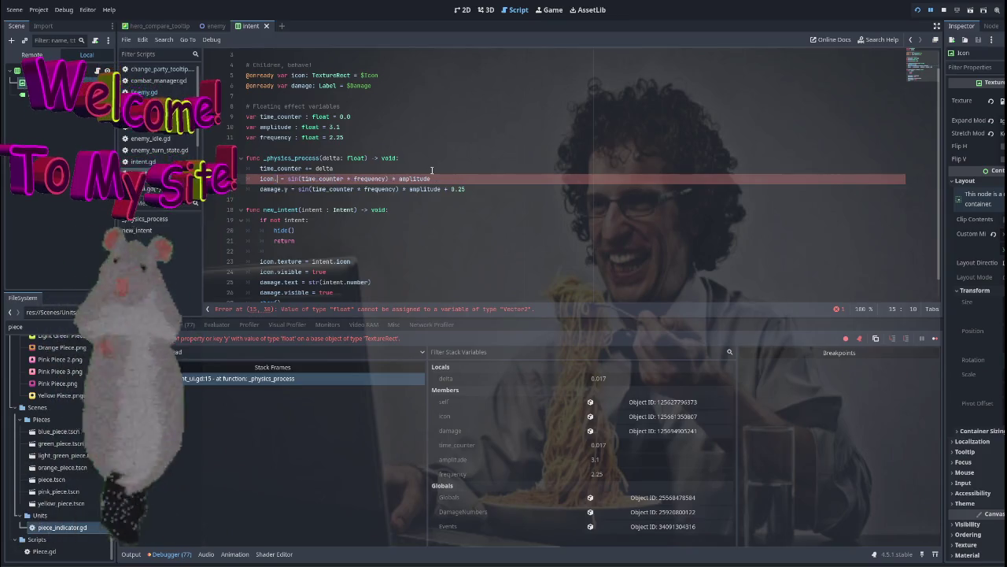
Autocomplete line 15's target to icon.get_transform().y.
{"action": "scroll", "coordinate": [367, 226], "scroll_direction": "down", "scroll_amount": 5}
{"action": "scroll", "coordinate": [367, 226], "scroll_direction": "up", "scroll_amount": 3}
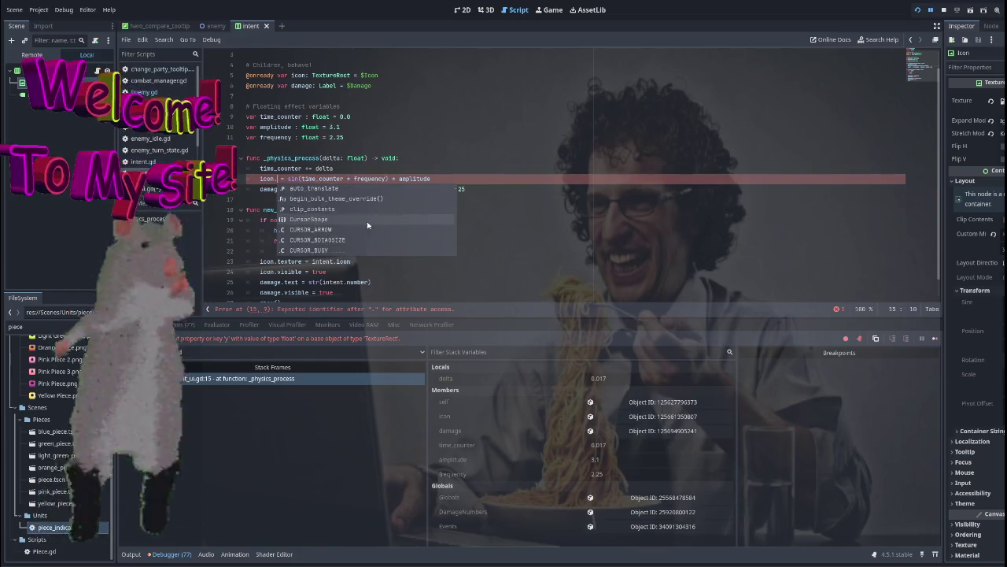
{"action": "scroll", "coordinate": [367, 226], "scroll_direction": "down", "scroll_amount": 4}
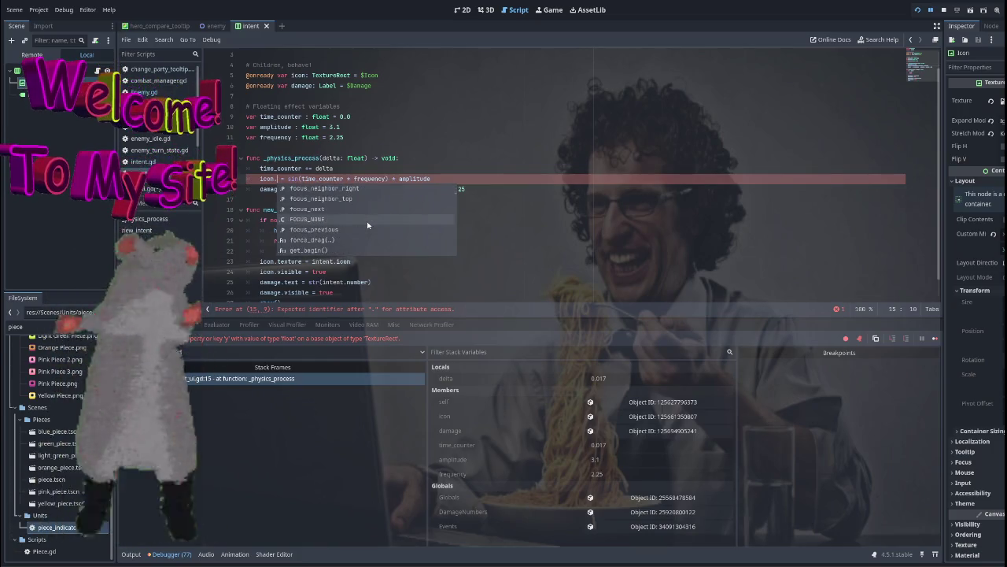
{"action": "type", "text": "y"}
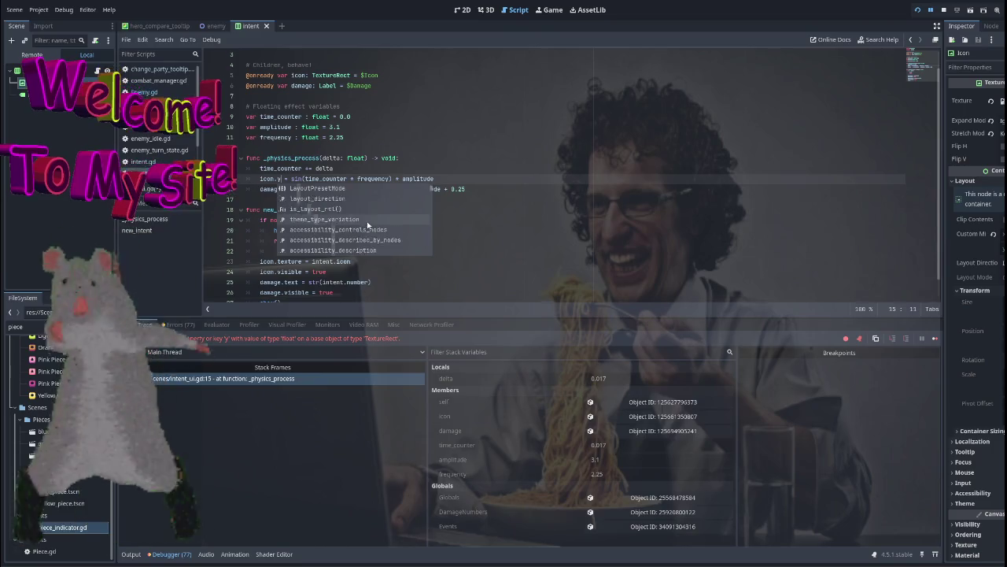
{"action": "scroll", "coordinate": [367, 226], "scroll_direction": "down", "scroll_amount": 15}
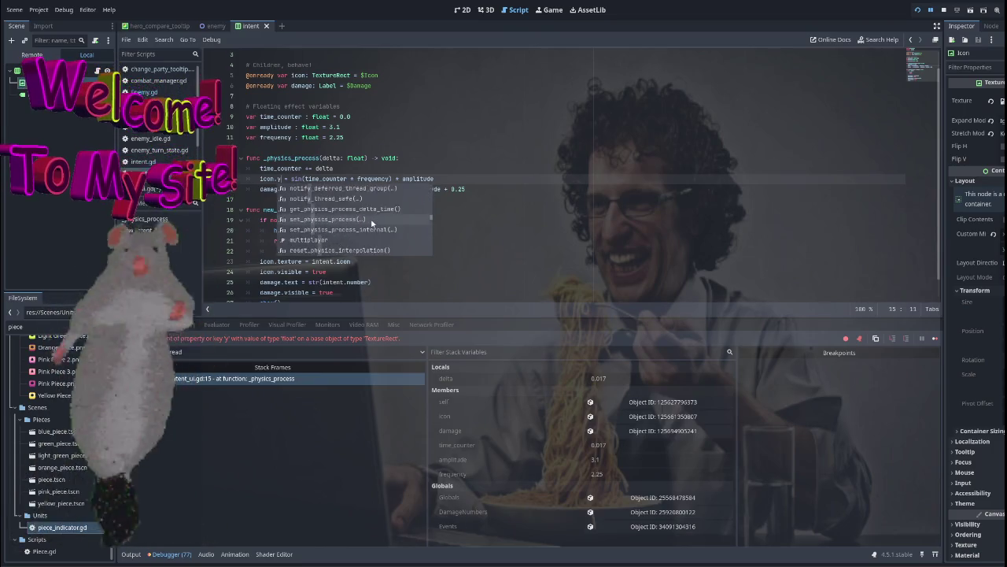
{"action": "scroll", "coordinate": [372, 223], "scroll_direction": "down", "scroll_amount": 10}
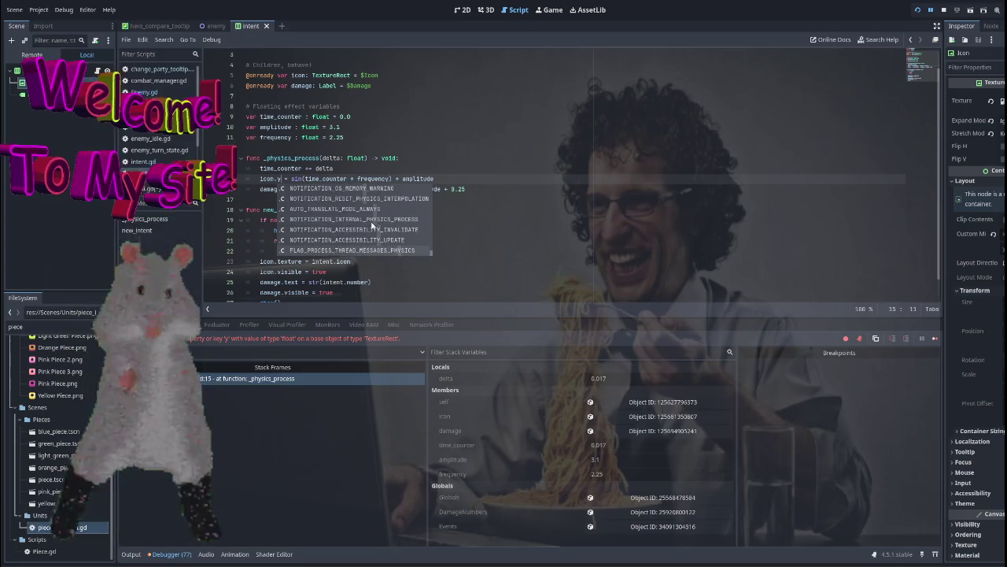
{"action": "scroll", "coordinate": [373, 220], "scroll_direction": "down", "scroll_amount": 15}
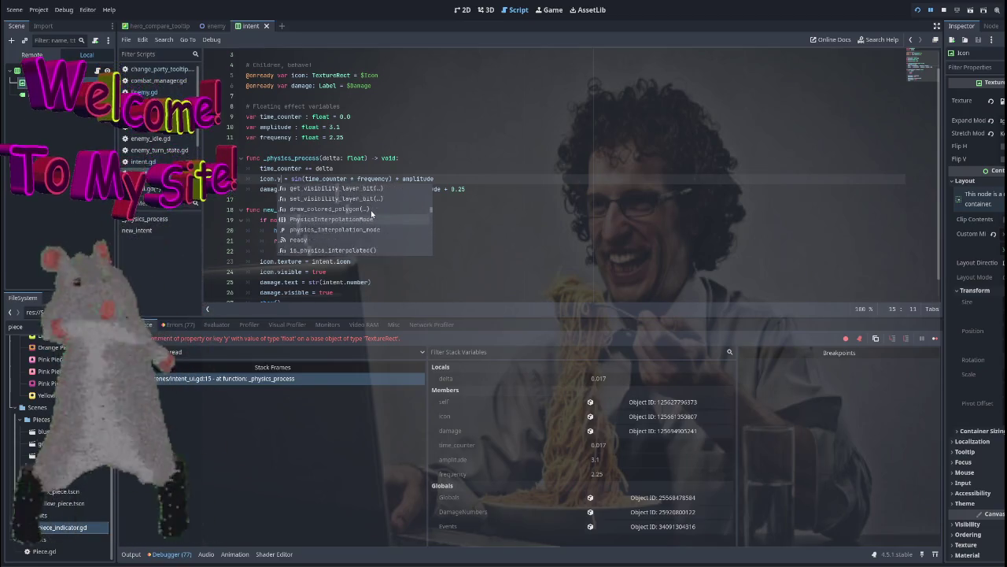
{"action": "scroll", "coordinate": [370, 209], "scroll_direction": "down", "scroll_amount": 5}
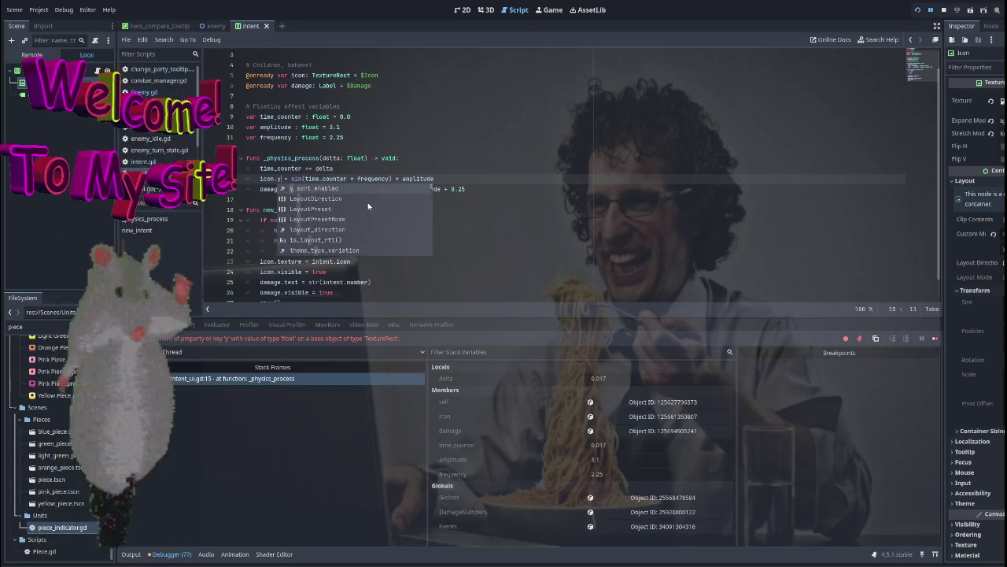
{"action": "key", "text": "BackSpace"}
{"action": "type", "text": "transform"}
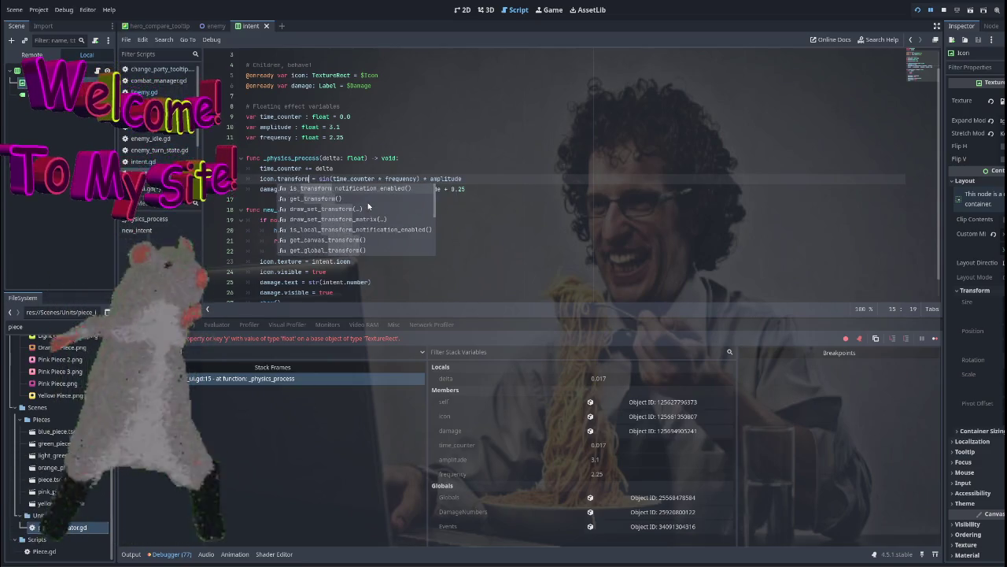
{"action": "scroll", "coordinate": [375, 205], "scroll_direction": "down", "scroll_amount": 4}
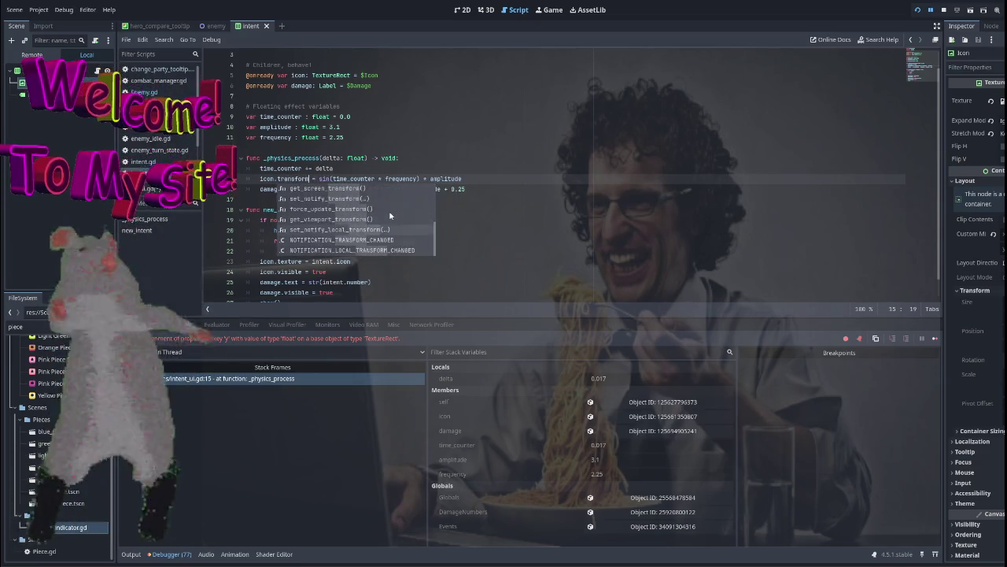
{"action": "scroll", "coordinate": [389, 214], "scroll_direction": "up", "scroll_amount": 4}
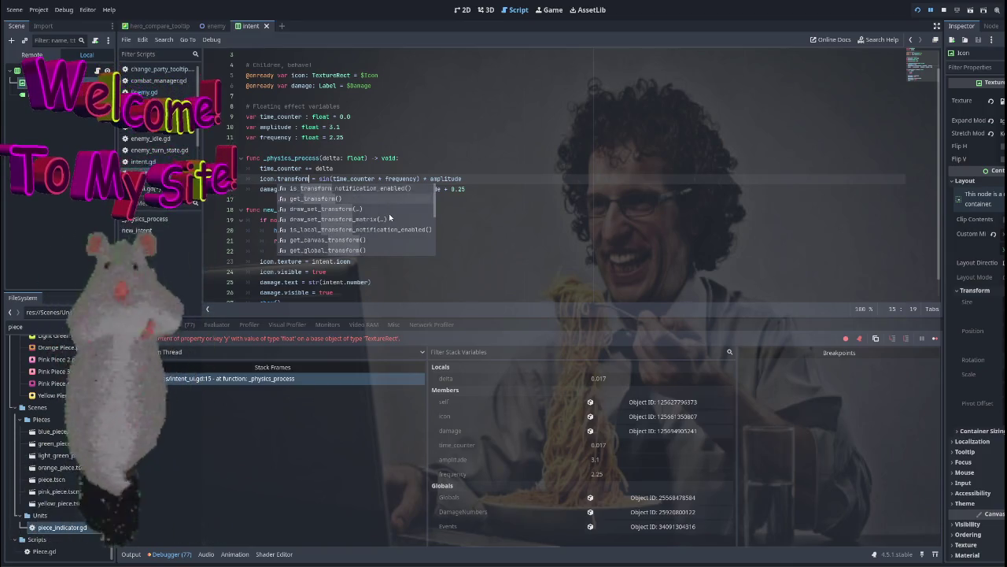
{"action": "left_click", "coordinate": [394, 199]}
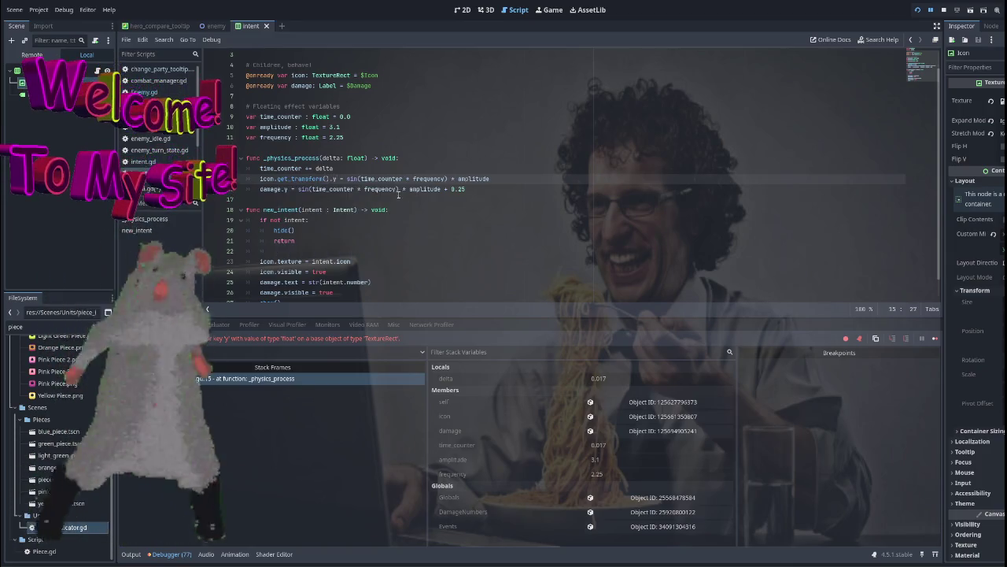
Wrap line 15's sine expression in Vector2(0, …).
{"action": "left_click", "coordinate": [349, 179]}
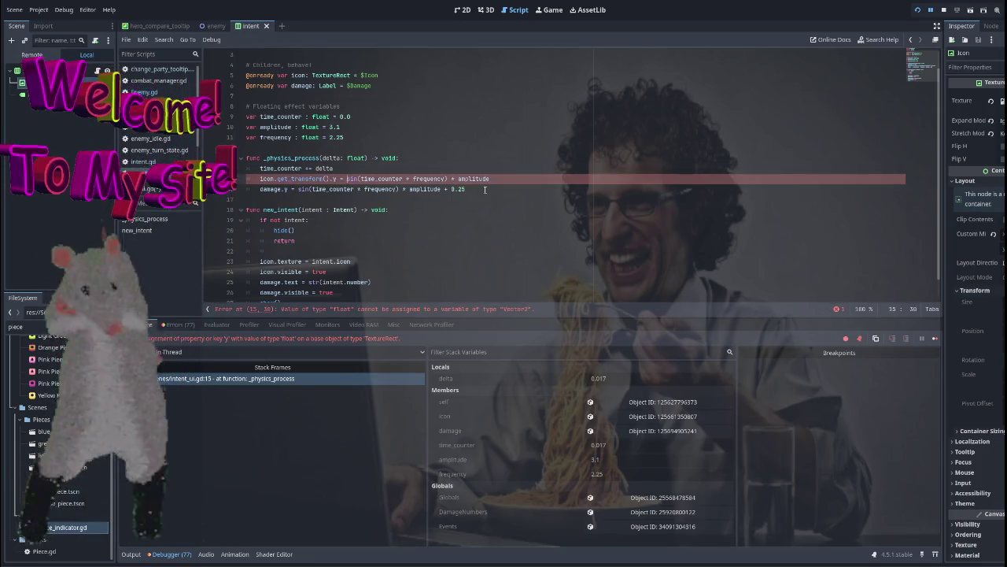
{"action": "type", "text": "Vector2("}
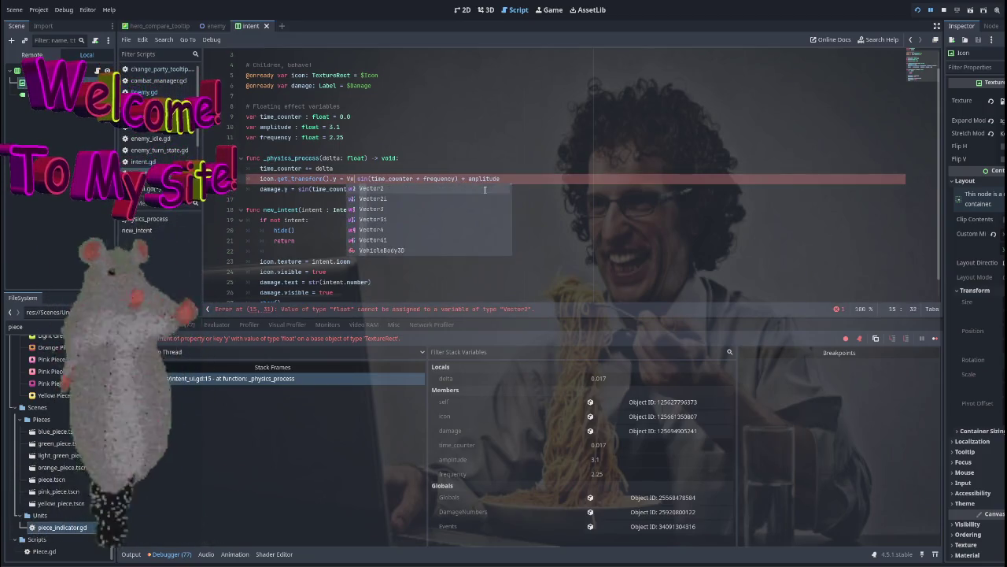
{"action": "type", "text": "0,"}
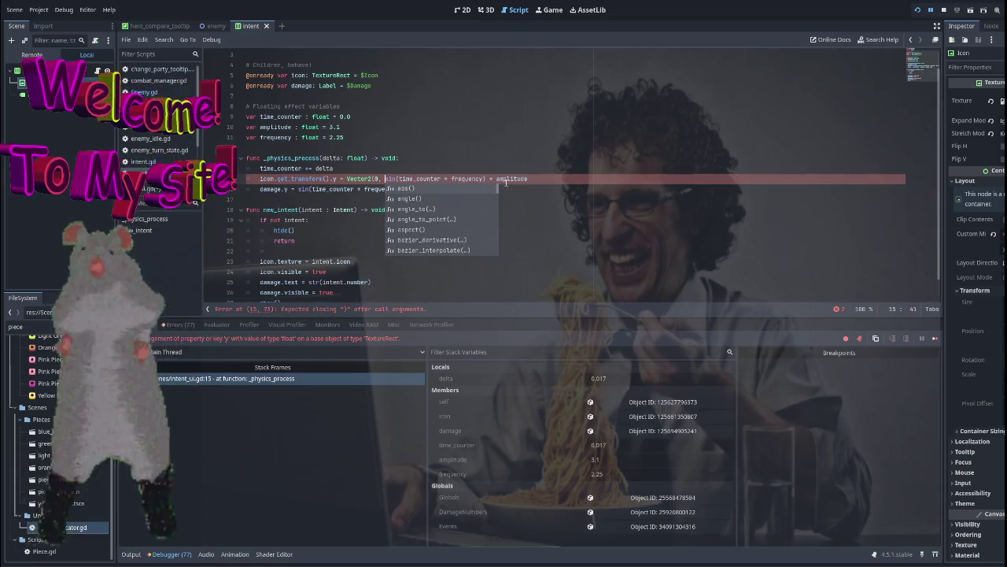
{"action": "left_click", "coordinate": [543, 179]}
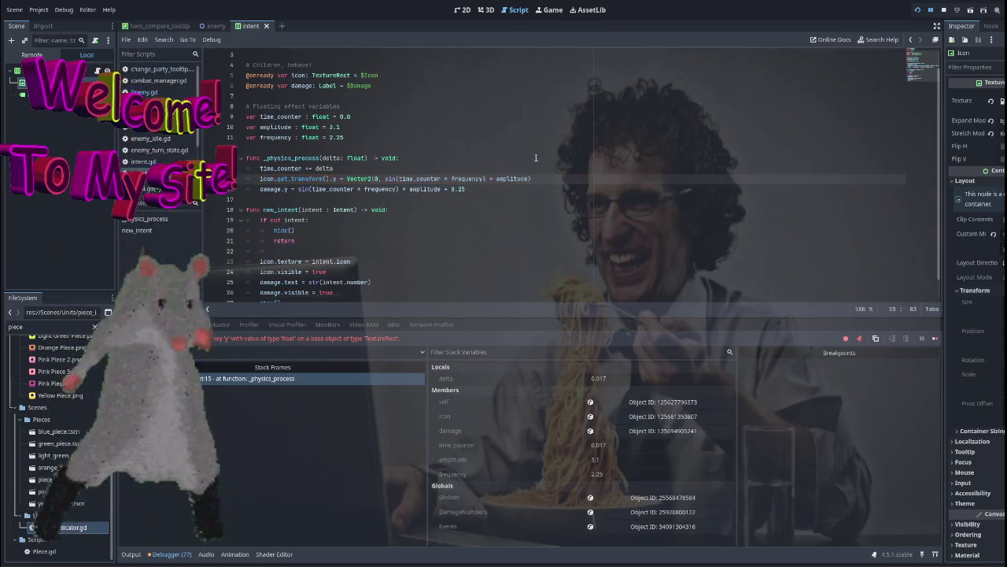
Set line 16 to damage.get_transform().y = Vector2(0, sin(time_counter * frequency) * amplitude + 0.25) and relaunch.
{"action": "left_click_drag", "start_coordinate": [545, 178], "coordinate": [328, 180]}
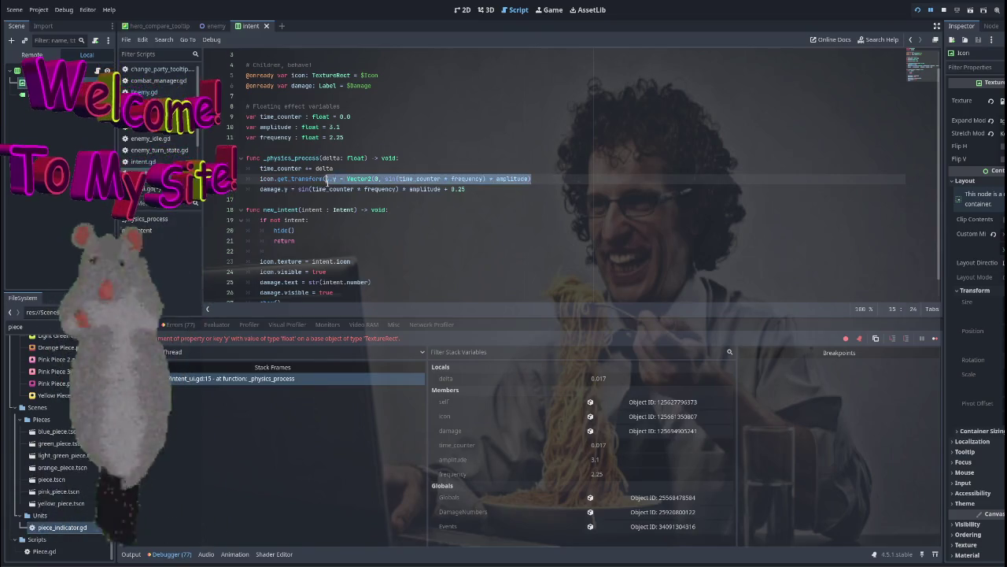
{"action": "left_click", "coordinate": [285, 189]}
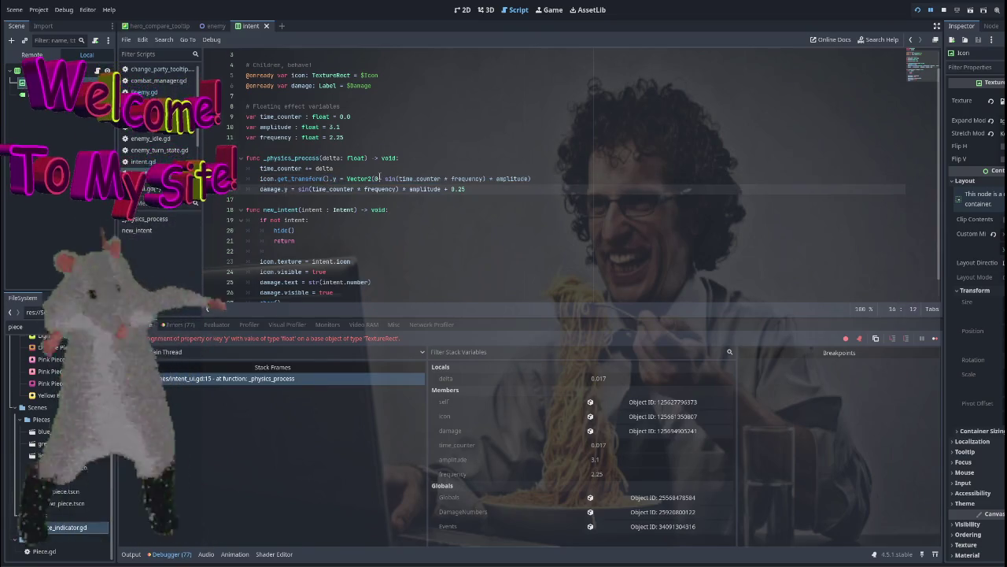
{"action": "type", "text": "get_trans"}
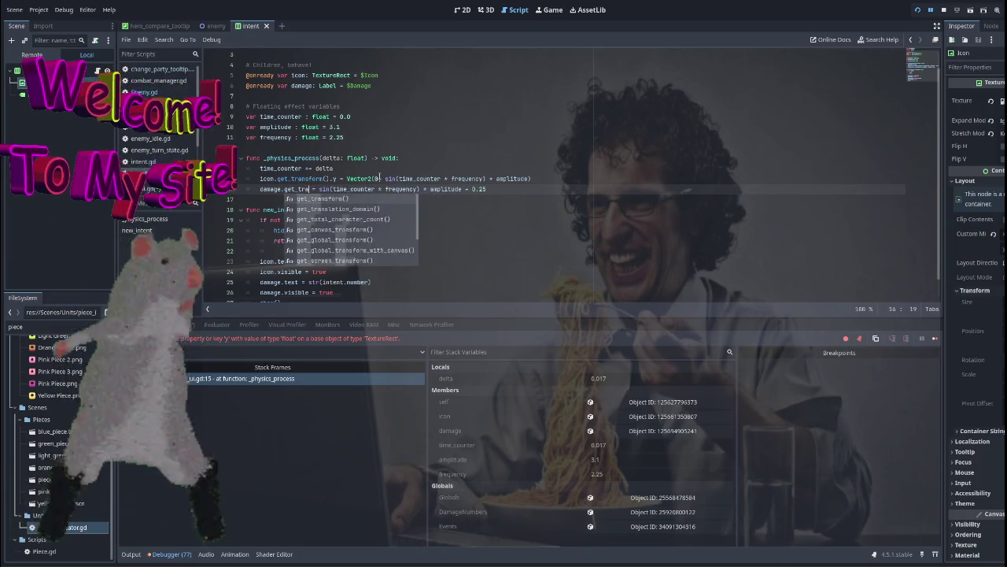
{"action": "key", "text": "Return"}
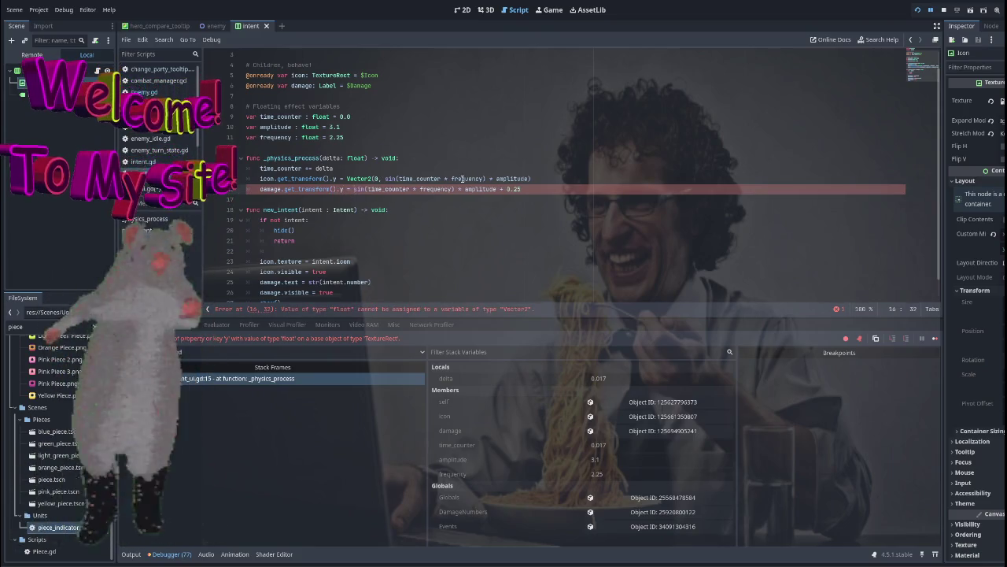
{"action": "type", "text": "Vector2"}
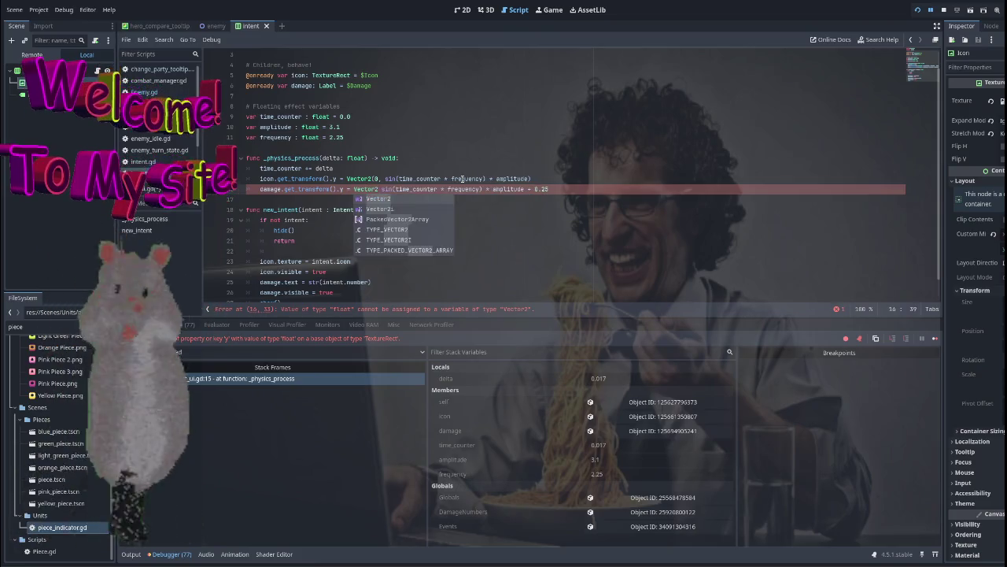
{"action": "type", "text": "("}
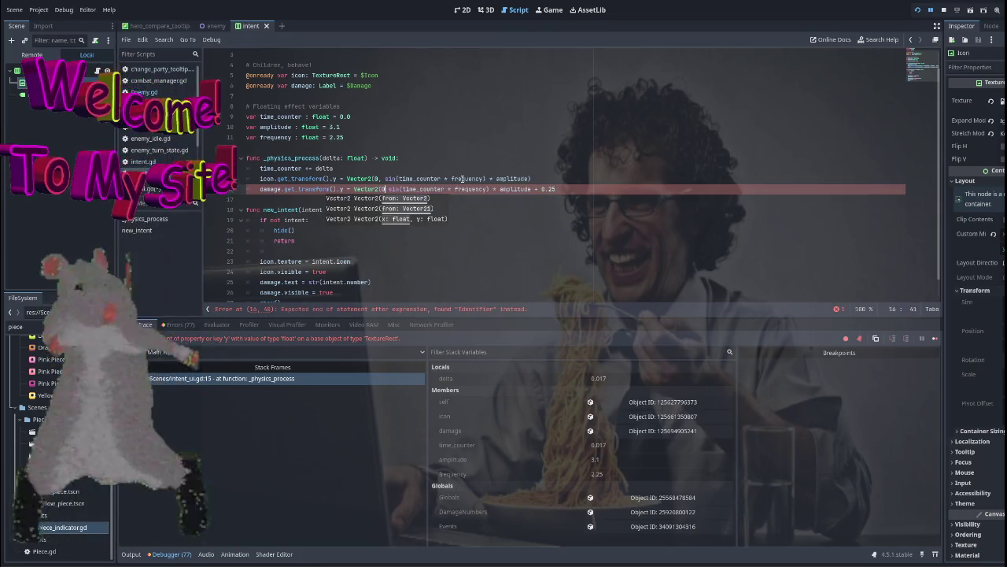
{"action": "type", "text": "0,"}
{"action": "left_click", "coordinate": [590, 189]}
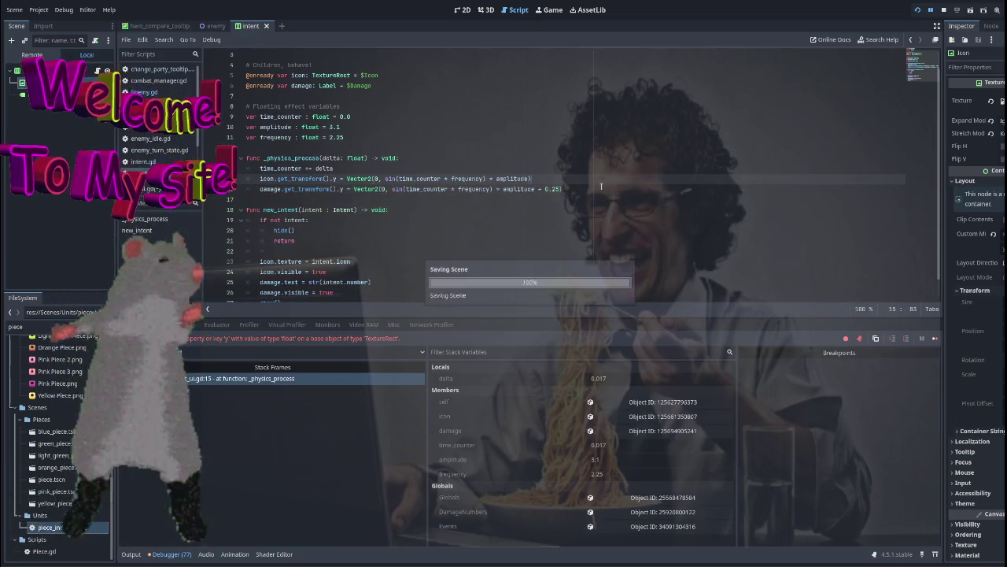
{"action": "left_click", "coordinate": [945, 10]}
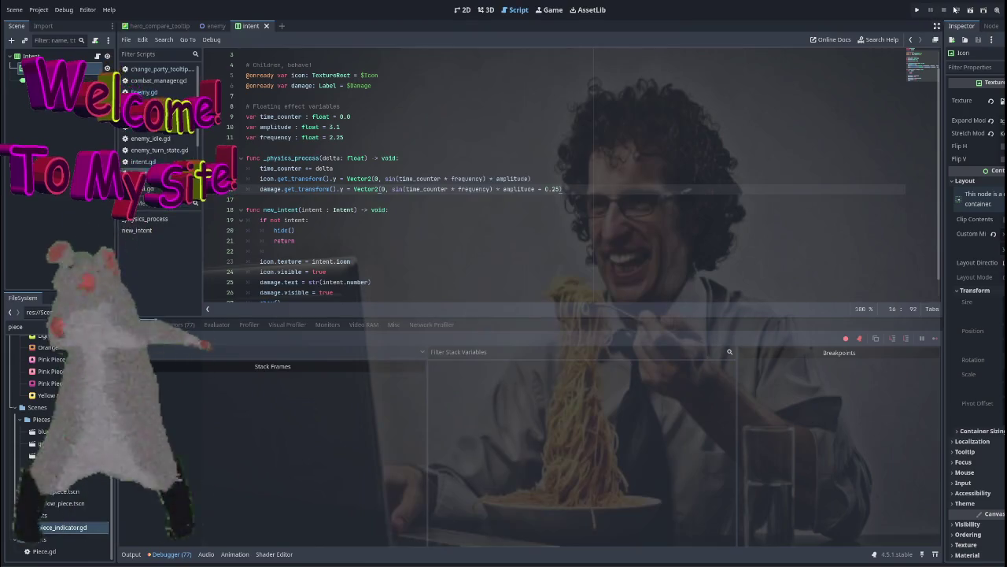
{"action": "left_click", "coordinate": [971, 10]}
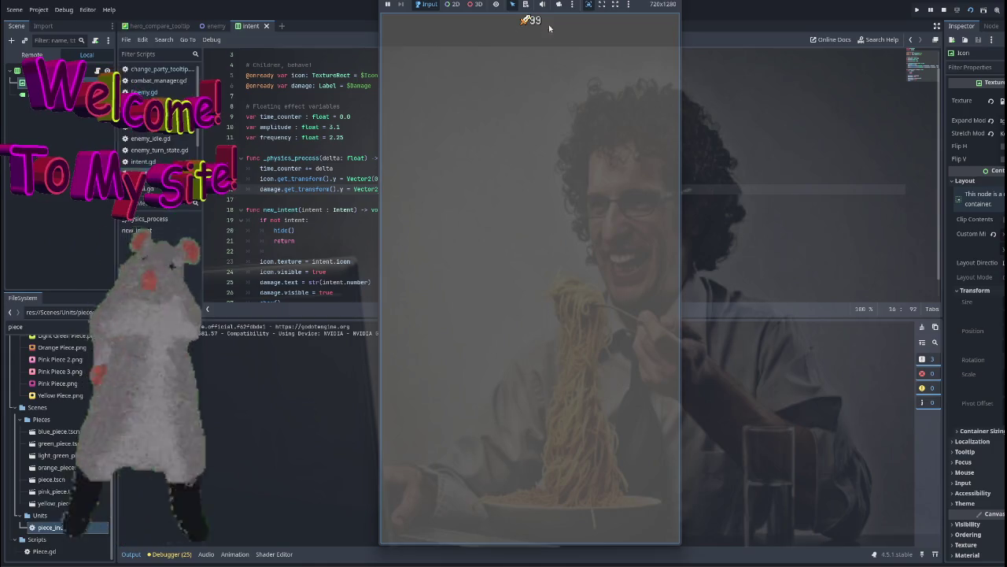
{"action": "mouse_move", "coordinate": [569, 2]}
{"action": "left_mouse_down"}
{"action": "mouse_move", "coordinate": [603, 240]}
{"action": "mouse_move", "coordinate": [628, 298]}
{"action": "mouse_move", "coordinate": [633, 216]}
{"action": "mouse_move", "coordinate": [629, 281]}
{"action": "mouse_move", "coordinate": [579, 26]}
{"action": "mouse_move", "coordinate": [636, 242]}
{"action": "mouse_move", "coordinate": [622, 88]}
{"action": "left_mouse_up"}
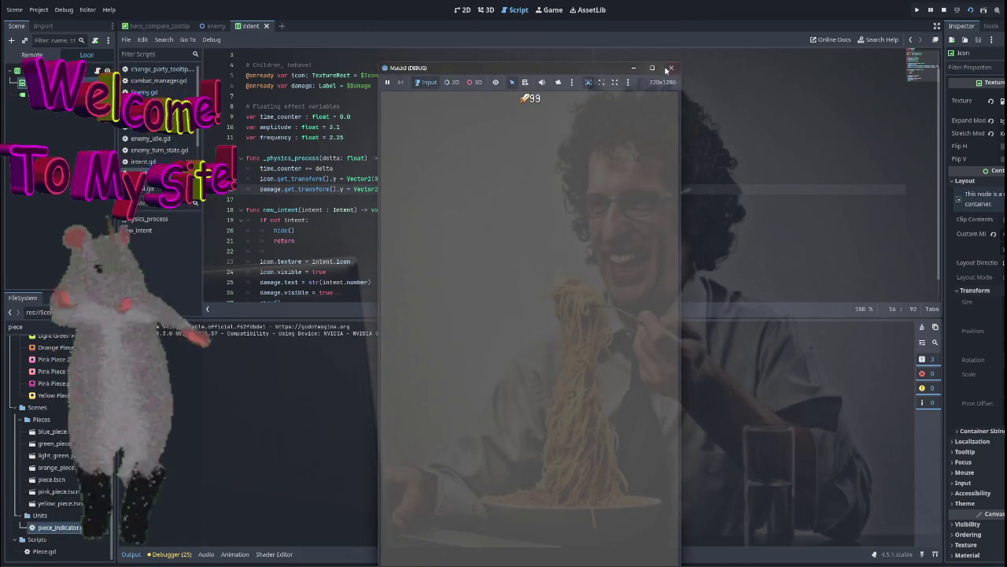
{"action": "left_click", "coordinate": [669, 68]}
{"action": "left_click", "coordinate": [463, 11]}
{"action": "left_click", "coordinate": [485, 10]}
{"action": "left_click", "coordinate": [518, 11]}
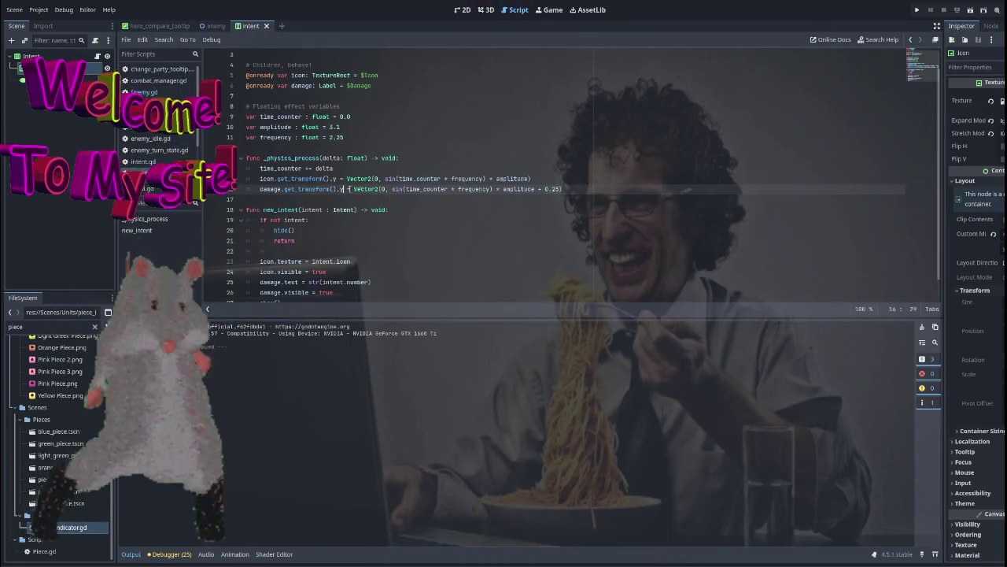
Make line 16 call damage.get_transform().y.lerp(Vector2(0, … + 0.25), 1).
{"action": "type", "text": "."}
{"action": "key", "text": "Down"}
{"action": "key", "text": "Down"}
{"action": "key", "text": "Down"}
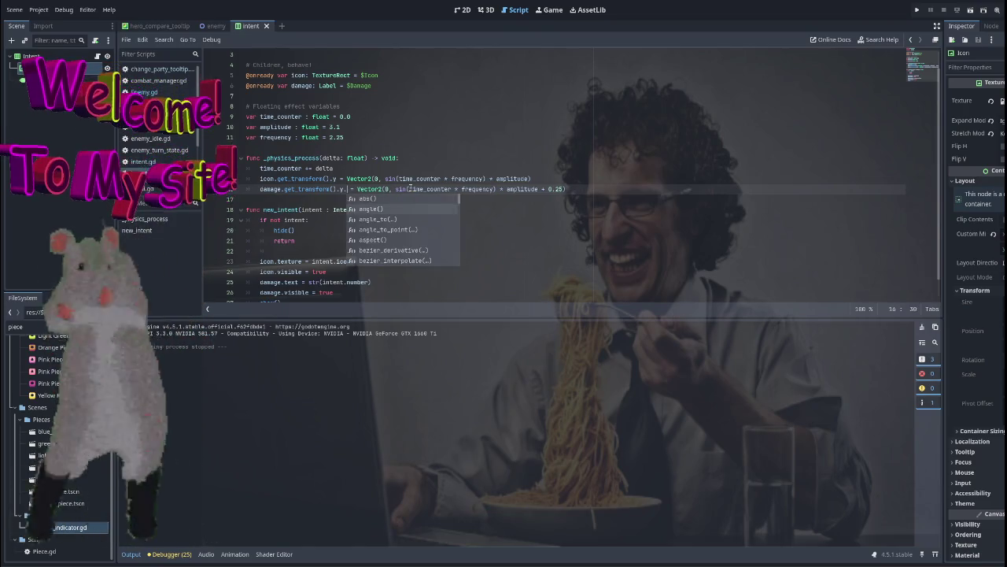
{"action": "key", "text": "Down"}
{"action": "key", "text": "Down"}
{"action": "key", "text": "Down"}
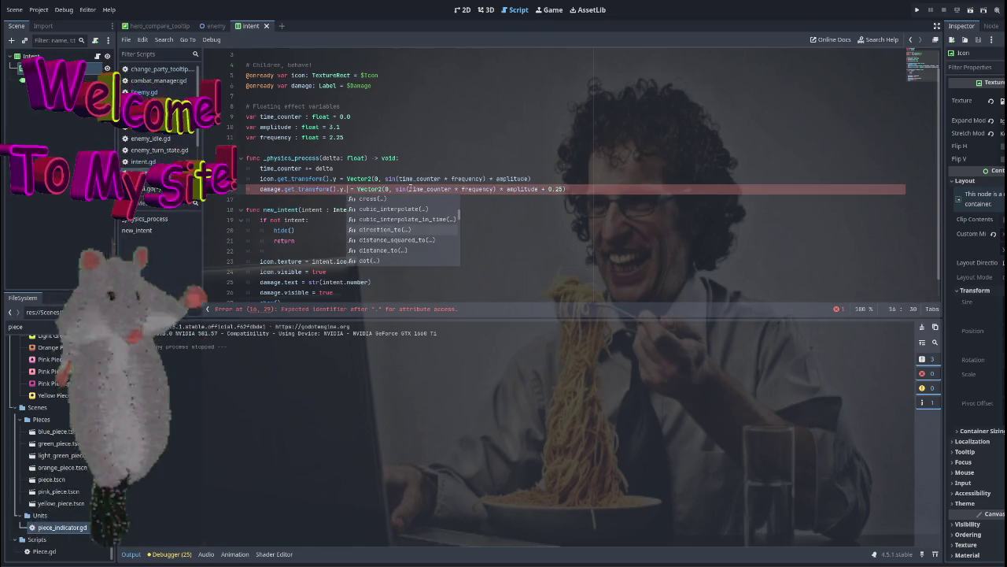
{"action": "key", "text": "Down"}
{"action": "key", "text": "Down"}
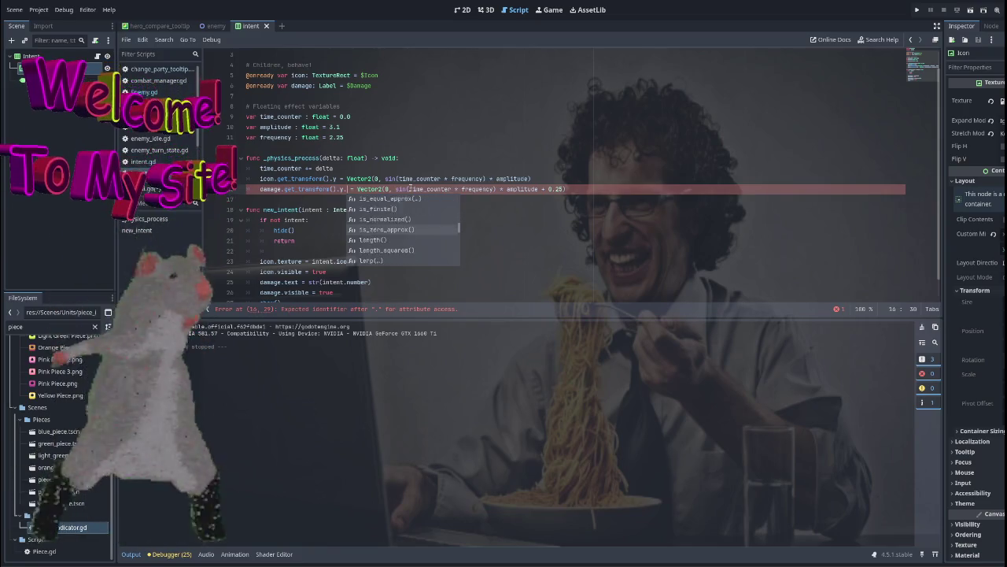
{"action": "key", "text": "Down"}
{"action": "key", "text": "Return"}
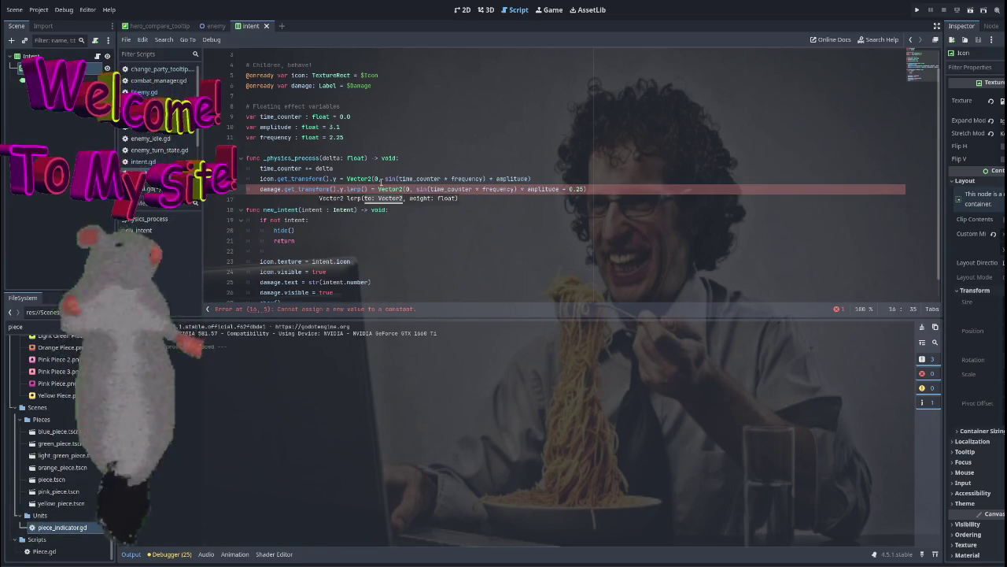
{"action": "left_click", "coordinate": [377, 188]}
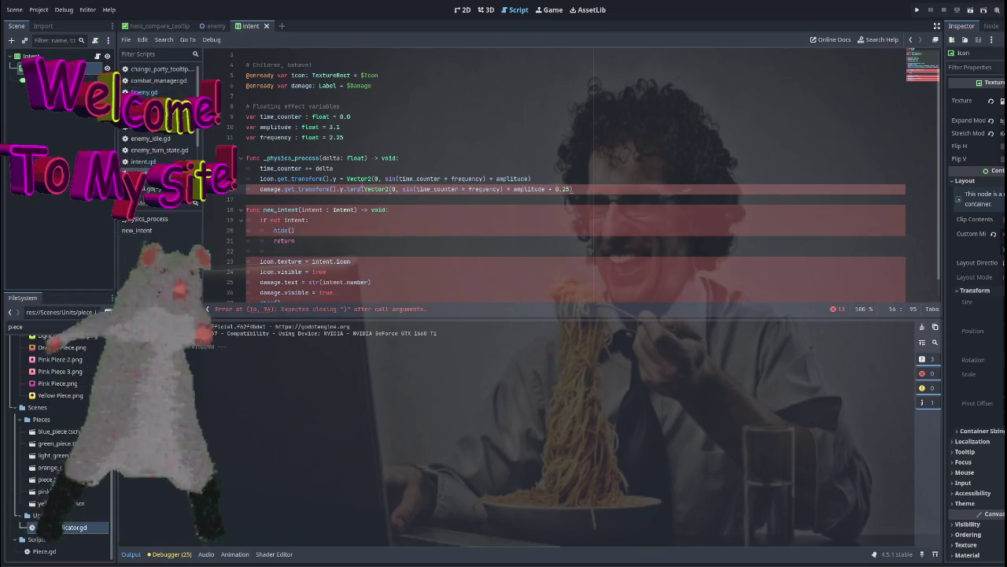
{"action": "mouse_move", "coordinate": [356, 189]}
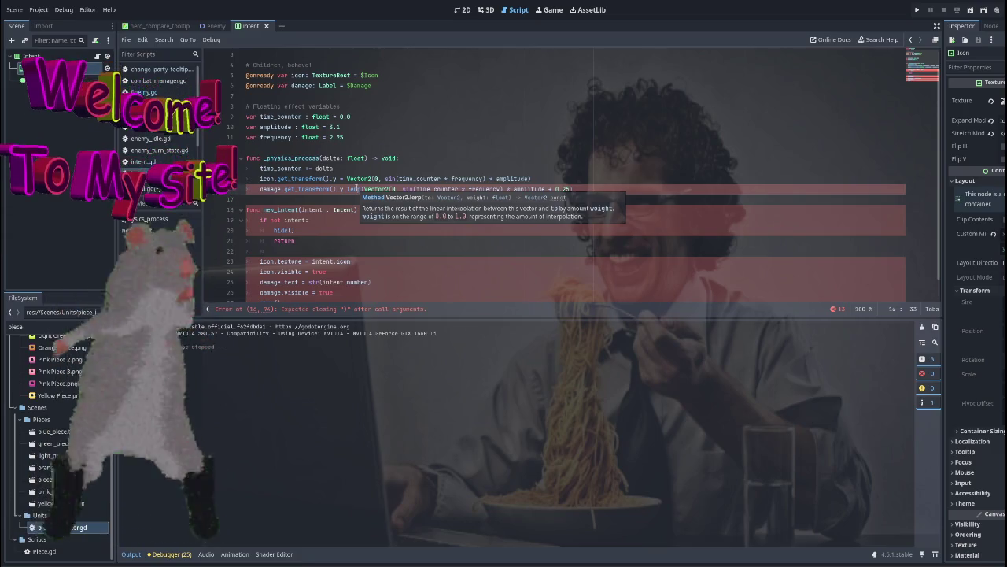
{"action": "left_click", "coordinate": [582, 189]}
{"action": "type", "text": ","}
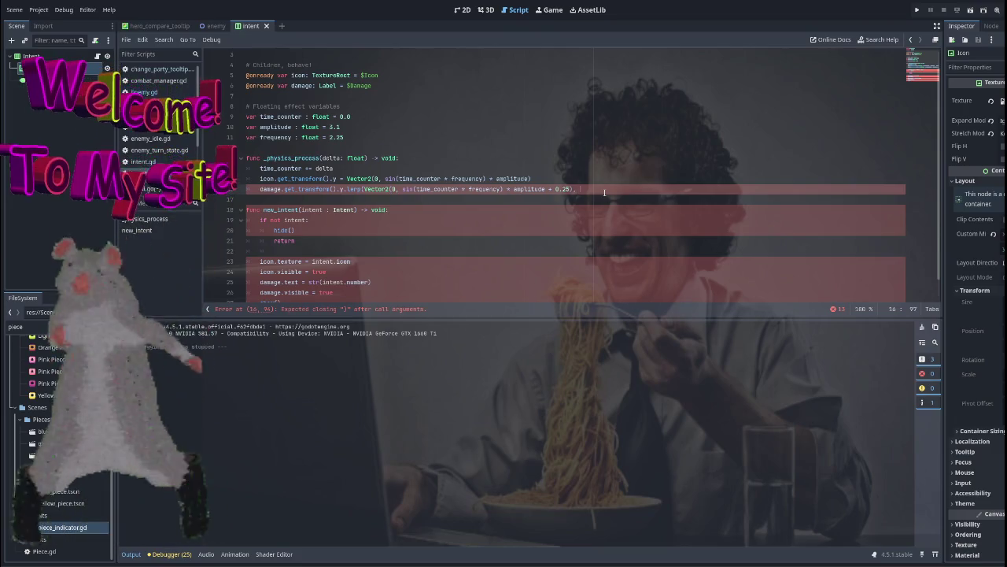
{"action": "type", "text": "1"}
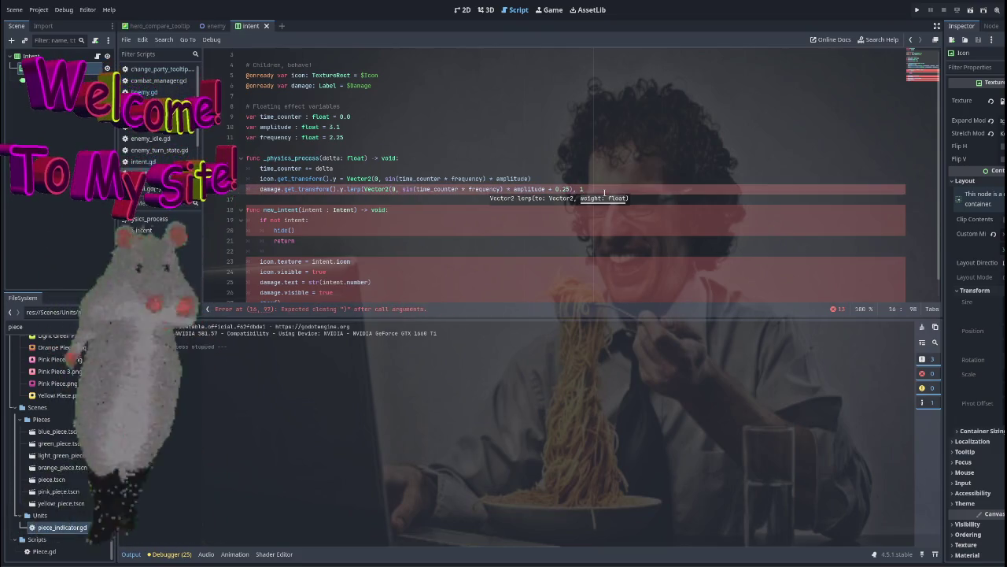
{"action": "type", "text": ")"}
{"action": "left_click", "coordinate": [642, 169]}
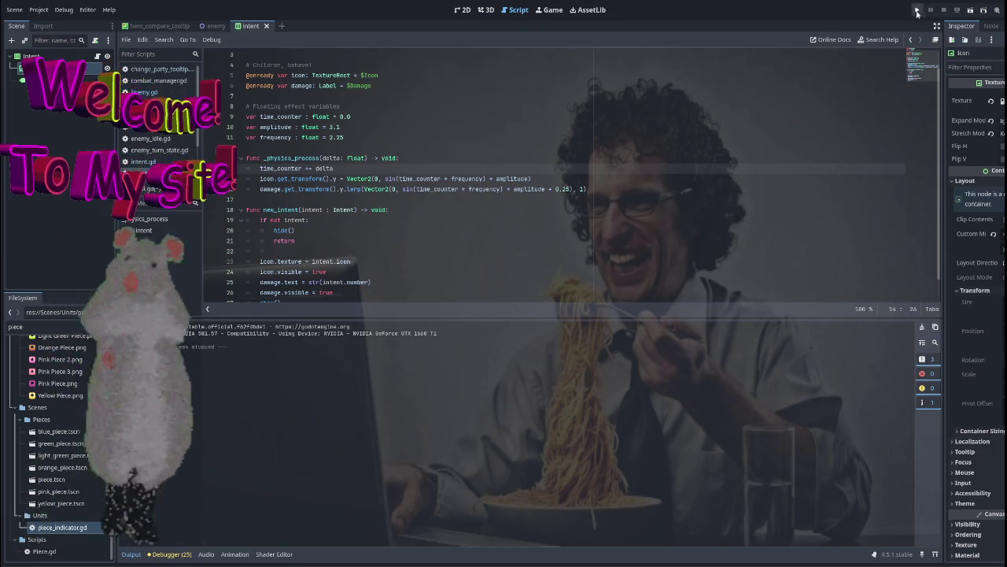
Test-run the game, then undo the lerp change on the damage line.
{"action": "left_click", "coordinate": [917, 10]}
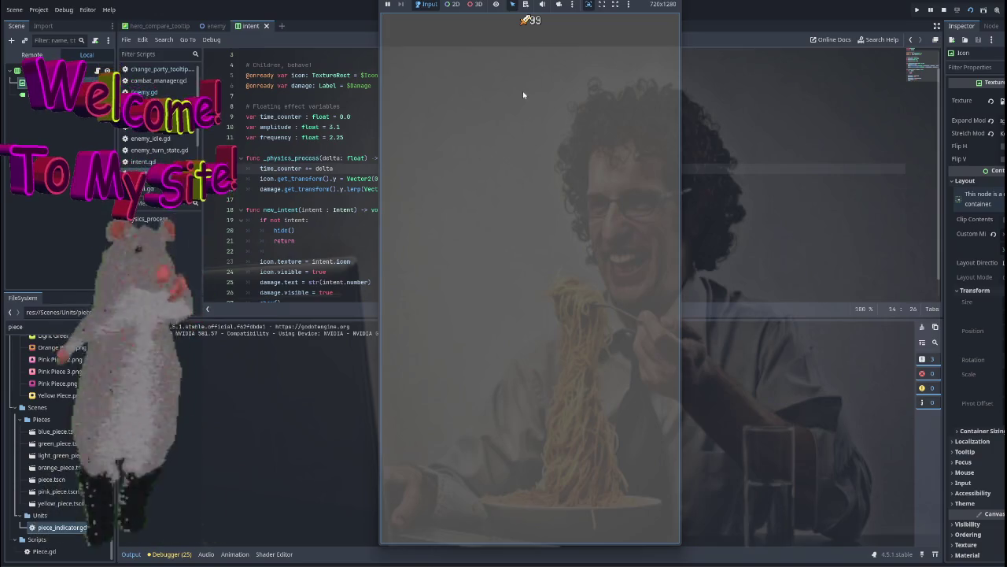
{"action": "key", "text": "F8"}
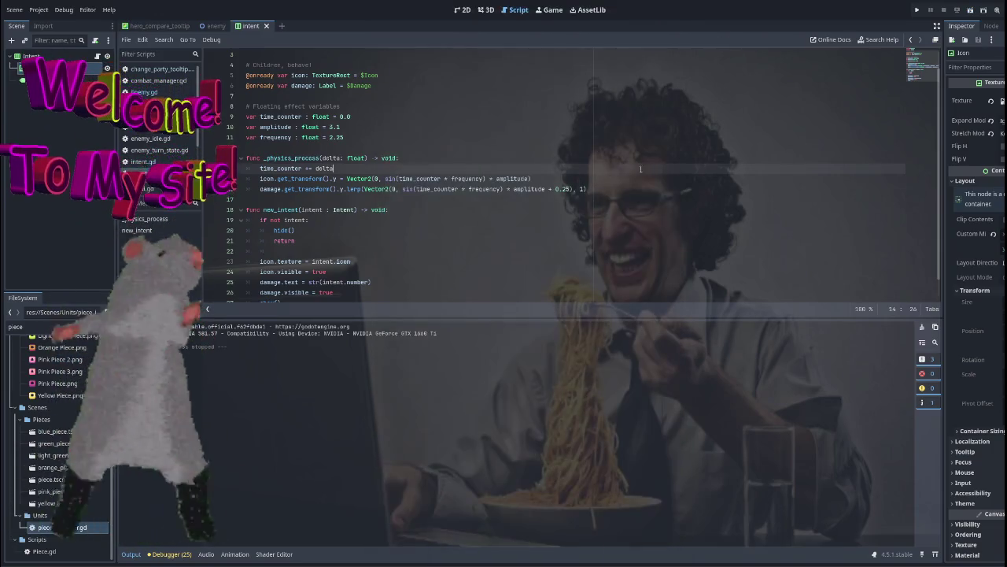
{"action": "key", "text": "ctrl+z"}
{"action": "key", "text": "ctrl+z"}
{"action": "key", "text": "ctrl+z"}
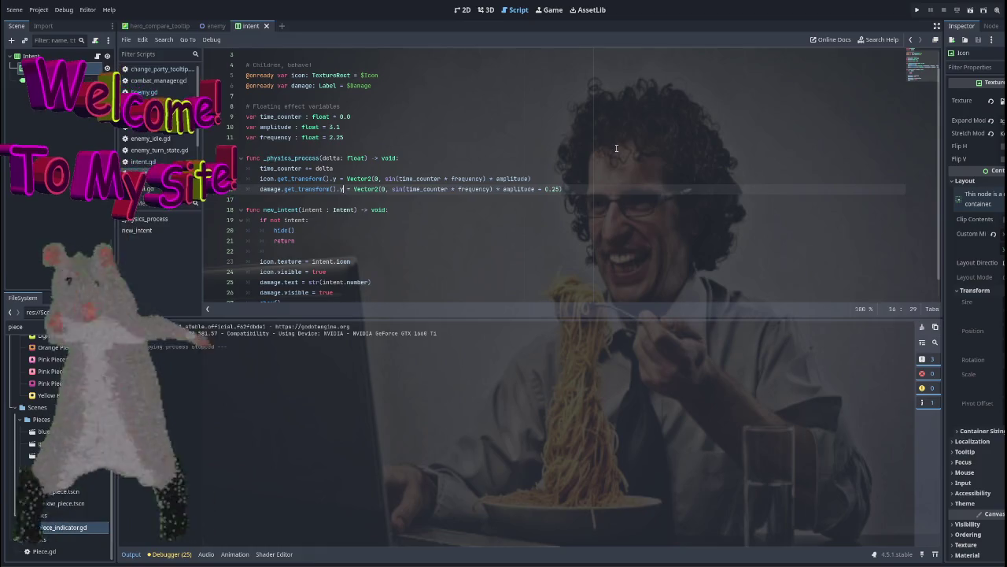
{"action": "key", "text": "ctrl+z"}
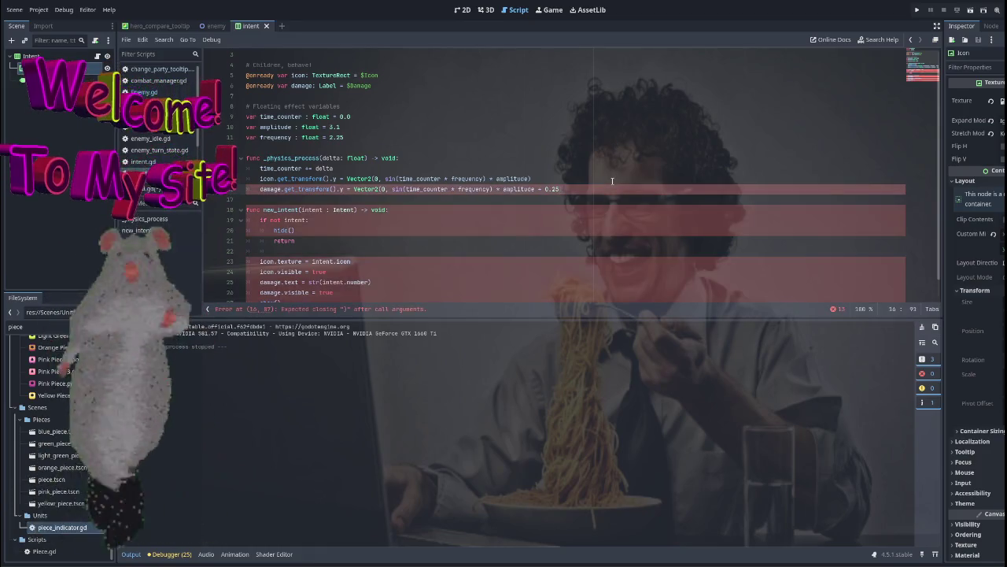
{"action": "key", "text": "ctrl+shift+z"}
Undo line 15 back to position.y = sin(time_counter * frequency) * amplitude and rerun the game.
{"action": "left_click", "coordinate": [613, 181]}
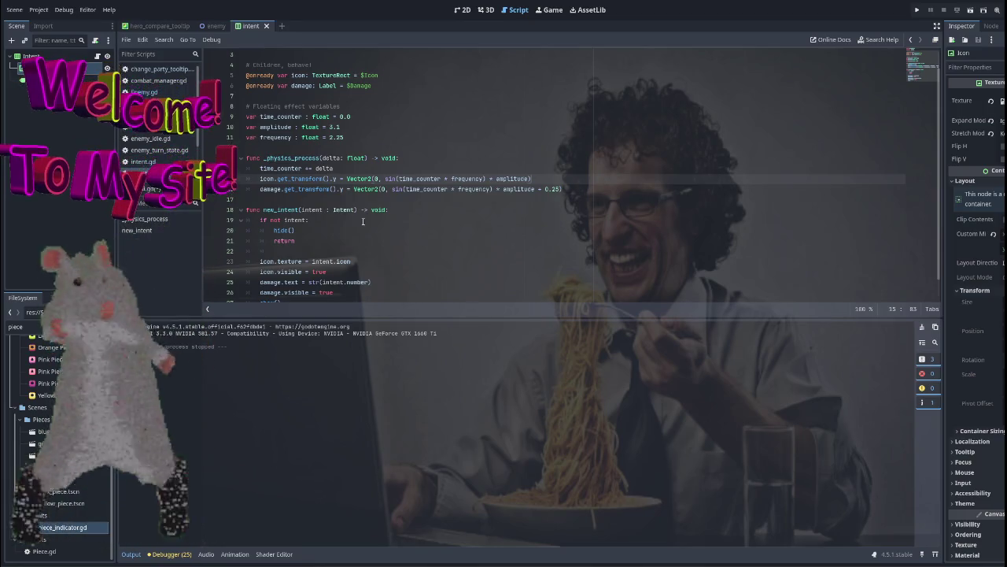
{"action": "key", "text": "ctrl+z"}
{"action": "key", "text": "ctrl+z"}
{"action": "key", "text": "ctrl+z"}
{"action": "key", "text": "ctrl+z"}
{"action": "key", "text": "ctrl+z"}
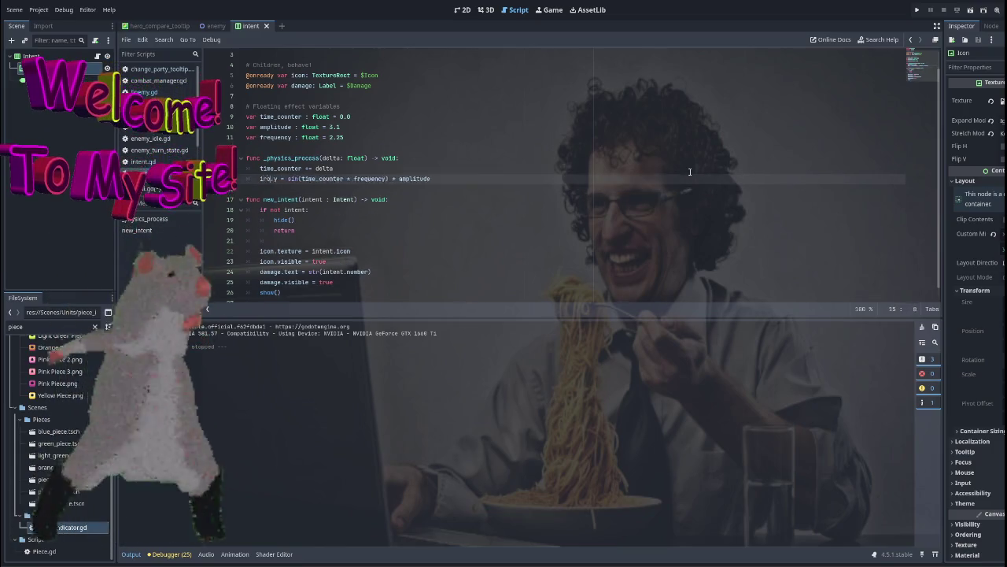
{"action": "key", "text": "ctrl+z"}
{"action": "key", "text": "ctrl+z"}
{"action": "key", "text": "ctrl+z"}
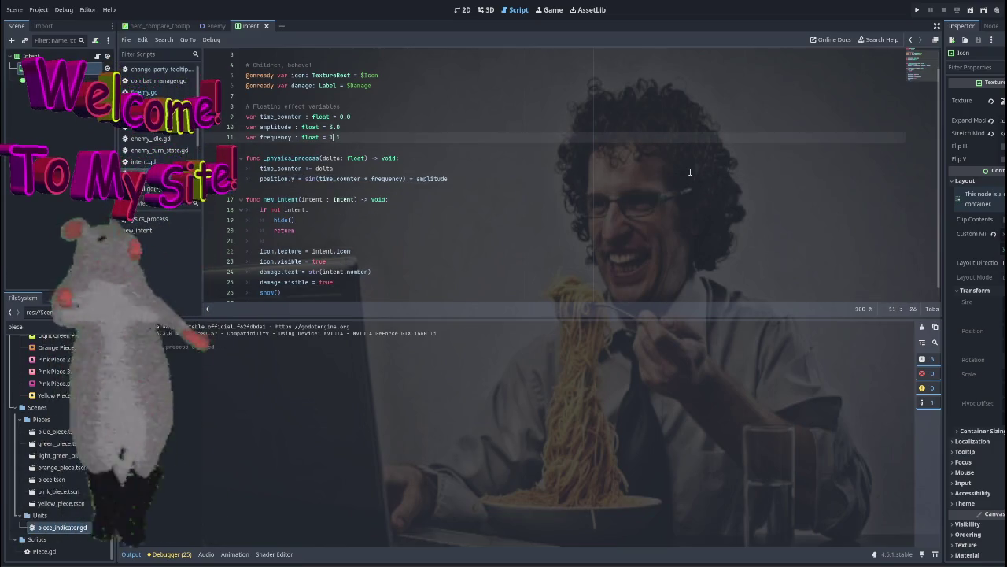
{"action": "key", "text": "ctrl+y"}
{"action": "key", "text": "ctrl+y"}
{"action": "key", "text": "ctrl+y"}
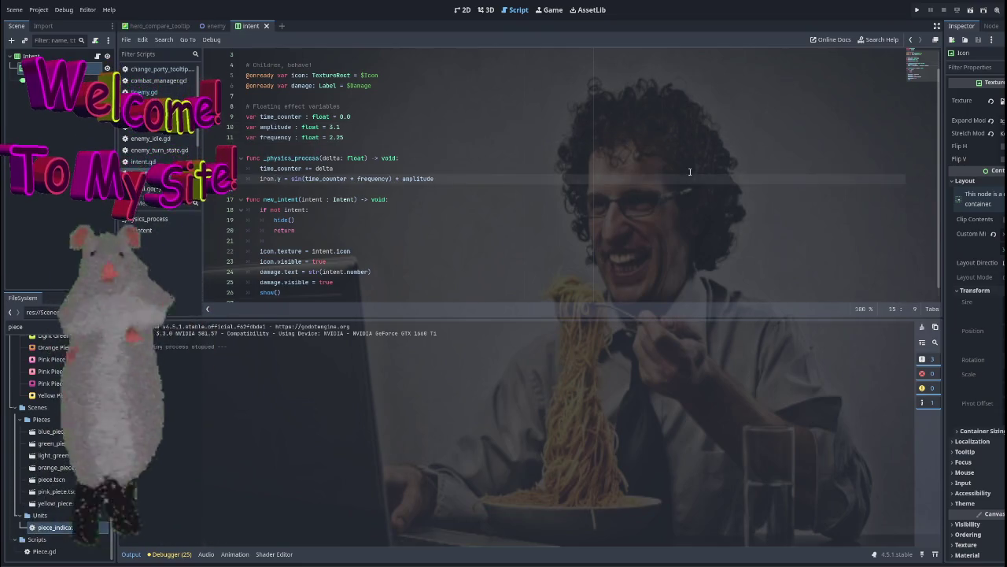
{"action": "key", "text": "ctrl+z"}
{"action": "left_click", "coordinate": [543, 199]}
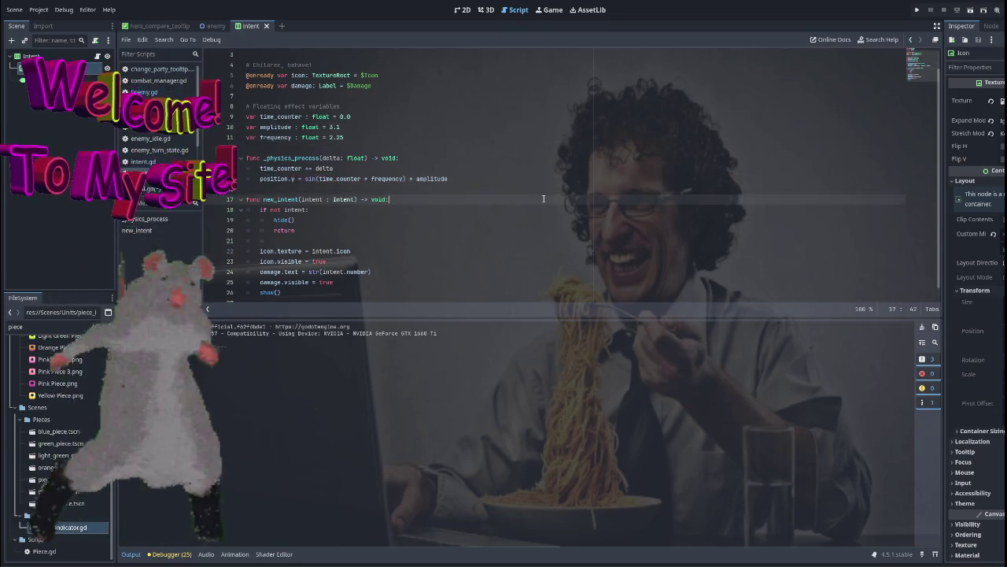
{"action": "key", "text": "F5"}
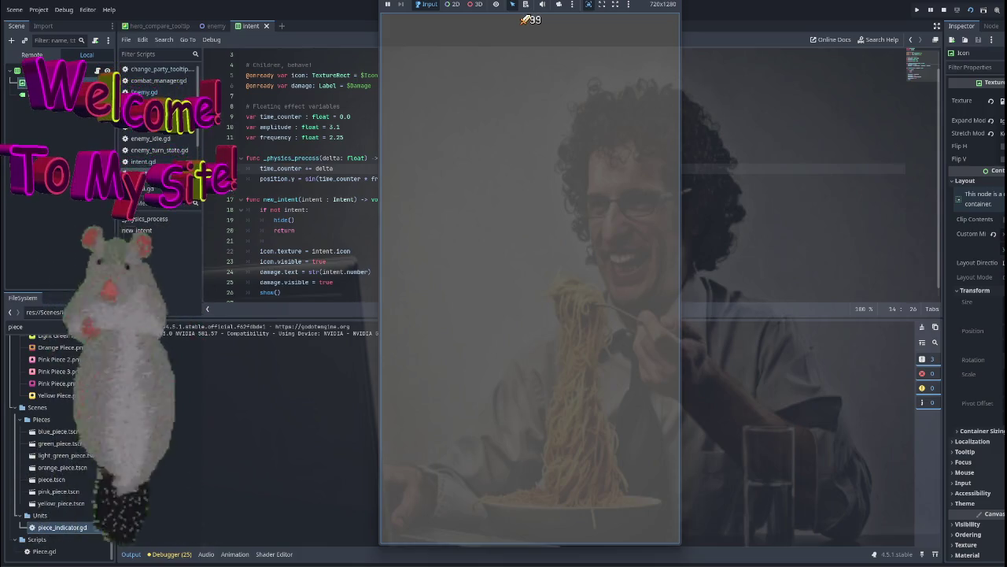
Stop the game and select position.y on line 15 of intent_ui.gd.
{"action": "key", "text": "F8"}
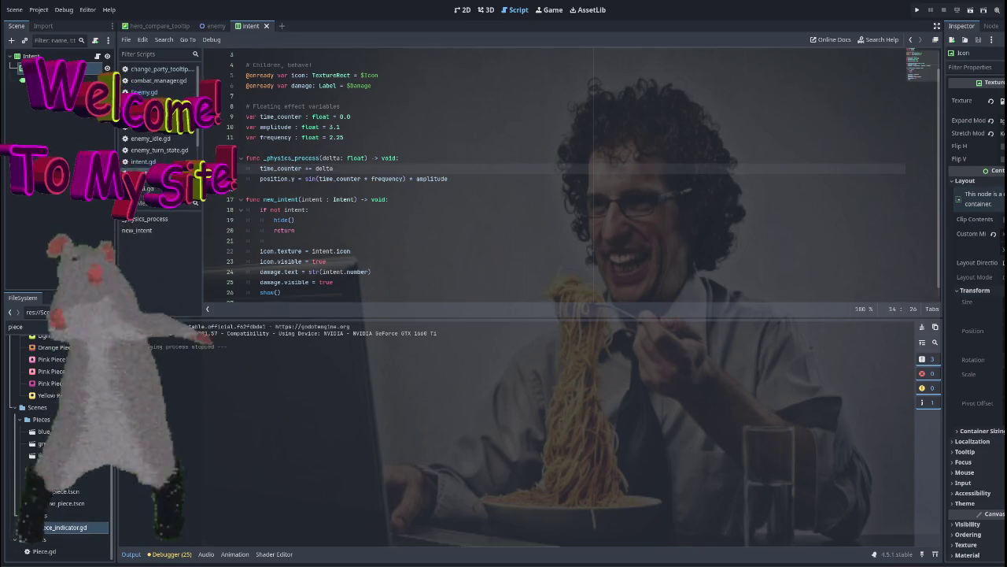
{"action": "mouse_move", "coordinate": [266, 175]}
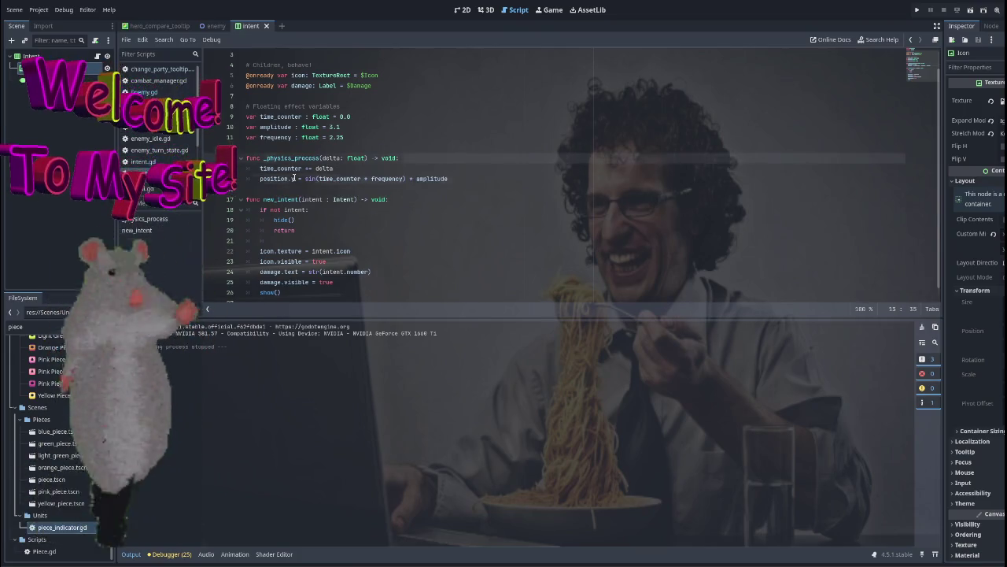
{"action": "double_click", "coordinate": [292, 178]}
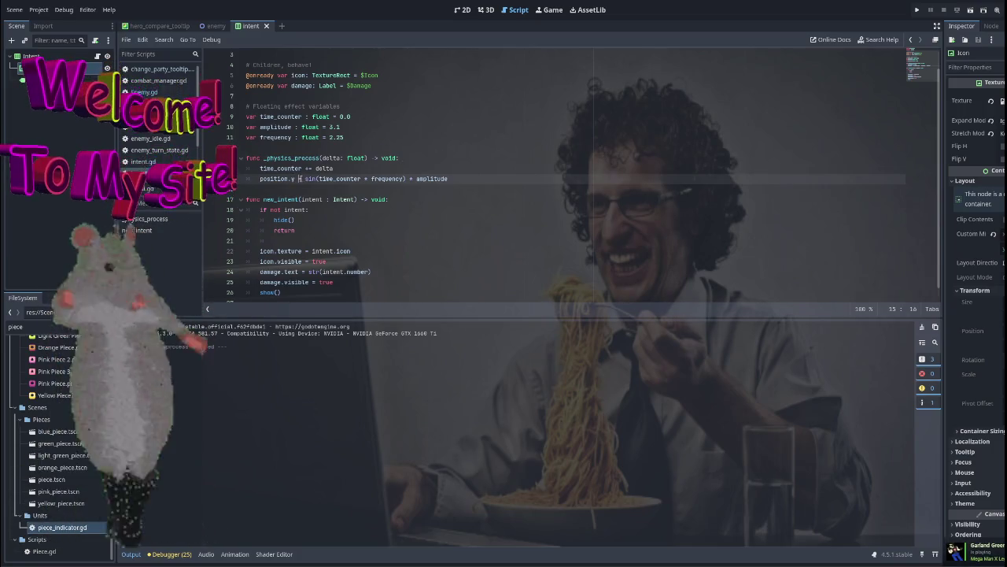
{"action": "left_click", "coordinate": [280, 179]}
{"action": "left_click_drag", "start_coordinate": [296, 179], "coordinate": [258, 183]}
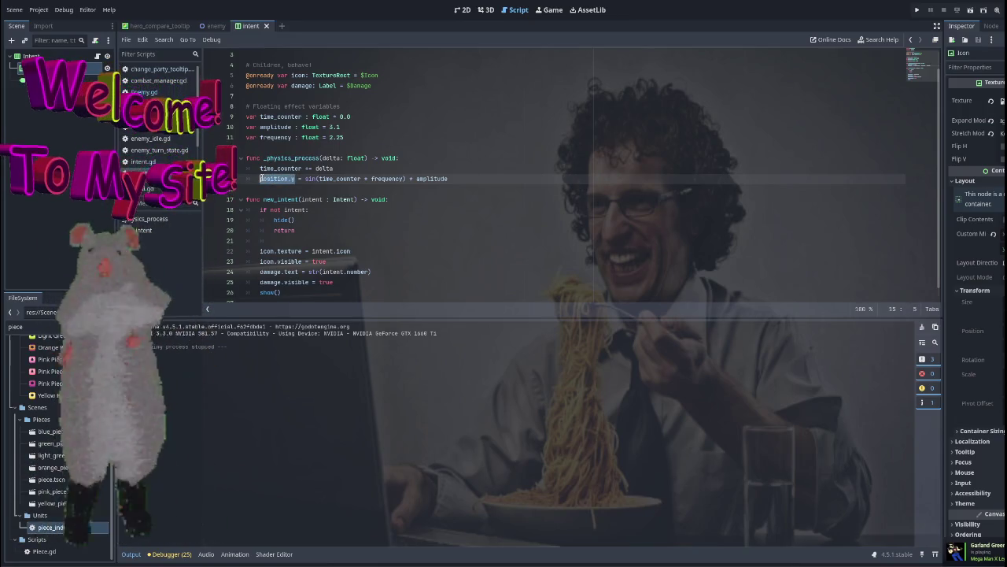
Change the bob targets to icon.position.y and damage.position.y on lines 15–16.
{"action": "left_click", "coordinate": [258, 180]}
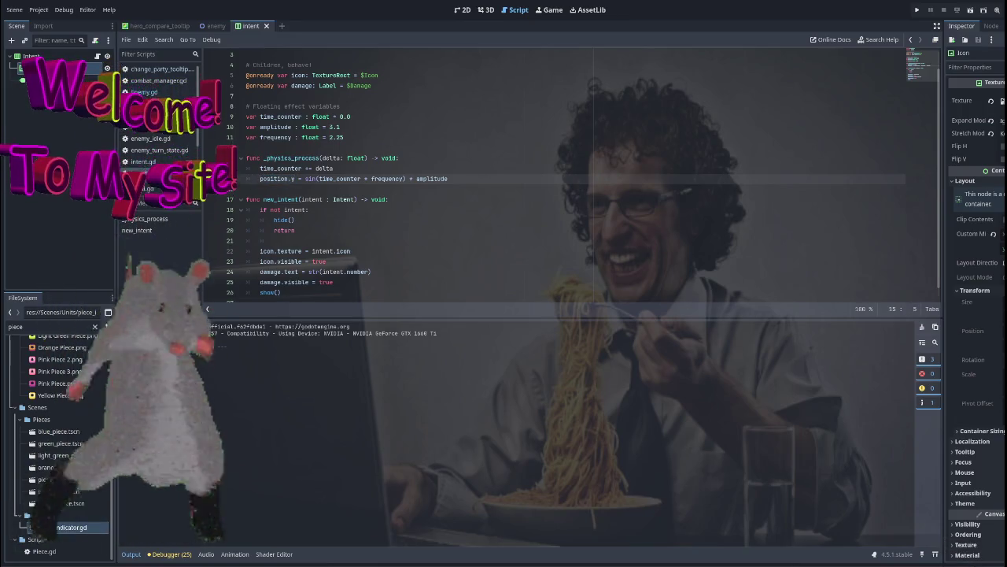
{"action": "key", "text": "ctrl+Delete"}
{"action": "type", "text": "icon.get_transform("}
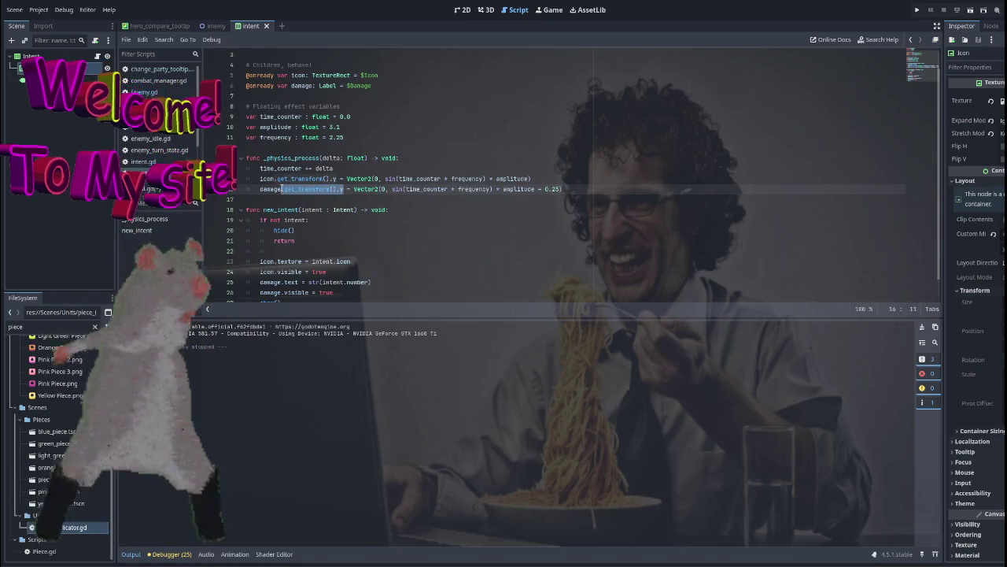
{"action": "type", "text": "position.y"}
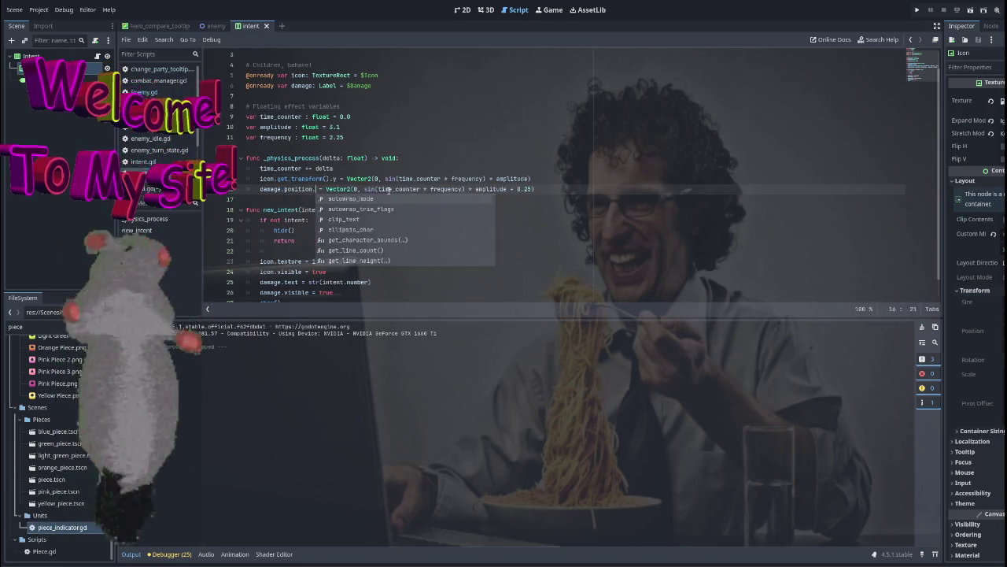
{"action": "left_click", "coordinate": [336, 179]}
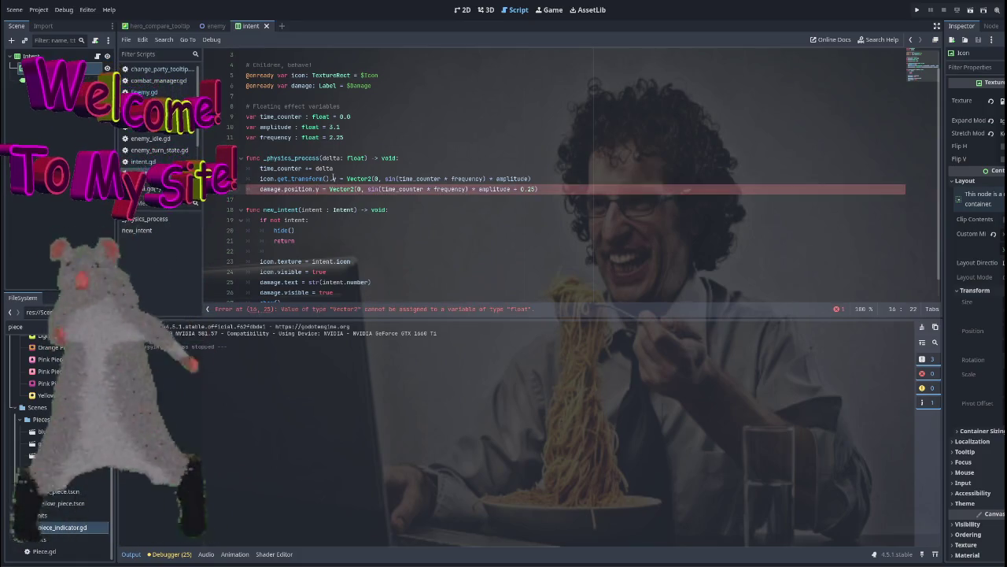
{"action": "type", "text": "position"}
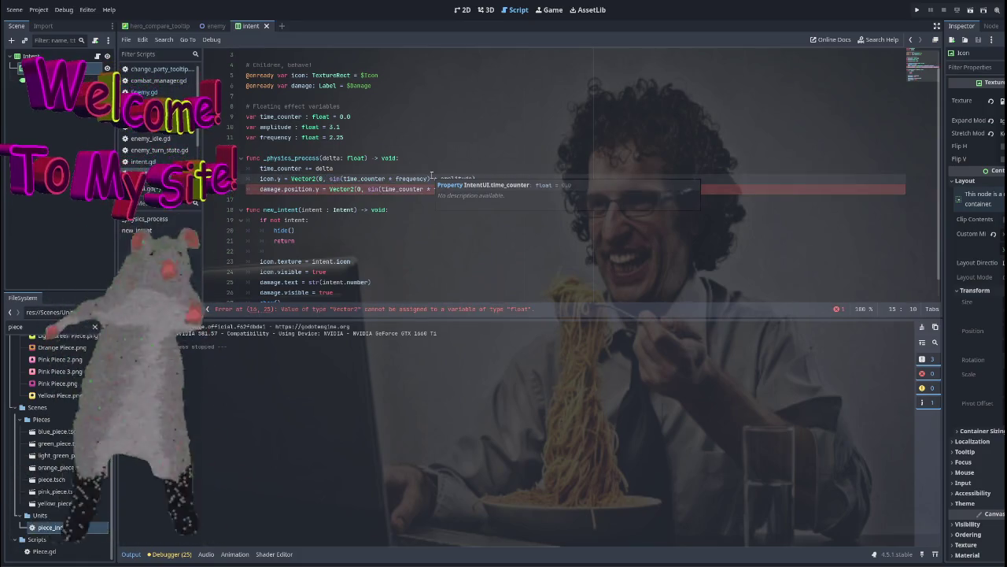
{"action": "type", "text": ".positi"}
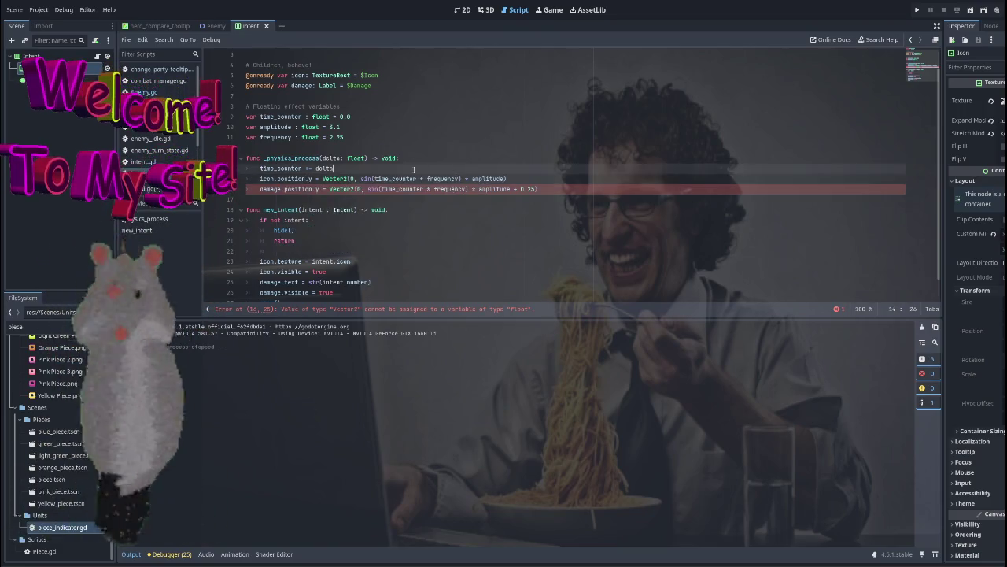
Strip the Vector2(0, wrappers and extra parentheses from both lines, then run the project.
{"action": "left_click_drag", "start_coordinate": [360, 180], "coordinate": [331, 179]}
{"action": "key", "text": "BackSpace"}
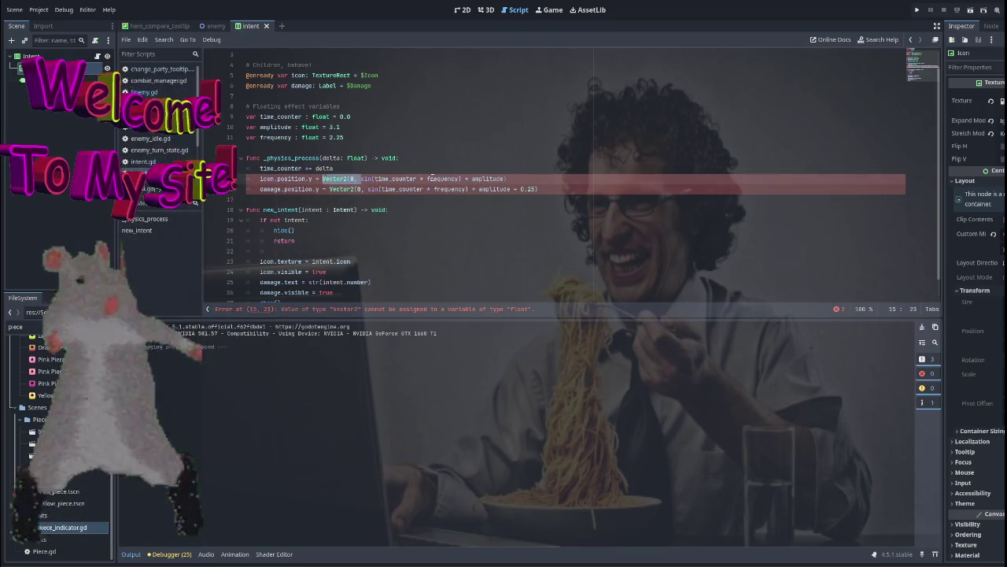
{"action": "key", "text": "End"}
{"action": "key", "text": "BackSpace"}
{"action": "key", "text": "Down"}
{"action": "key", "text": "End"}
{"action": "key", "text": "BackSpace"}
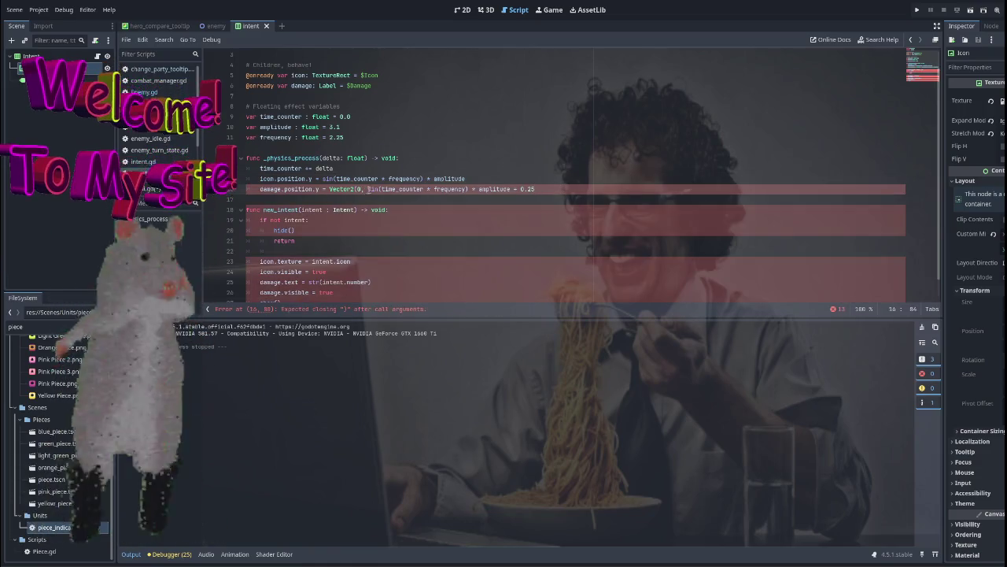
{"action": "left_click_drag", "start_coordinate": [366, 189], "coordinate": [329, 189]}
{"action": "key", "text": "BackSpace"}
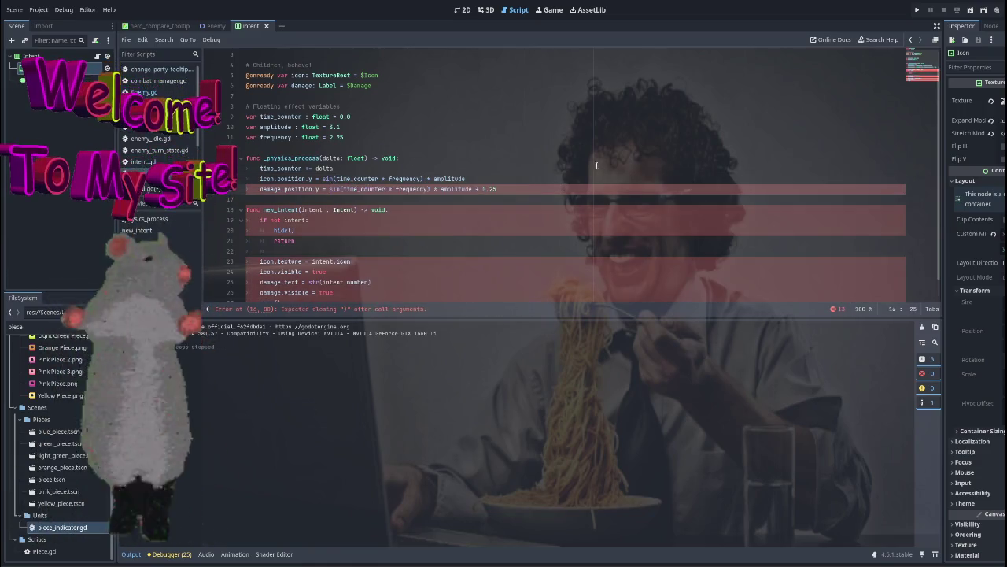
{"action": "left_click", "coordinate": [916, 11]}
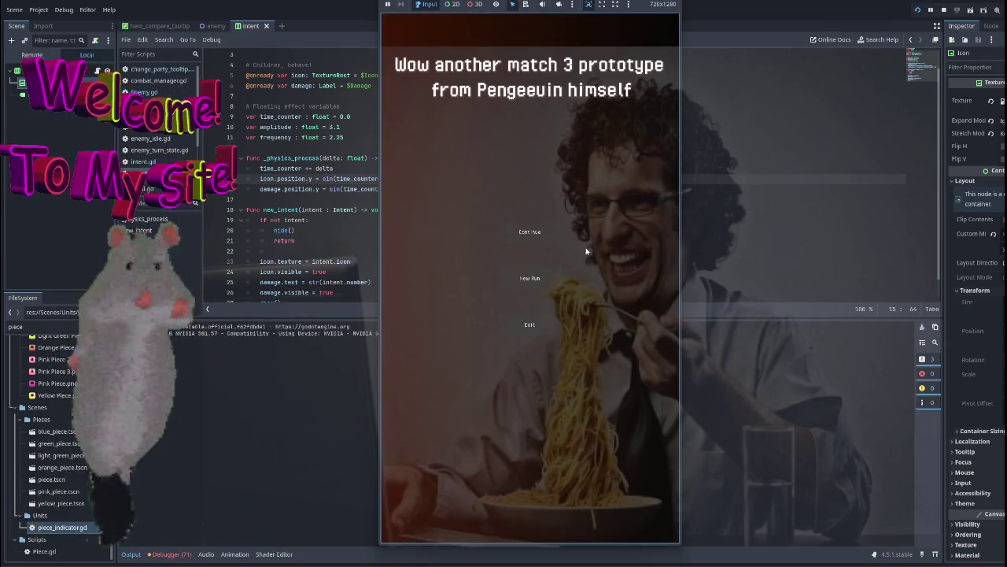
Test-run the game, then edit the frequency value on line 11.
{"action": "key", "text": "F5"}
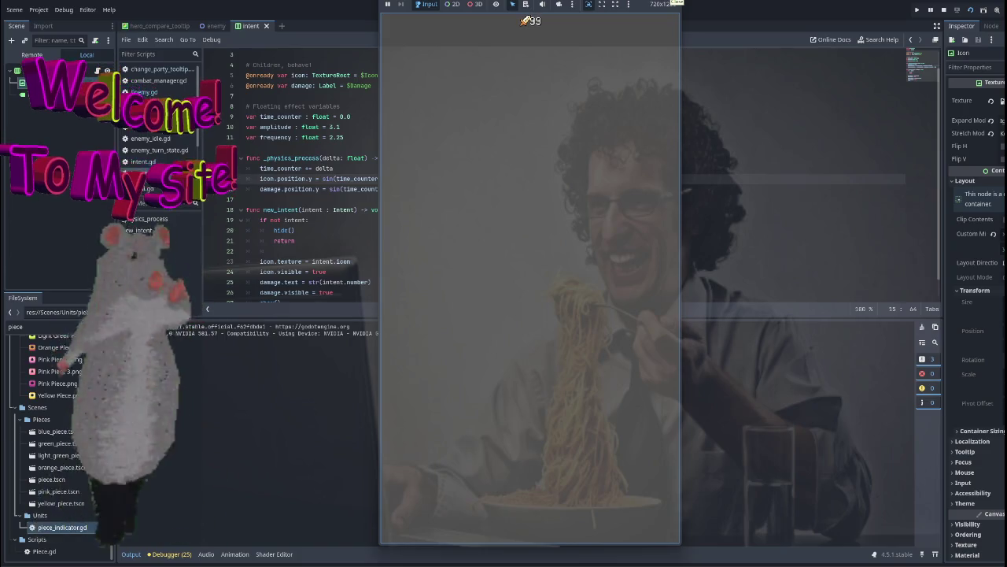
{"action": "key", "text": "F8"}
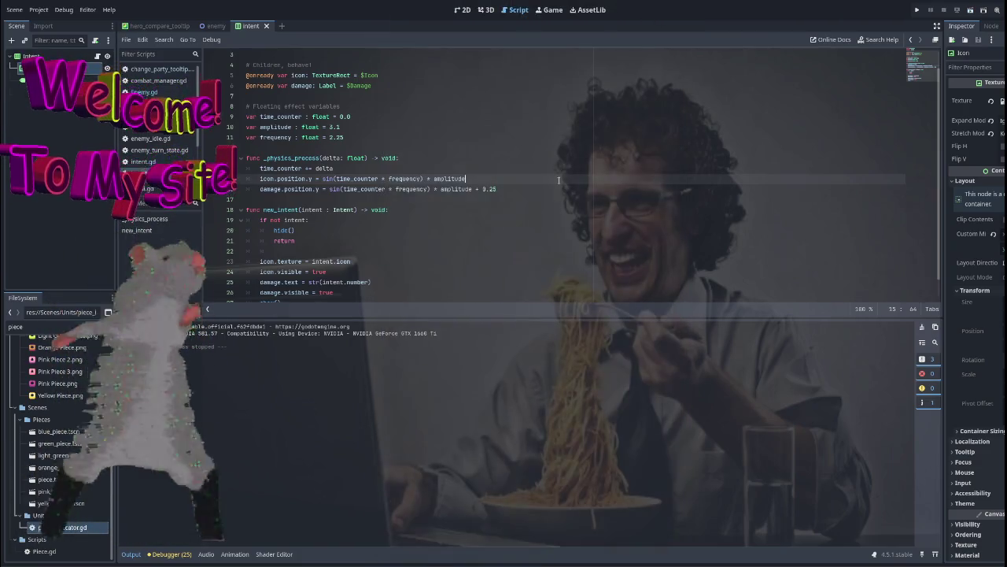
{"action": "left_click", "coordinate": [422, 179]}
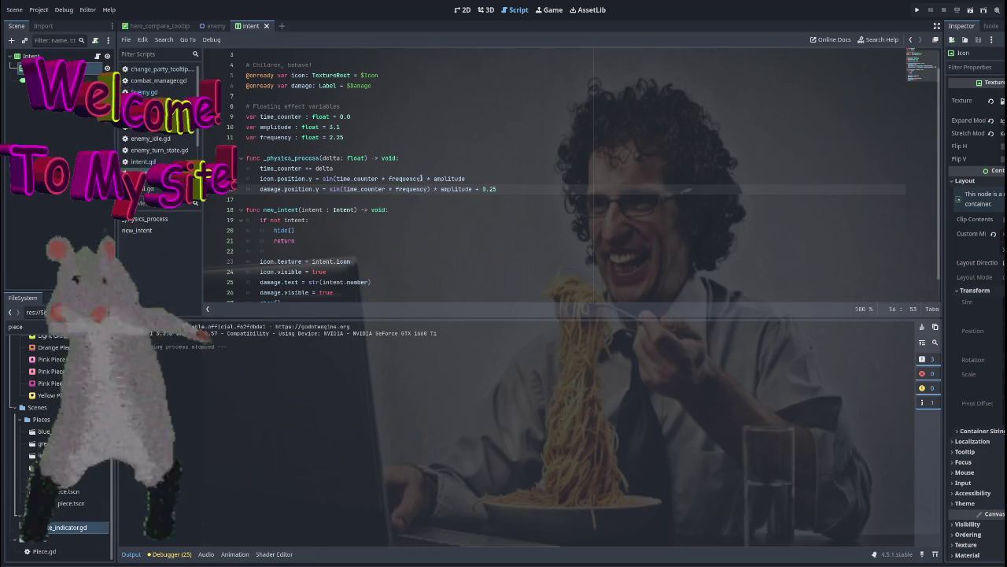
{"action": "left_click", "coordinate": [352, 138]}
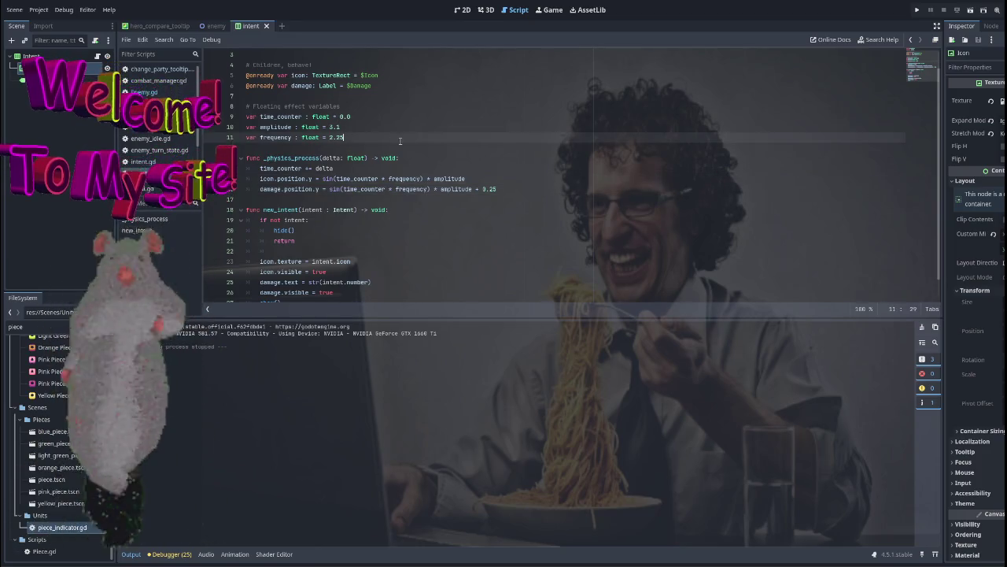
{"action": "key", "text": "BackSpace"}
{"action": "key", "text": "BackSpace"}
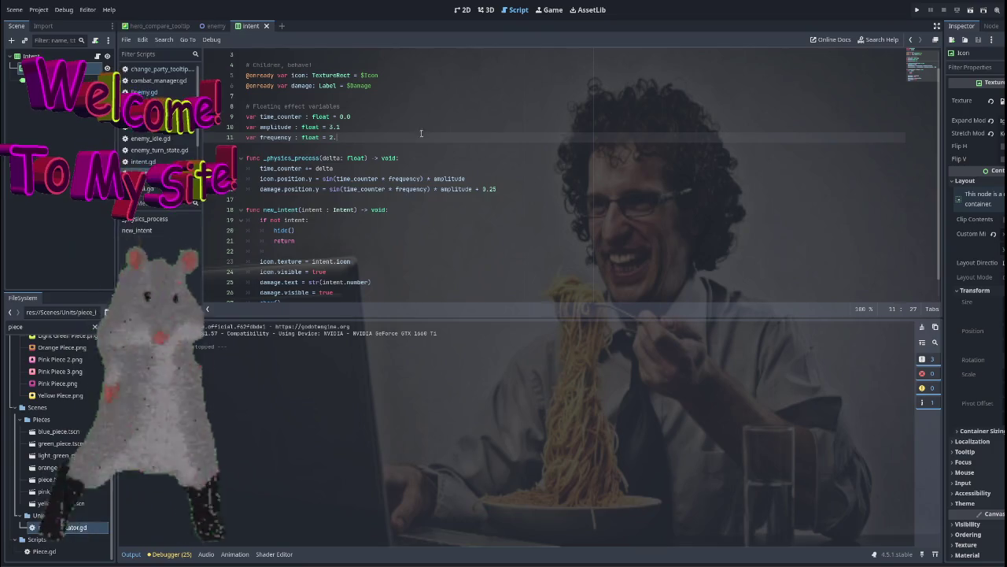
{"action": "type", "text": "75"}
Change the damage bob to sin(time_counter * (frequency - 0.25)) and test-run it.
{"action": "left_click", "coordinate": [500, 189]}
{"action": "key", "text": "BackSpace"}
{"action": "key", "text": "BackSpace"}
{"action": "key", "text": "BackSpace"}
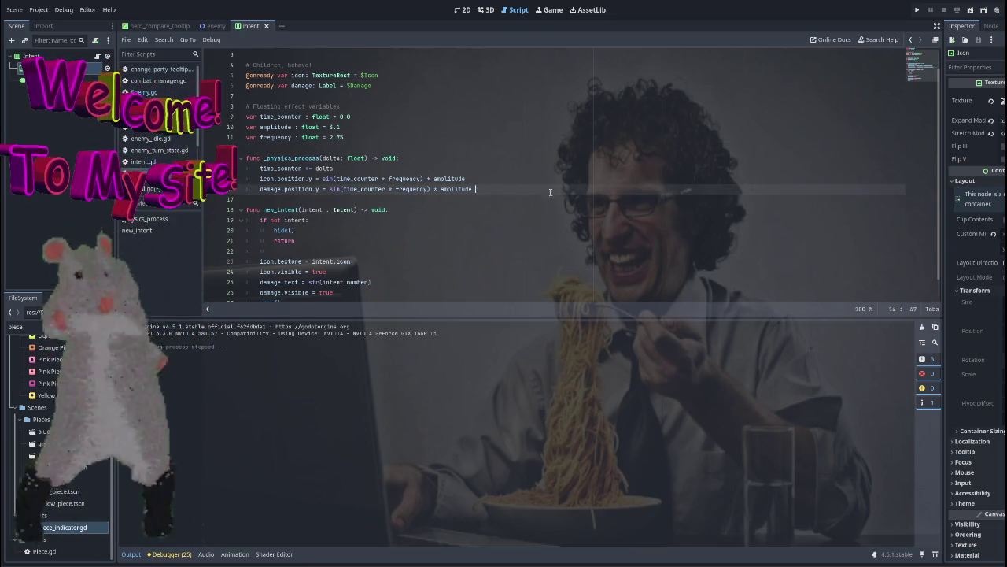
{"action": "left_click", "coordinate": [427, 189]}
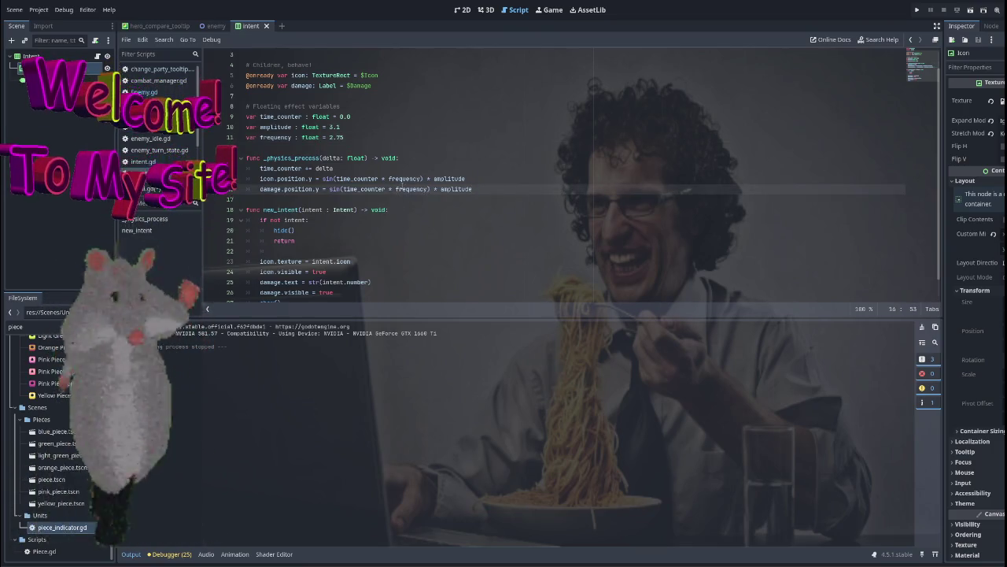
{"action": "type", "text": "("}
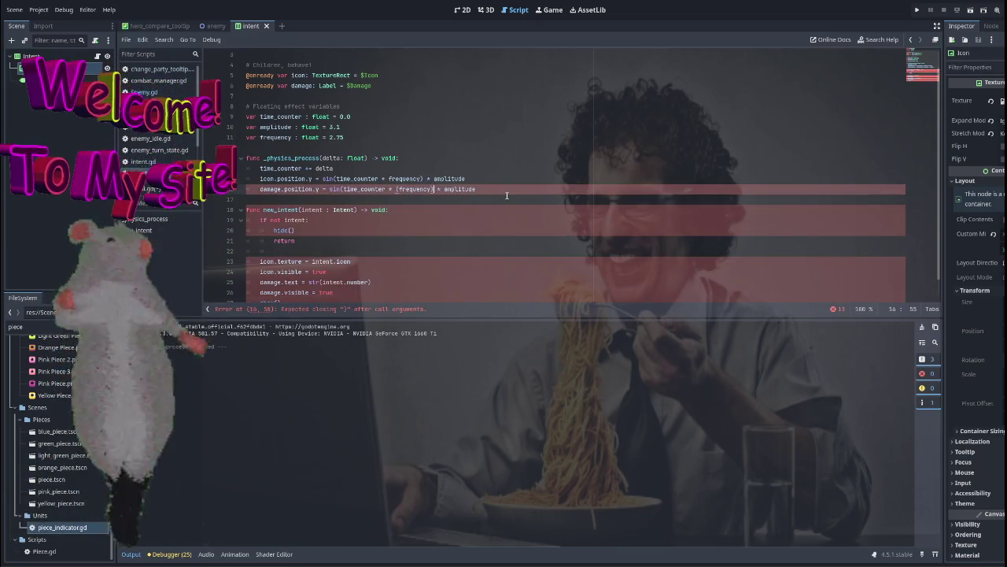
{"action": "type", "text": ")"}
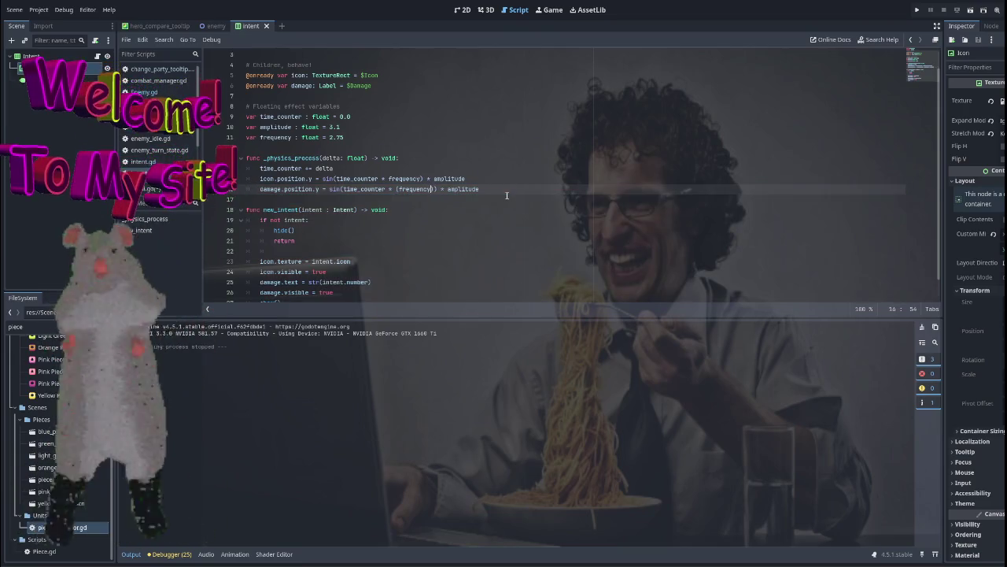
{"action": "key", "text": "Left"}
{"action": "type", "text": "- "}
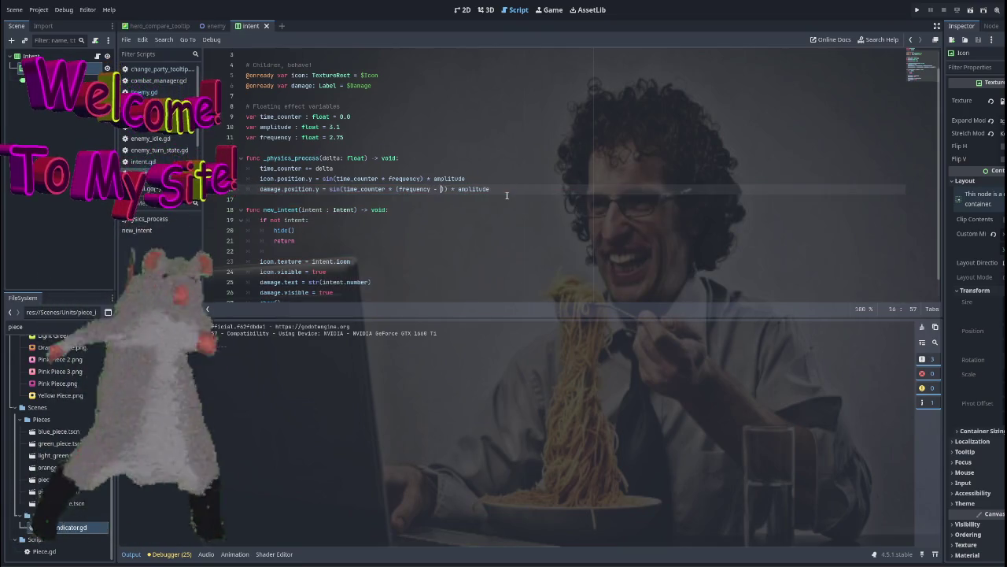
{"action": "type", "text": "0.25"}
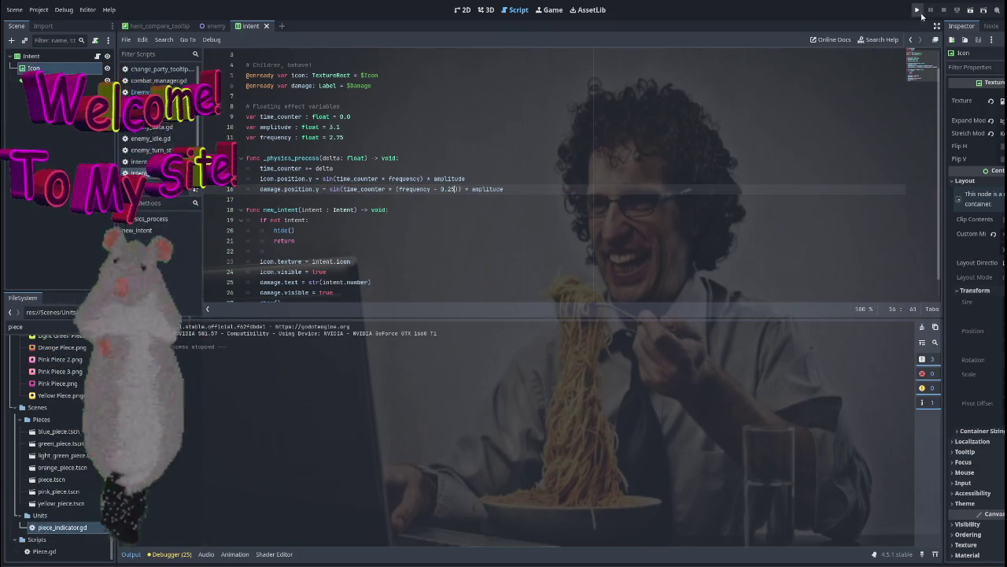
{"action": "left_click", "coordinate": [917, 9]}
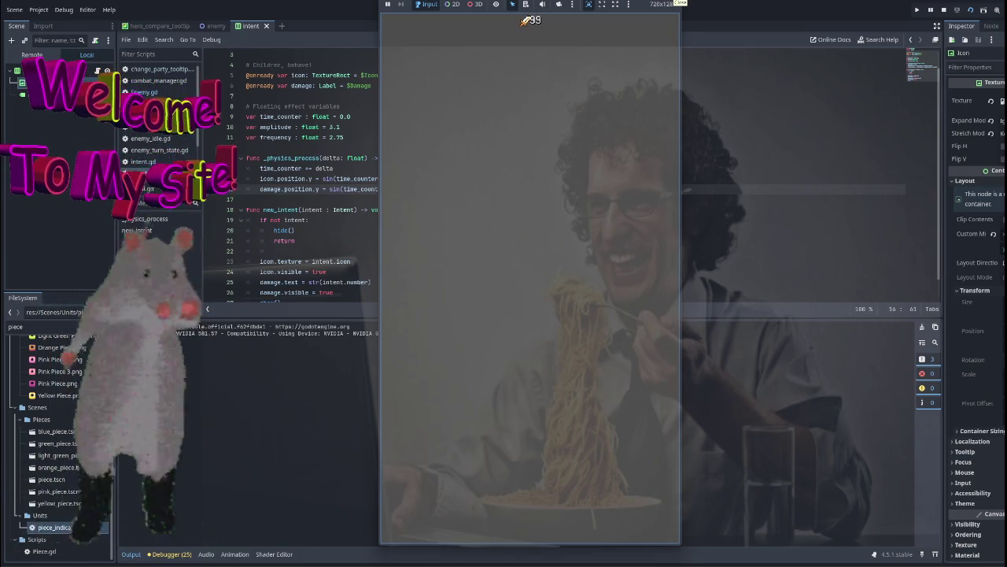
{"action": "key", "text": "F8"}
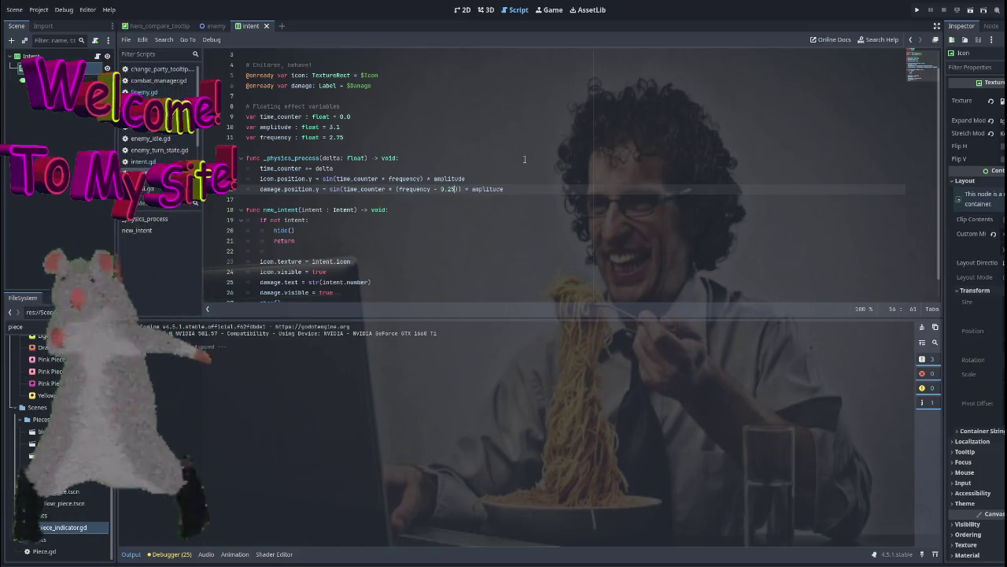
Try a 0.05 frequency offset on the damage line and test-run the game.
{"action": "key", "text": "BackSpace"}
{"action": "key", "text": "BackSpace"}
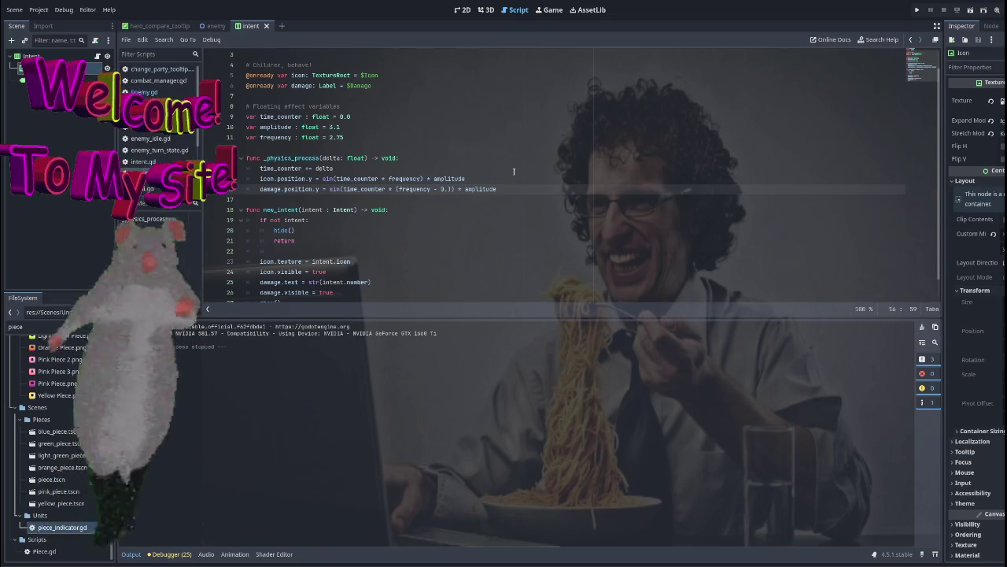
{"action": "type", "text": "05"}
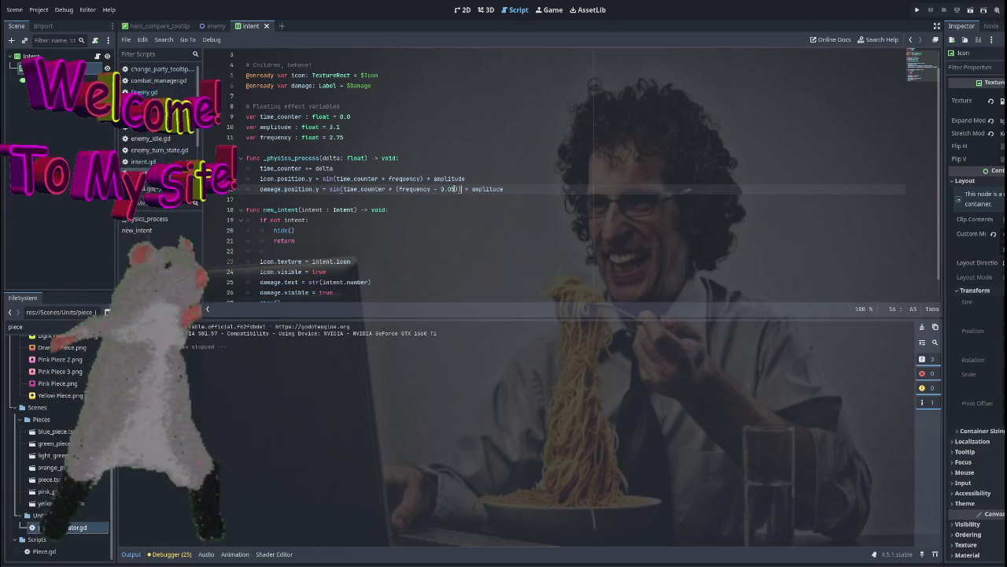
{"action": "left_click", "coordinate": [917, 9]}
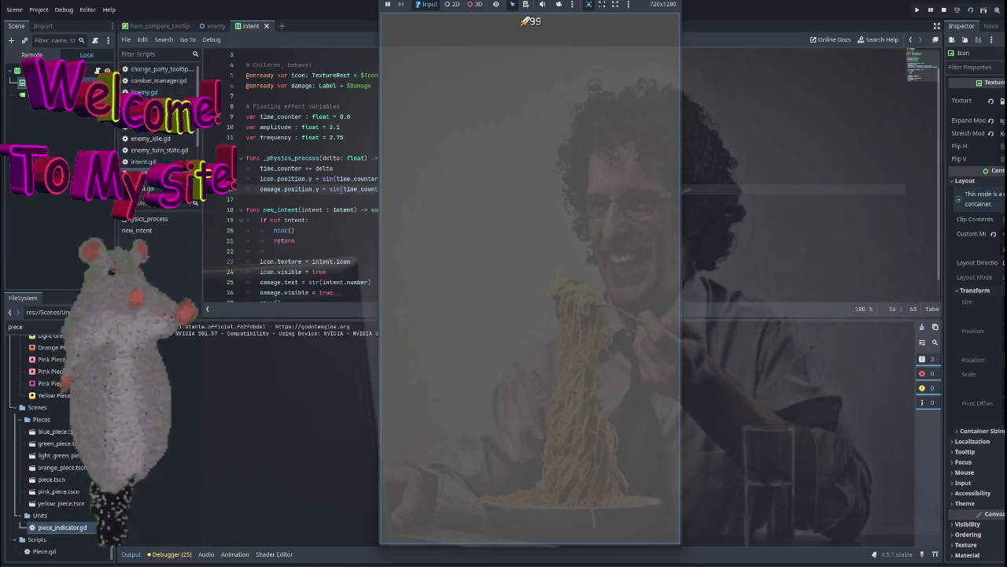
{"action": "key", "text": "F8"}
Drop the offset so the damage line uses sin(time_counter * frequency) * amplitude +, then rerun.
{"action": "key", "text": "BackSpace"}
{"action": "key", "text": "BackSpace"}
{"action": "key", "text": "BackSpace"}
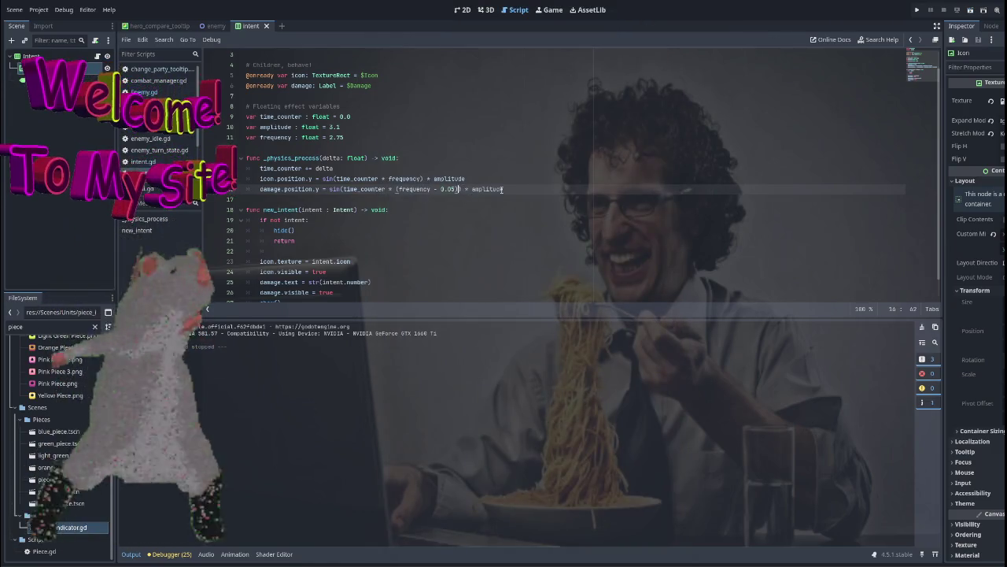
{"action": "key", "text": "BackSpace"}
{"action": "key", "text": "BackSpace"}
{"action": "key", "text": "BackSpace"}
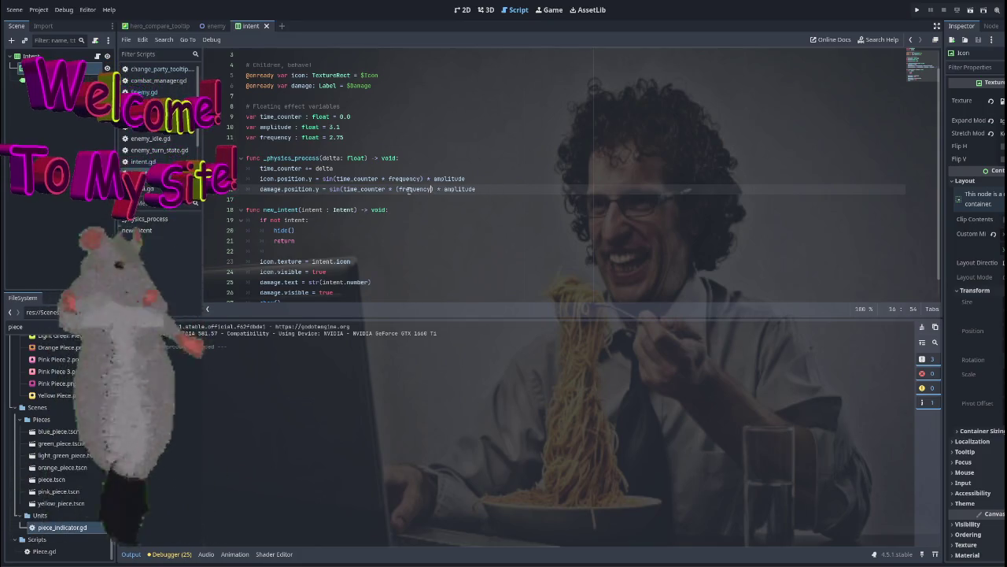
{"action": "key", "text": "ctrl+Left"}
{"action": "key", "text": "BackSpace"}
{"action": "left_click", "coordinate": [488, 189]}
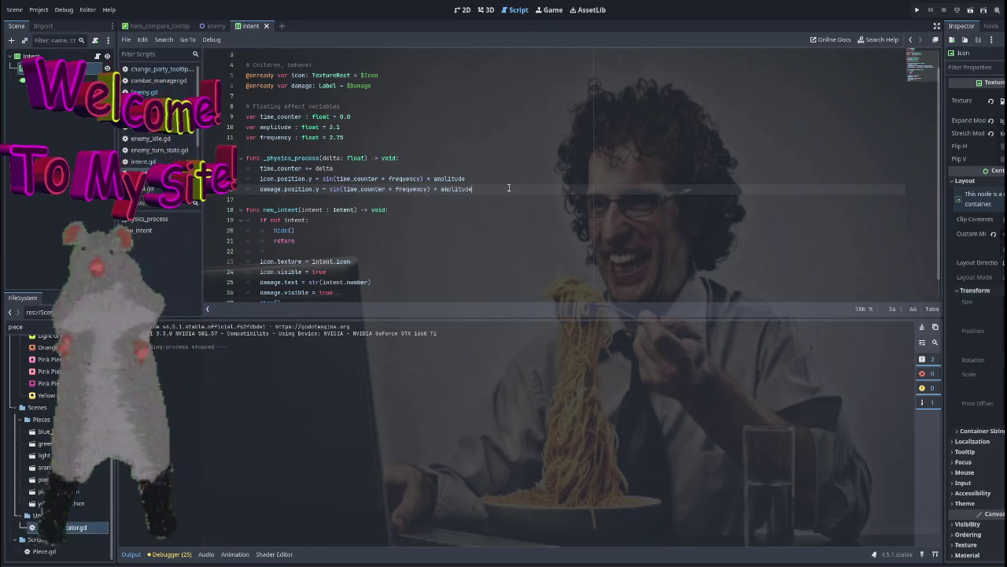
{"action": "type", "text": " +"}
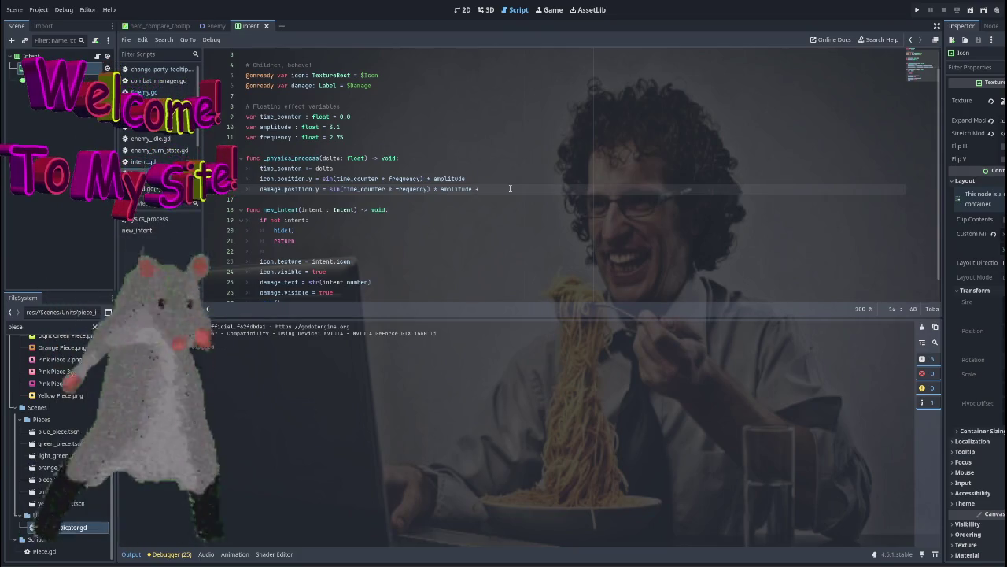
{"action": "key", "text": "F5"}
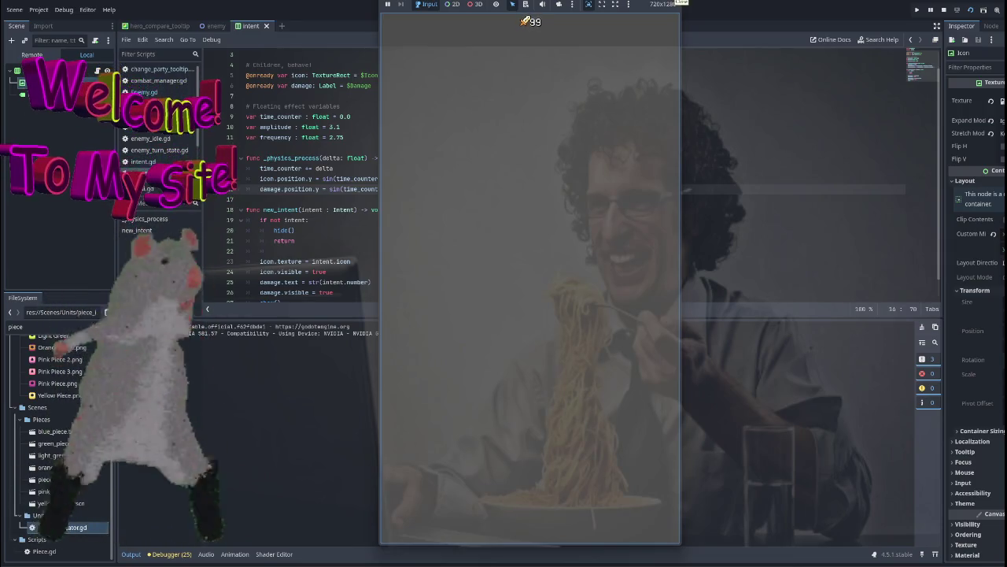
Stop the running battle game.
{"action": "key", "text": "F8"}
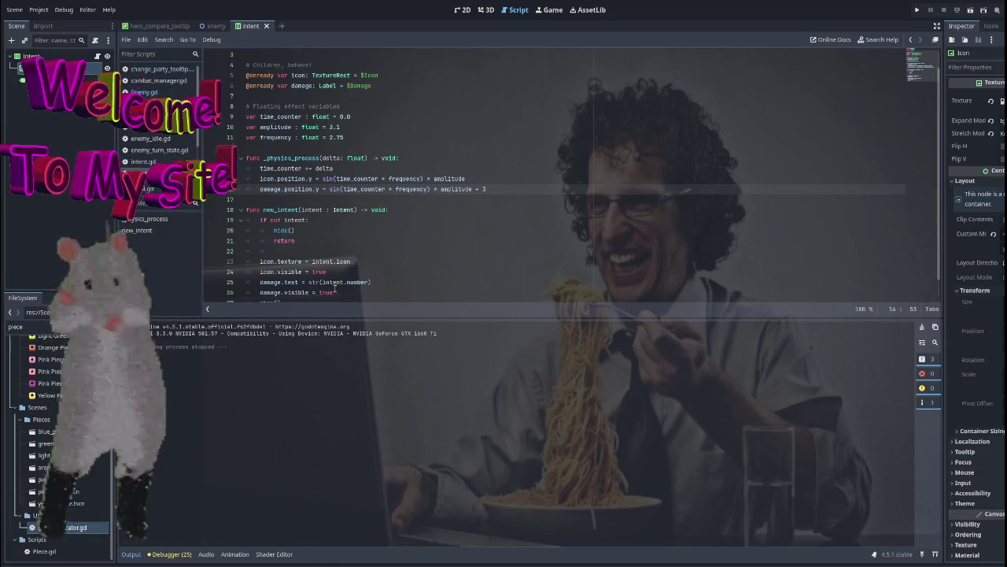
Make the damage bob multiplier (amplitude + 25) and test it in the running game.
{"action": "left_click", "coordinate": [530, 191]}
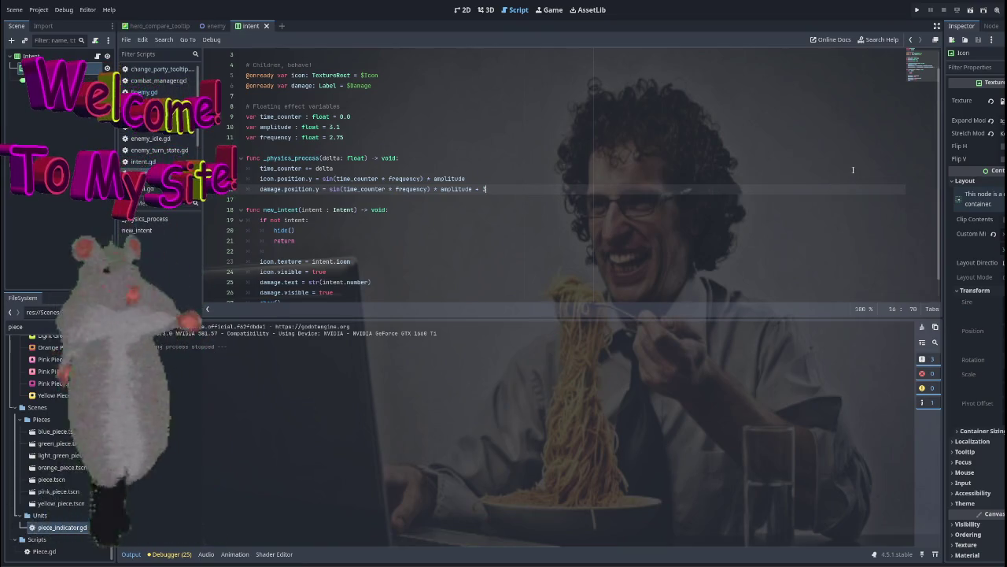
{"action": "key", "text": "BackSpace"}
{"action": "key", "text": "BackSpace"}
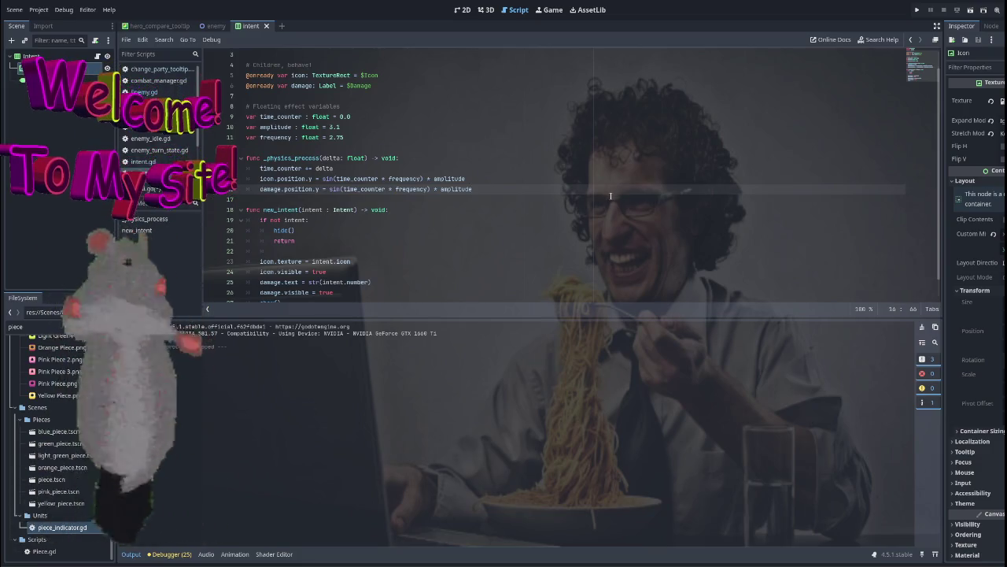
{"action": "left_click", "coordinate": [440, 190]}
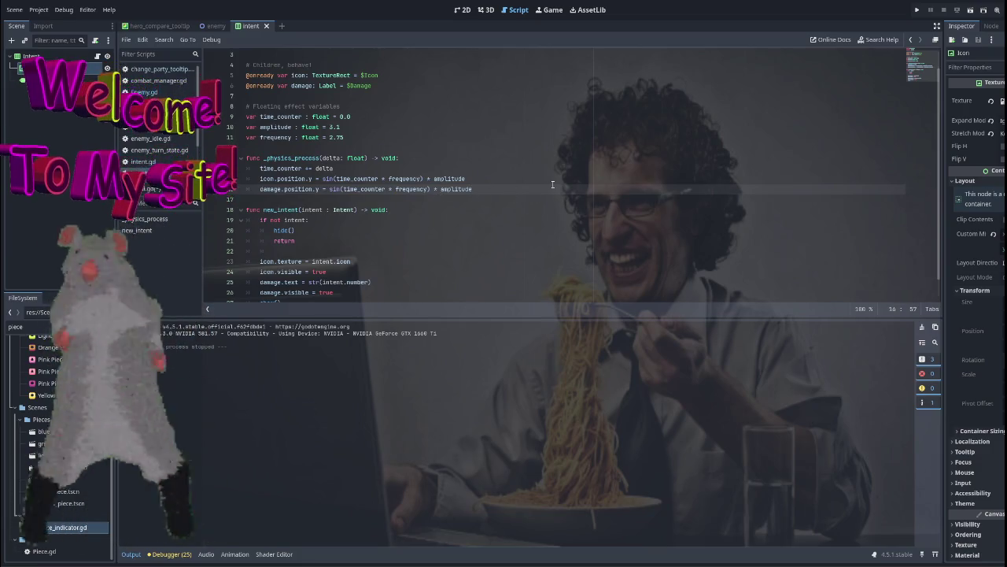
{"action": "type", "text": "(* 25)"}
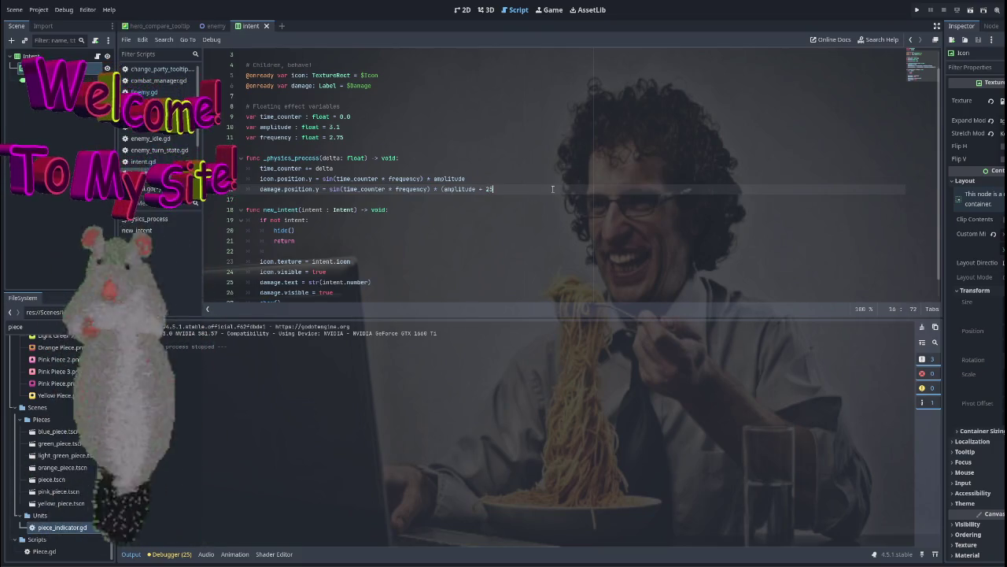
{"action": "left_click", "coordinate": [945, 10]}
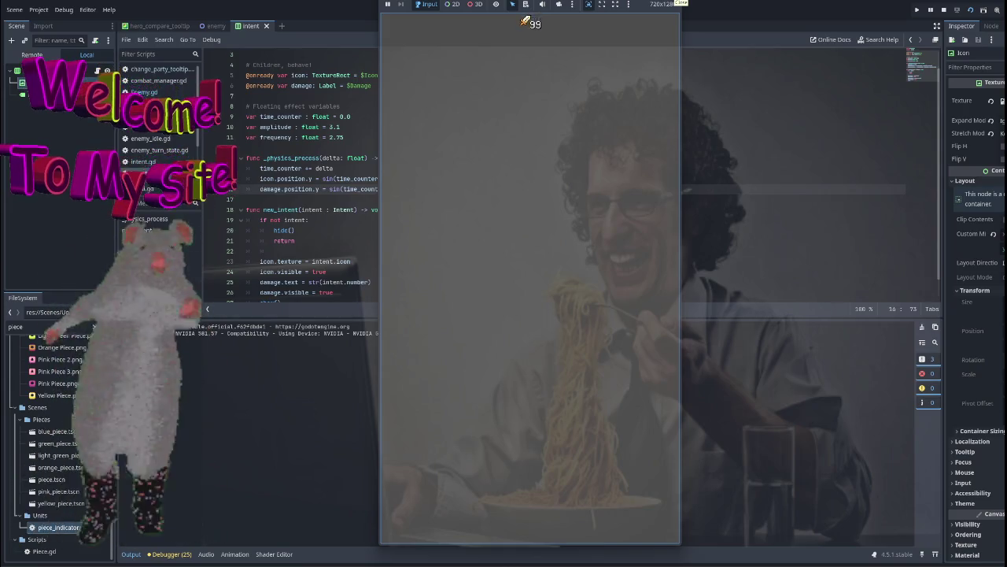
{"action": "key", "text": "F8"}
Trim the damage offset to (amplitude + 2.2) and test-run the game again.
{"action": "key", "text": "Left"}
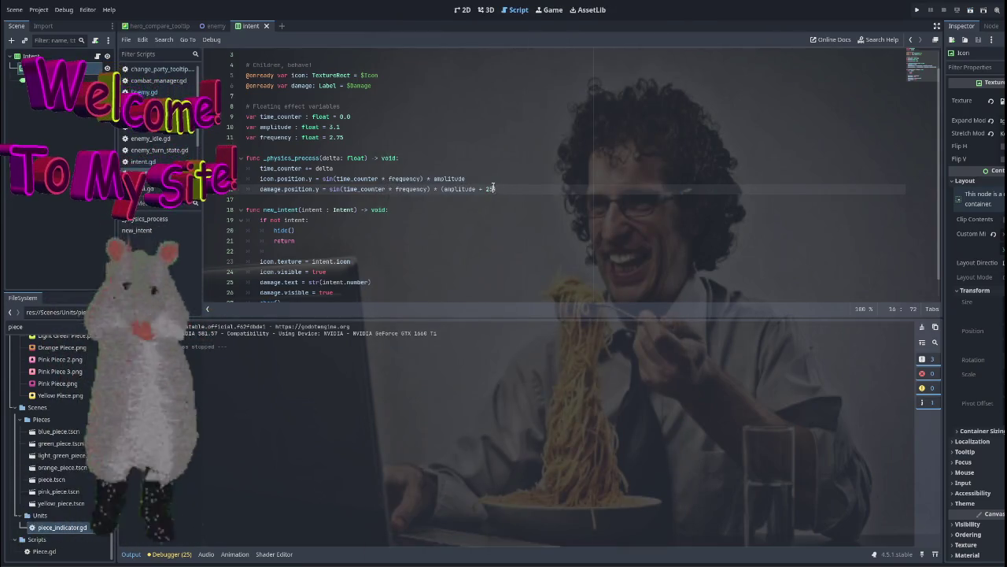
{"action": "key", "text": "BackSpace"}
{"action": "type", "text": "."}
{"action": "key", "text": "F6"}
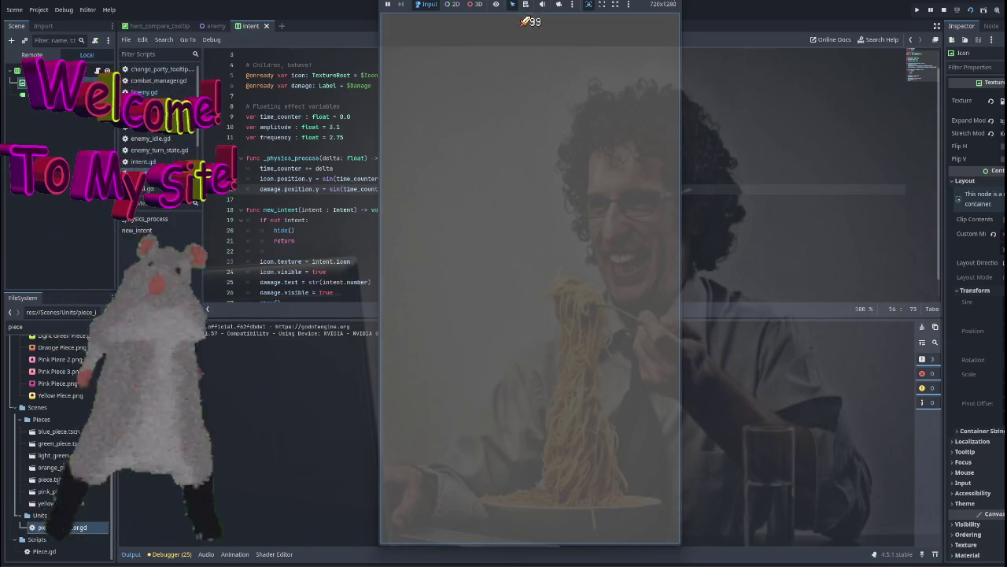
{"action": "key", "text": "F8"}
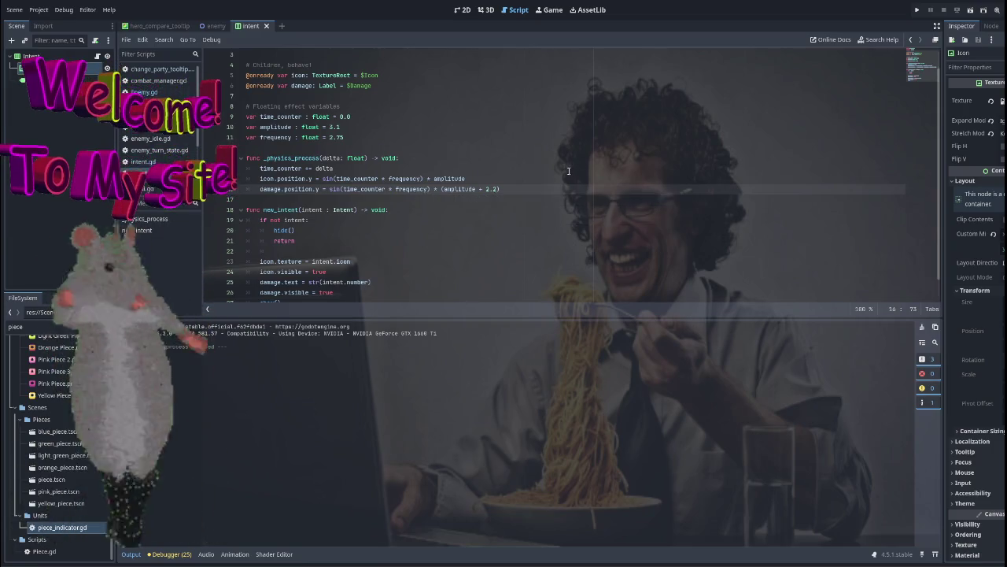
Replace sin with cos on the damage number's bob line.
{"action": "double_click", "coordinate": [336, 189]}
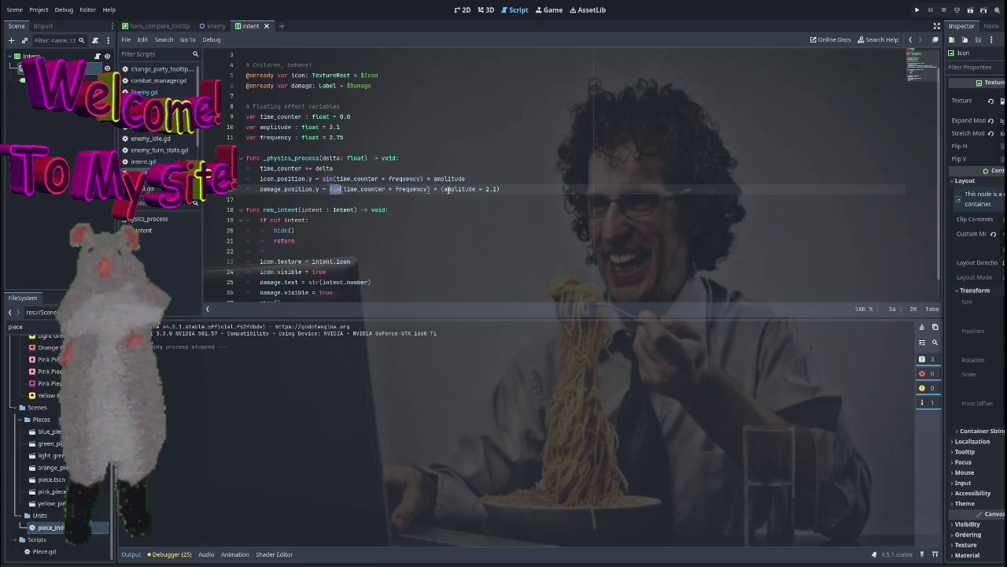
{"action": "type", "text": "cos"}
{"action": "left_click", "coordinate": [508, 189]}
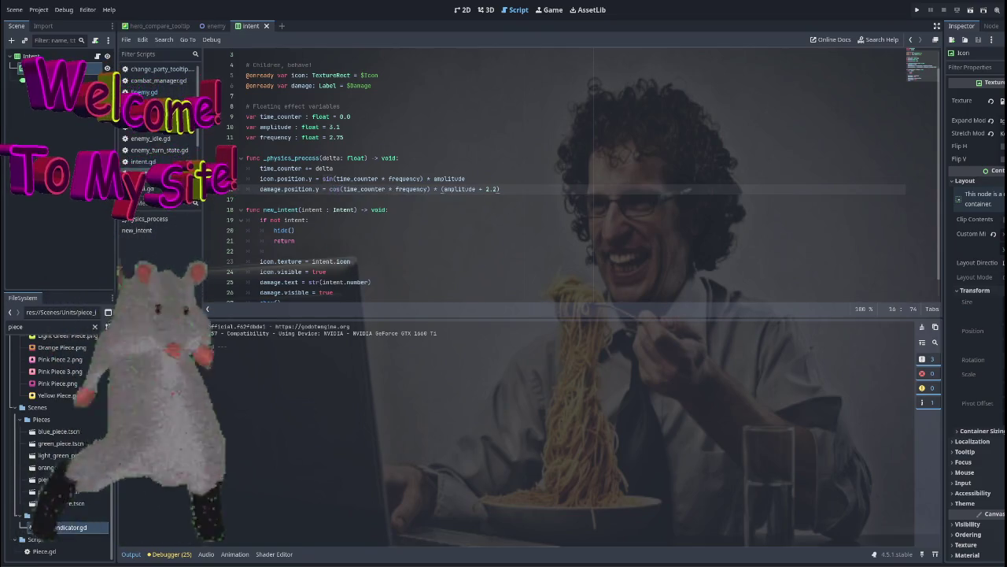
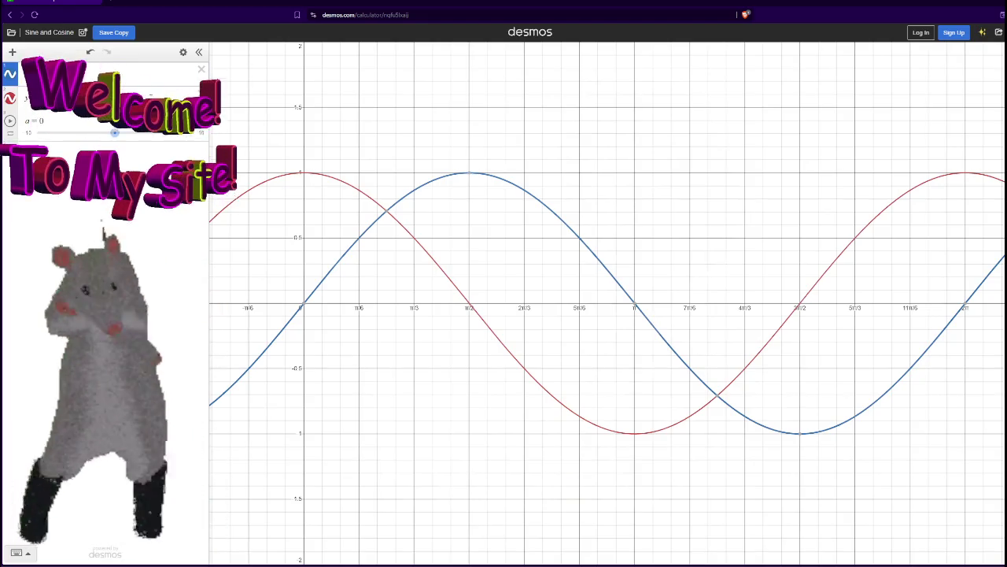
Undo the last graph change and toggle the blue sine curve off and on to compare.
{"action": "key", "text": "ctrl+z"}
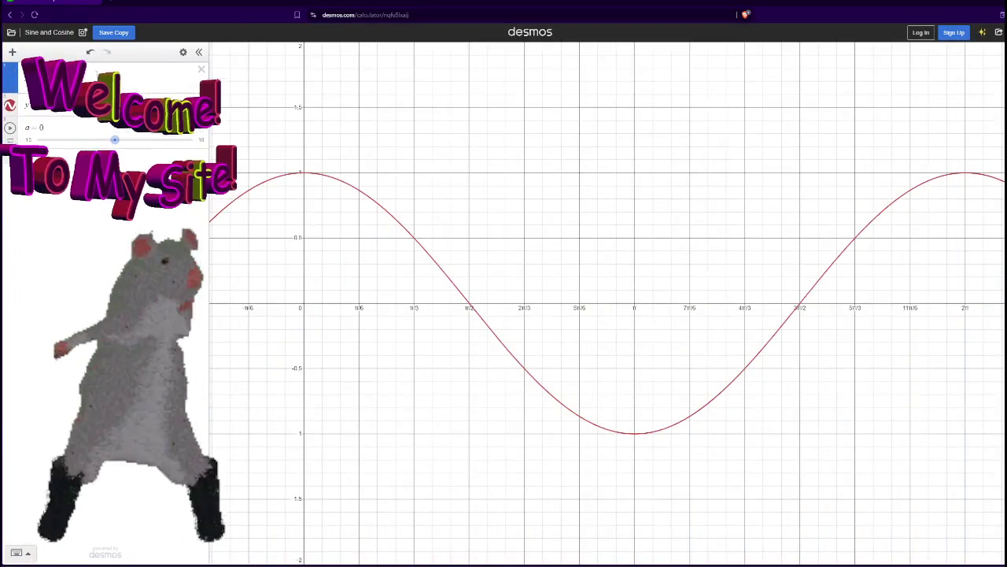
{"action": "left_click", "coordinate": [10, 74]}
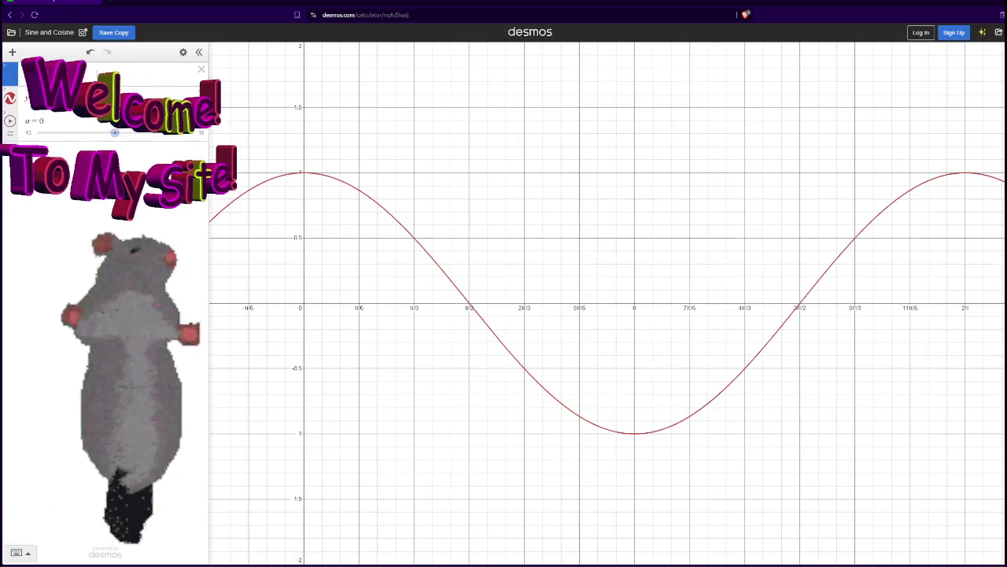
{"action": "left_click", "coordinate": [10, 73]}
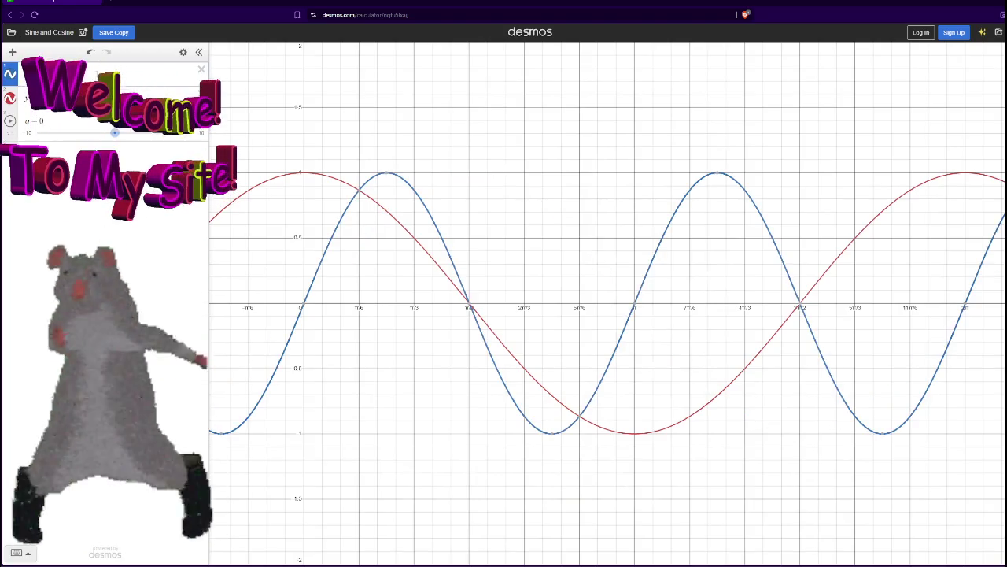
{"action": "left_click", "coordinate": [9, 73]}
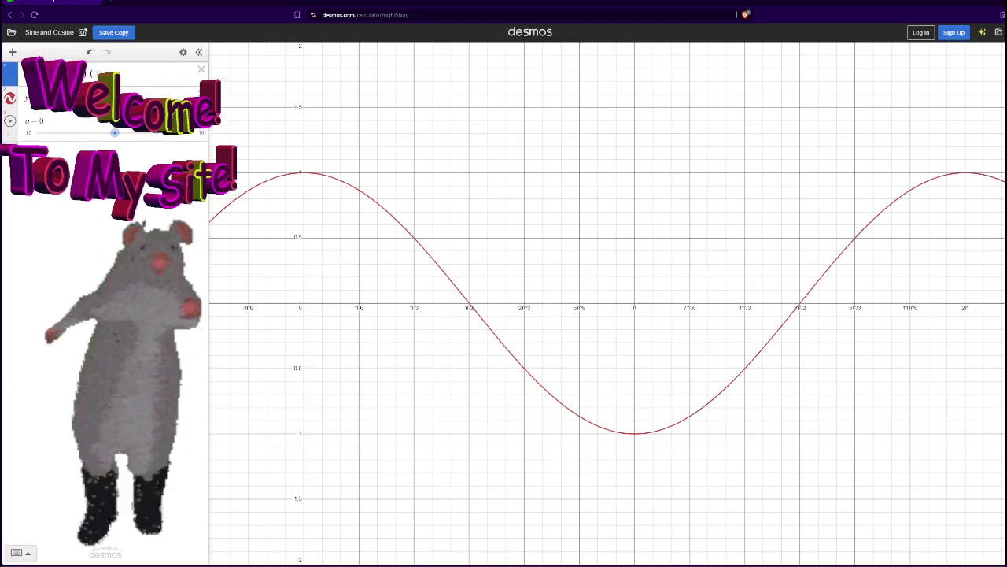
{"action": "left_click", "coordinate": [9, 73]}
{"action": "left_click", "coordinate": [9, 73]}
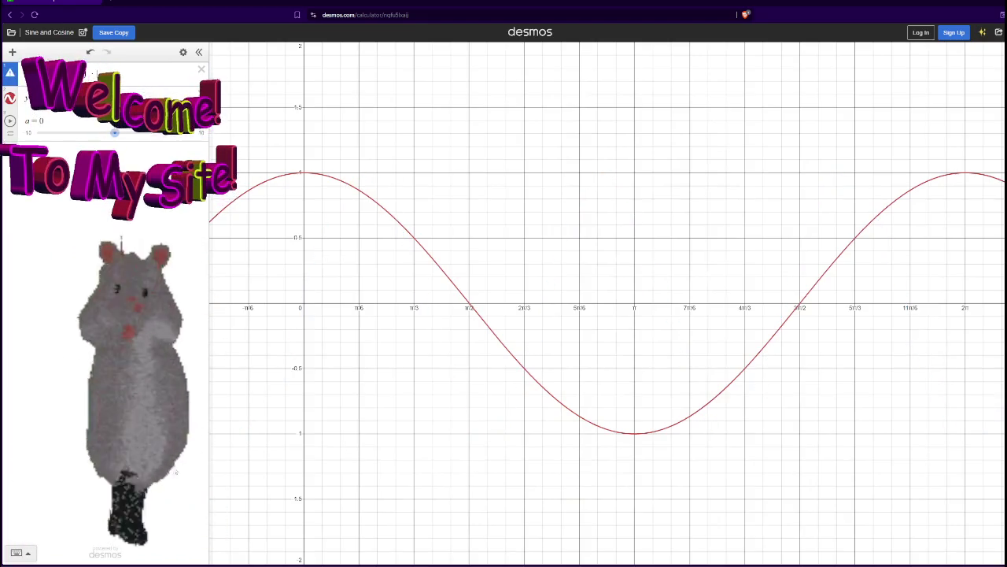
{"action": "left_click", "coordinate": [9, 73]}
Zoom the graph out and make the red expression multiply x by 2.75 and scale by 3.
{"action": "scroll", "coordinate": [540, 341], "scroll_direction": "down", "scroll_amount": 5}
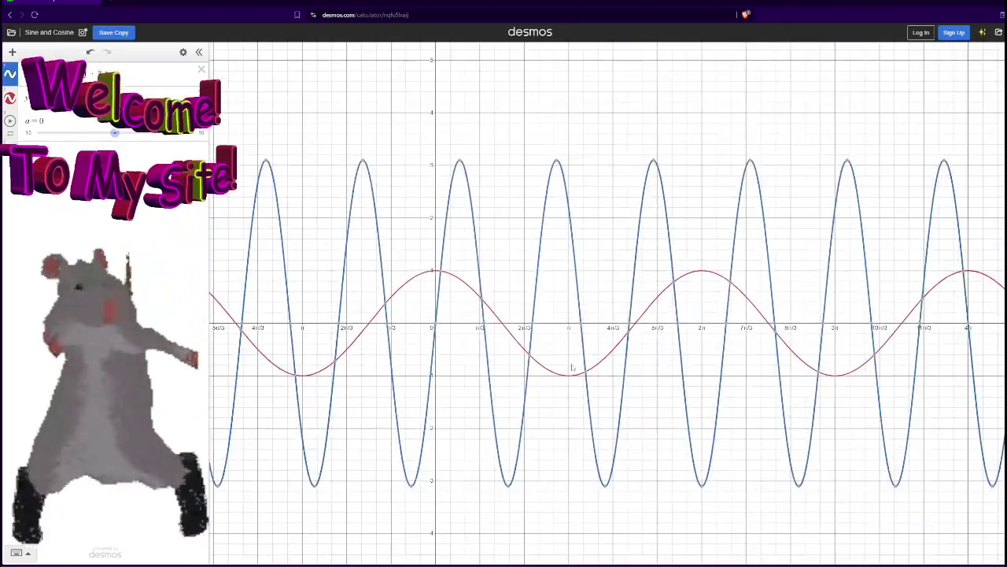
{"action": "scroll", "coordinate": [573, 368], "scroll_direction": "down", "scroll_amount": 3}
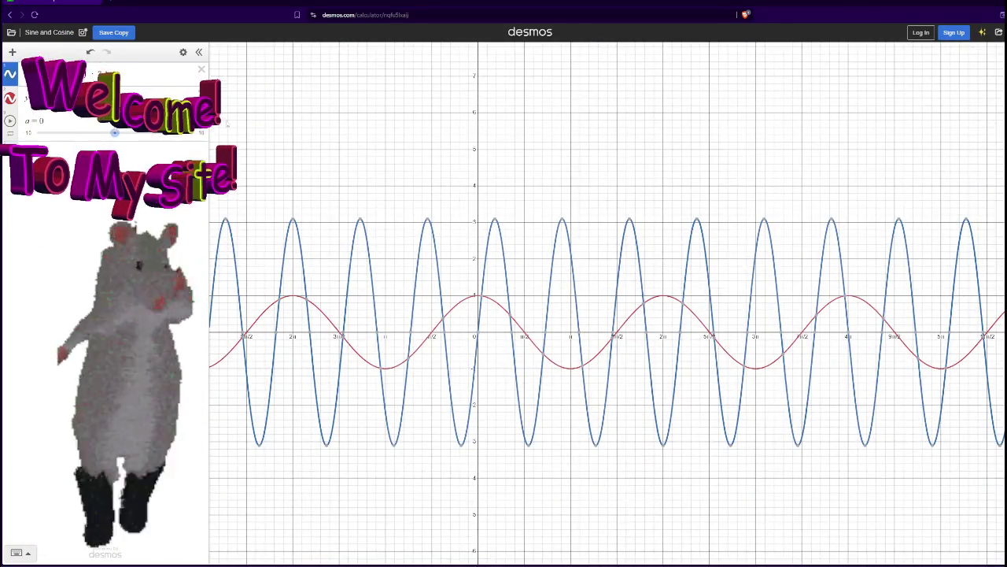
{"action": "scroll", "coordinate": [449, 240], "scroll_direction": "up", "scroll_amount": 2}
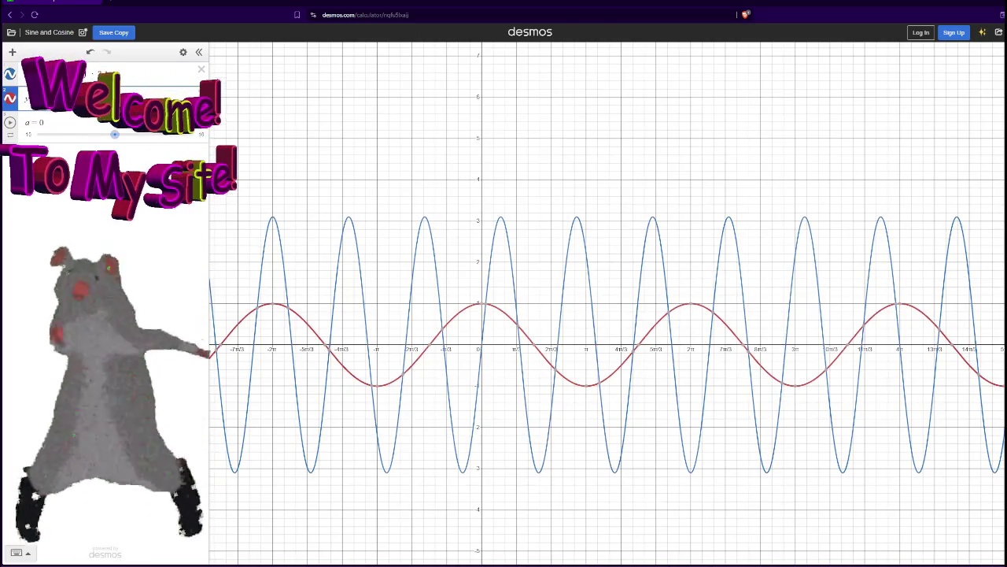
{"action": "type", "text": "2.75"}
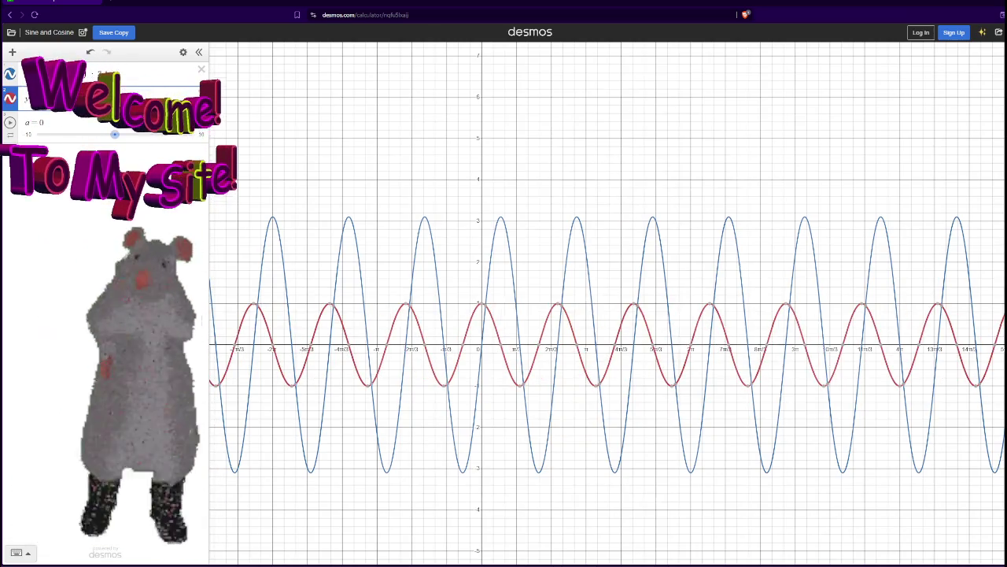
{"action": "type", "text": "3"}
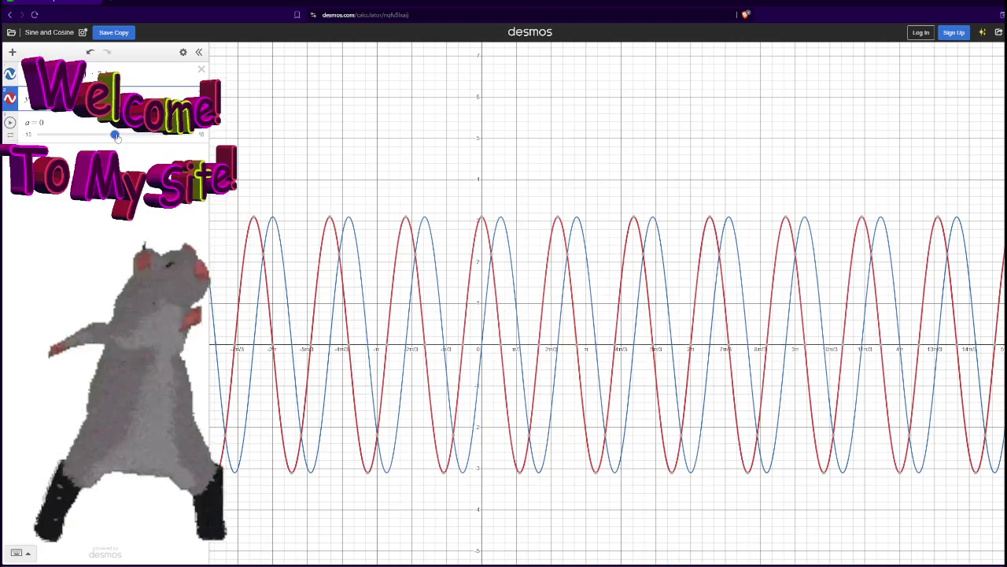
Set Desmos slider a to 0.2.
{"action": "left_click_drag", "start_coordinate": [115, 135], "coordinate": [127, 135]}
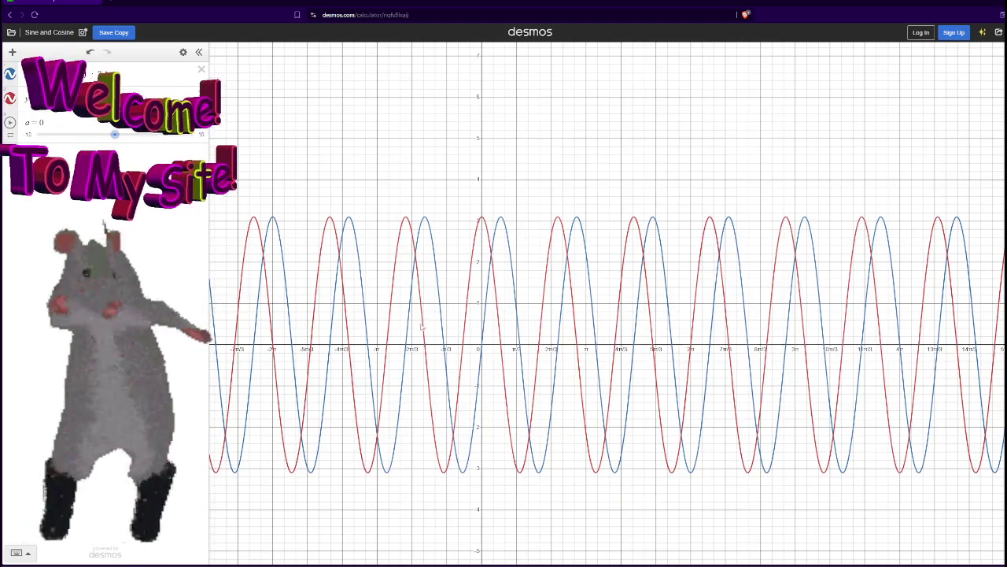
{"action": "left_click", "coordinate": [436, 357]}
{"action": "left_click", "coordinate": [480, 347]}
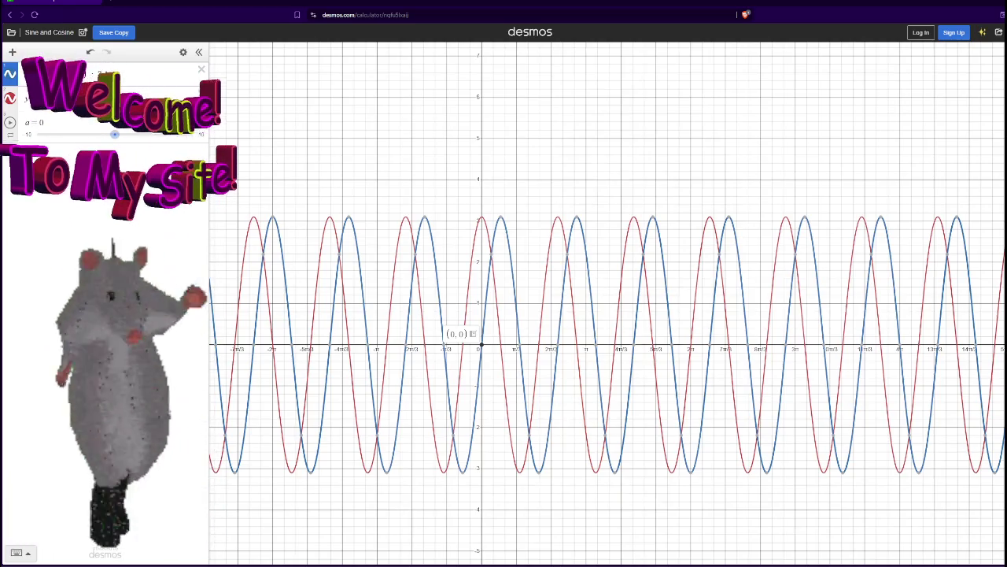
{"action": "left_click", "coordinate": [115, 135]}
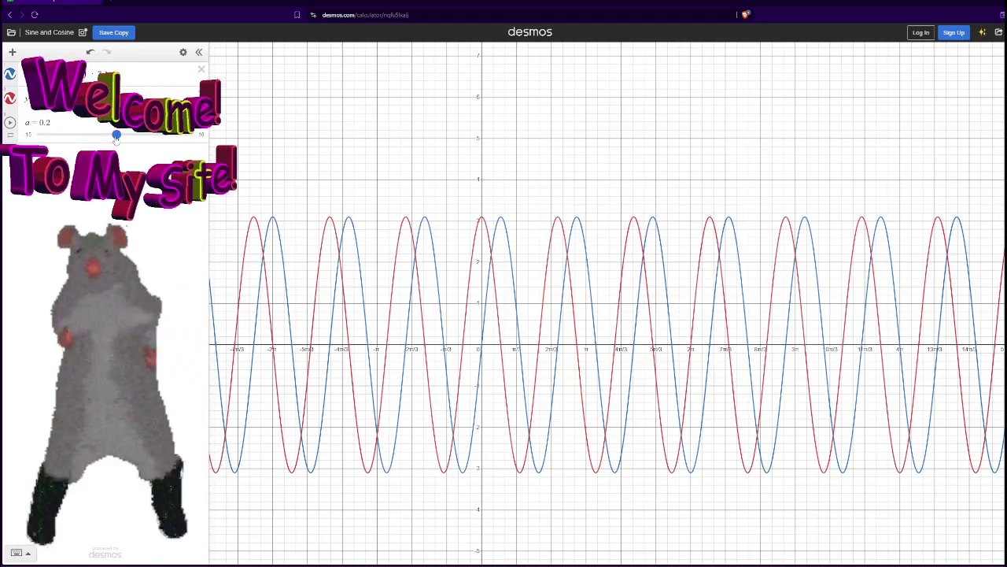
{"action": "key", "text": "Right"}
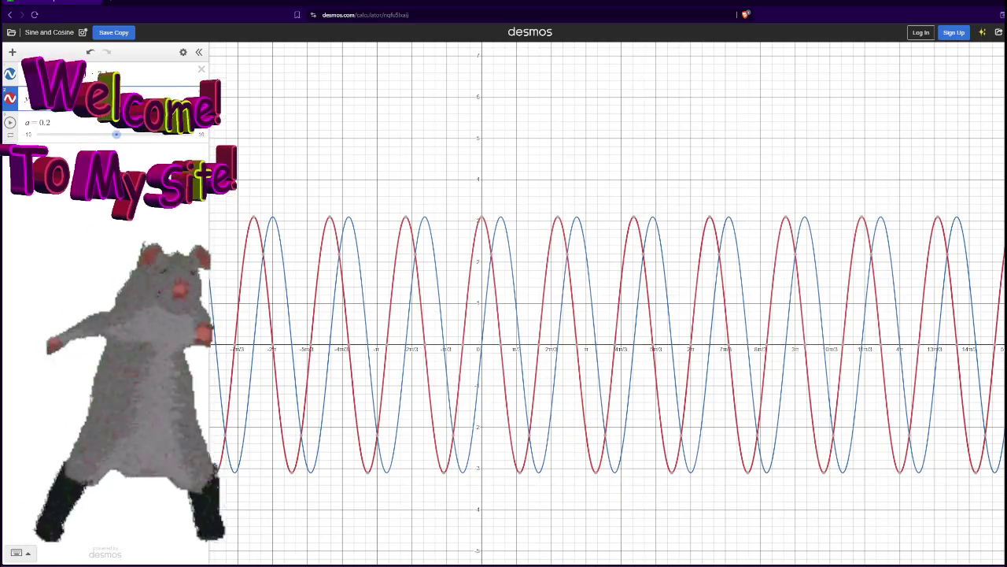
Retype x in the red expression and run the Godot project to watch the label bob.
{"action": "key", "text": "BackSpace"}
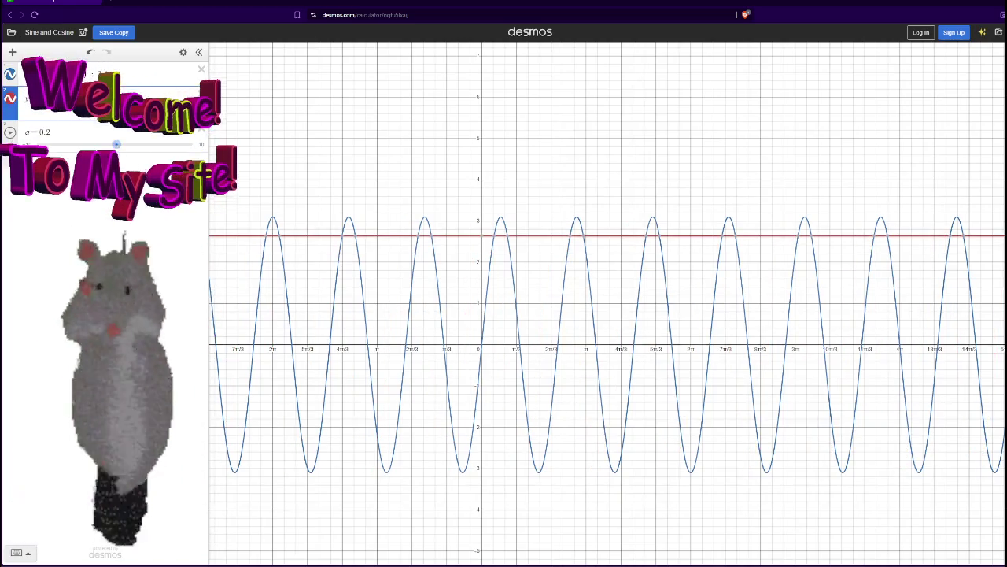
{"action": "type", "text": "x"}
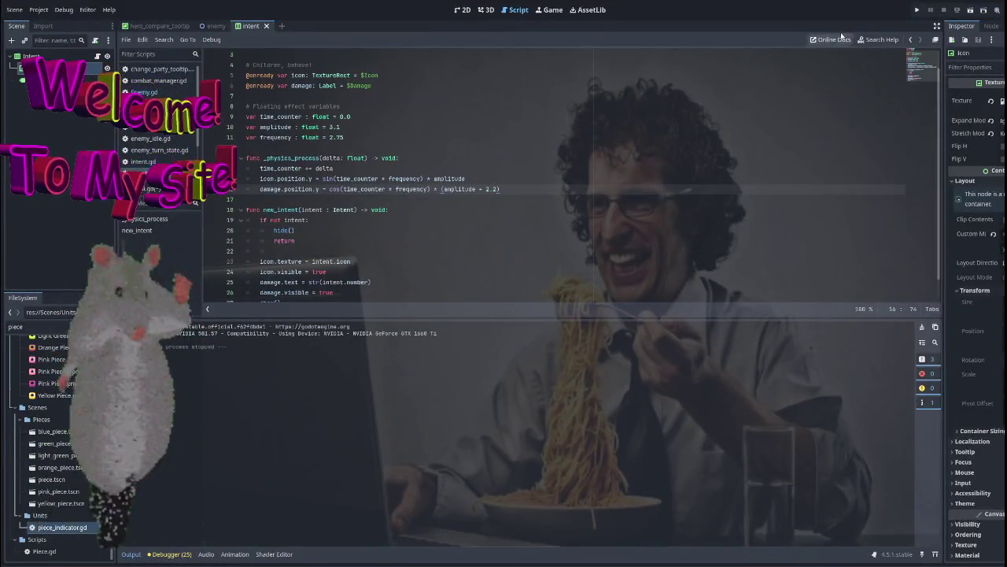
{"action": "left_click", "coordinate": [917, 9]}
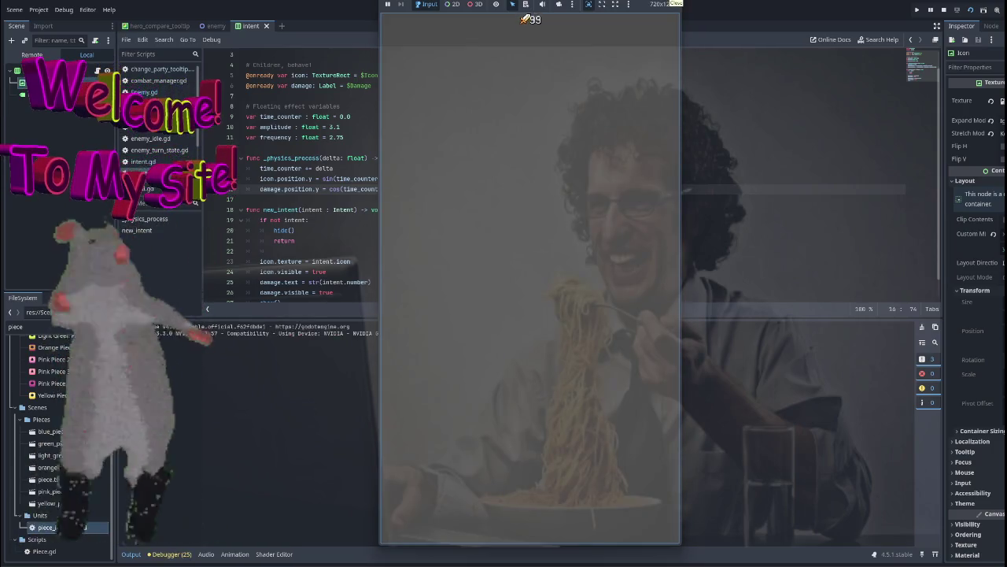
Stop the game and remove '(', '+ 2.2' and ')' around amplitude on line 16.
{"action": "key", "text": "F8"}
{"action": "key", "text": "BackSpace"}
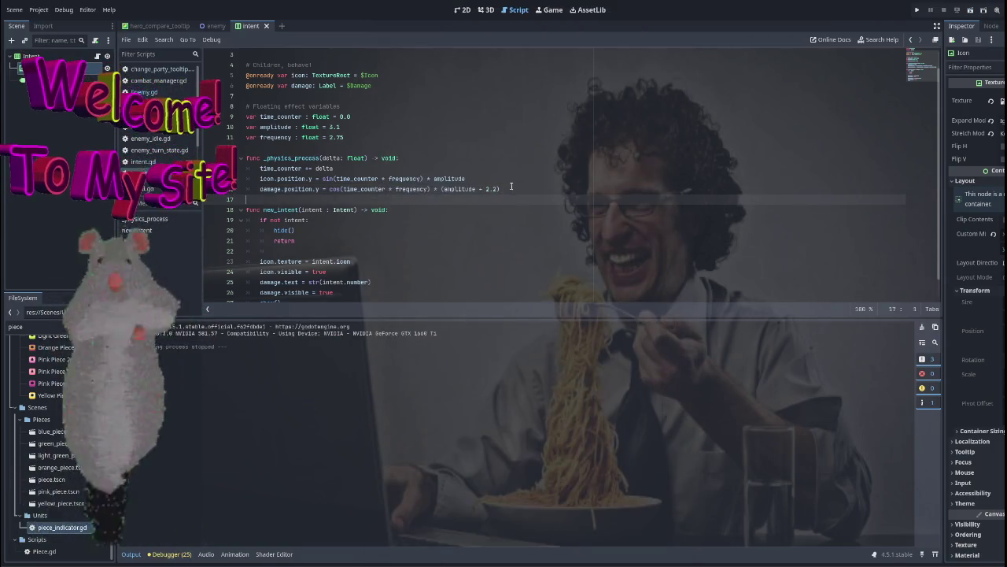
{"action": "key", "text": "BackSpace"}
{"action": "key", "text": "BackSpace"}
{"action": "key", "text": "BackSpace"}
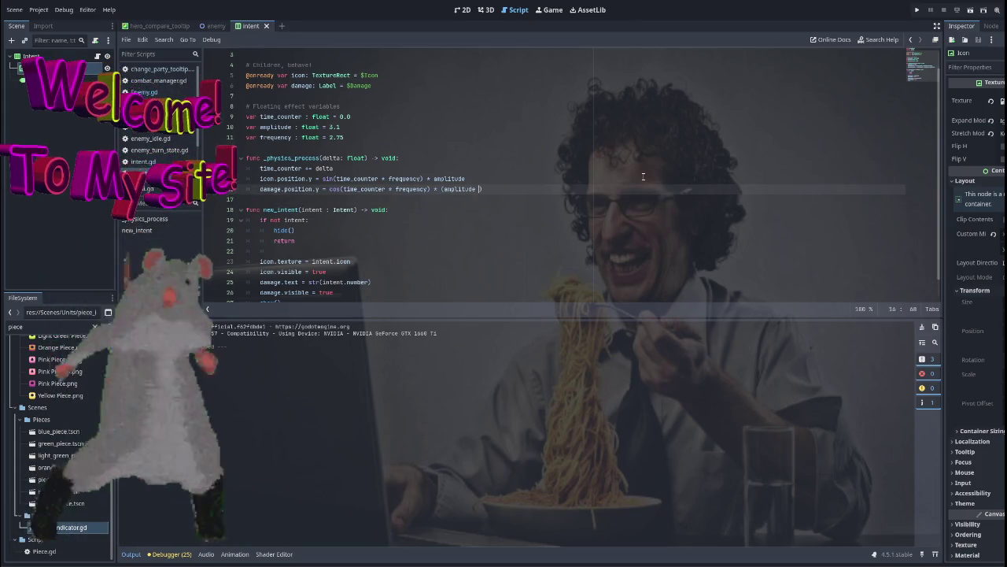
{"action": "key", "text": "BackSpace"}
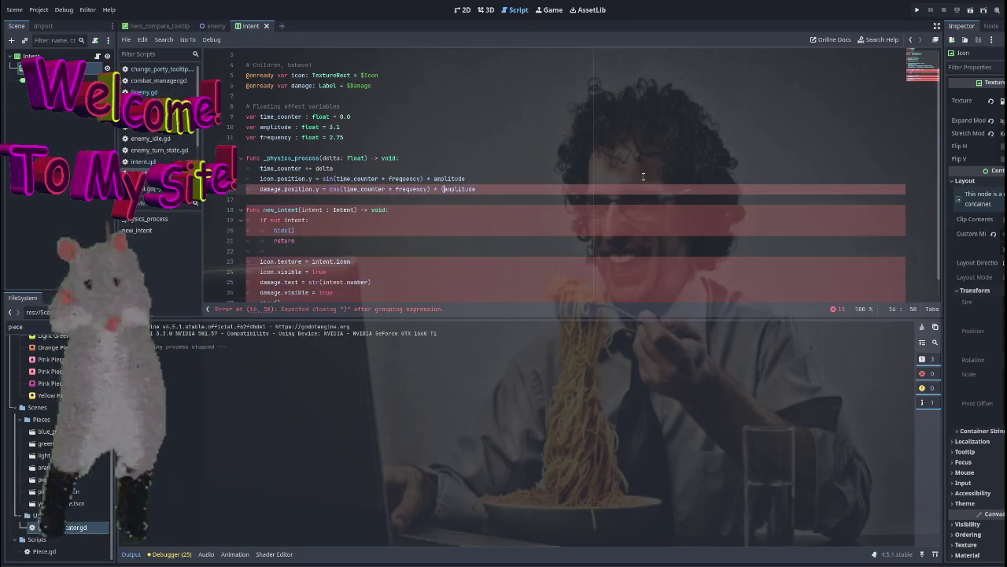
{"action": "key", "text": "Left"}
{"action": "key", "text": "Left"}
{"action": "key", "text": "Left"}
{"action": "key", "text": "BackSpace"}
{"action": "left_click", "coordinate": [483, 187]}
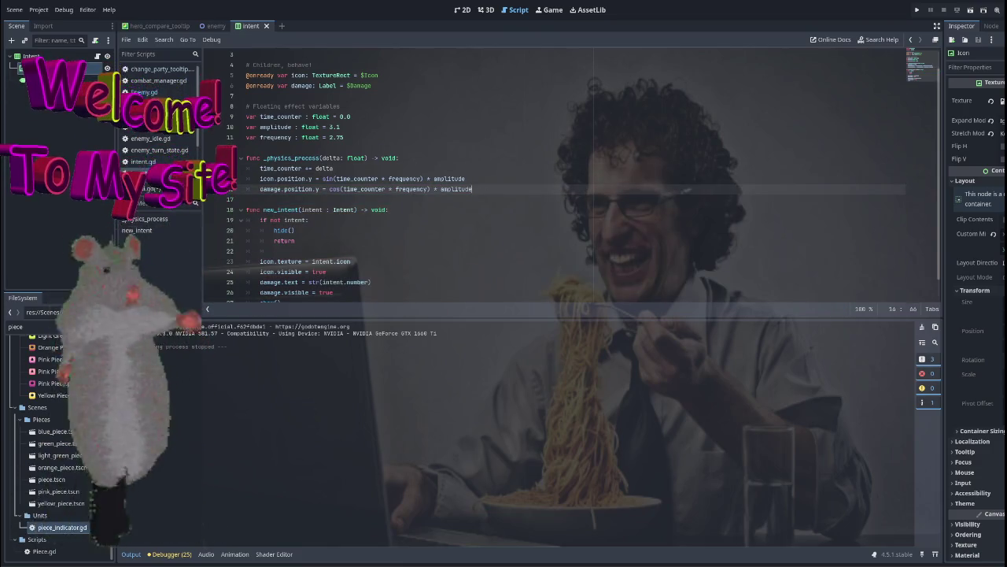
{"action": "key", "text": "alt+Tab"}
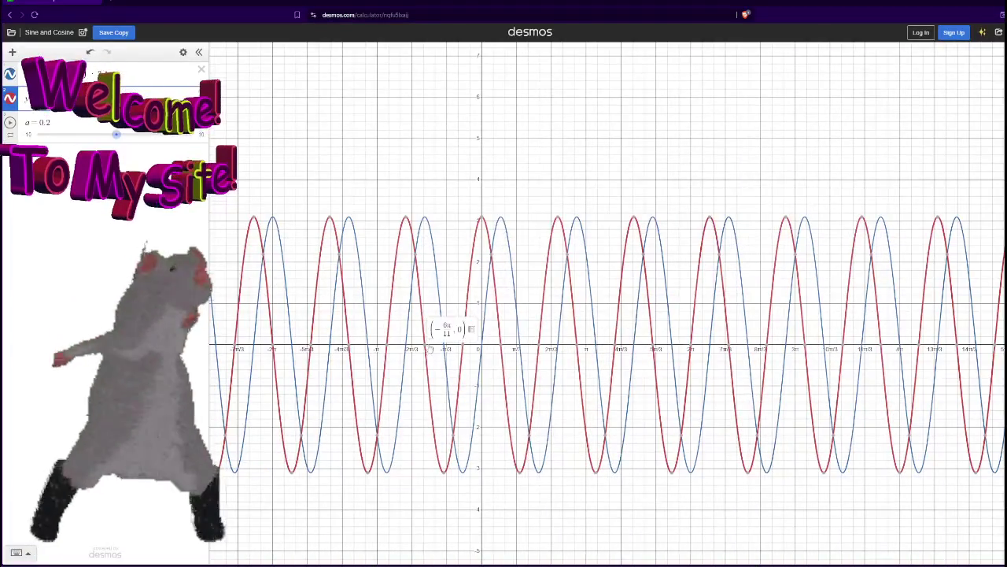
Show the coordinates of an x-intercept on the Desmos graph.
{"action": "left_click", "coordinate": [500, 344]}
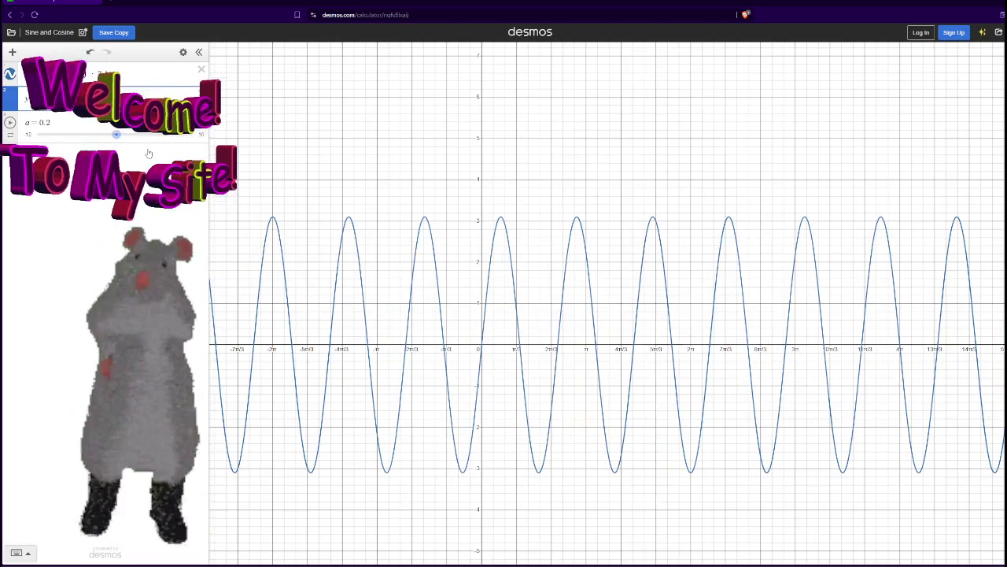
Rewrite the red expression as sin(x·2.75)·3.
{"action": "key", "text": "BackSpace"}
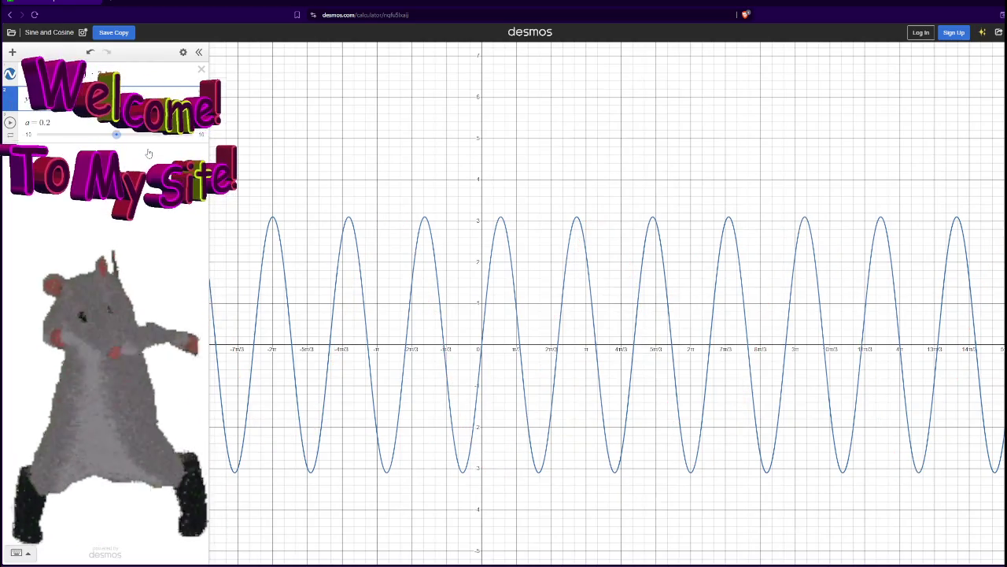
{"action": "type", "text": "x"}
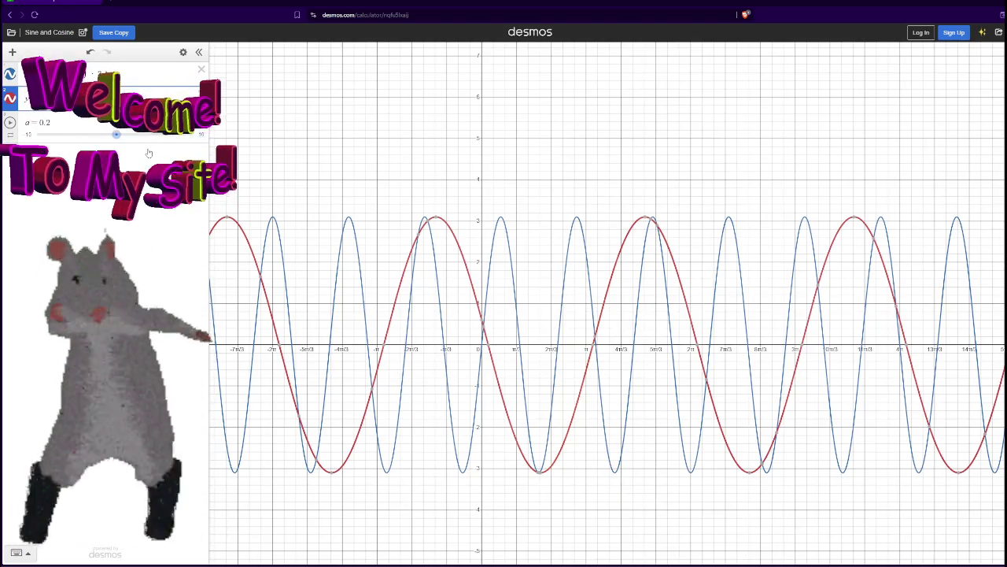
{"action": "type", "text": "*2.75"}
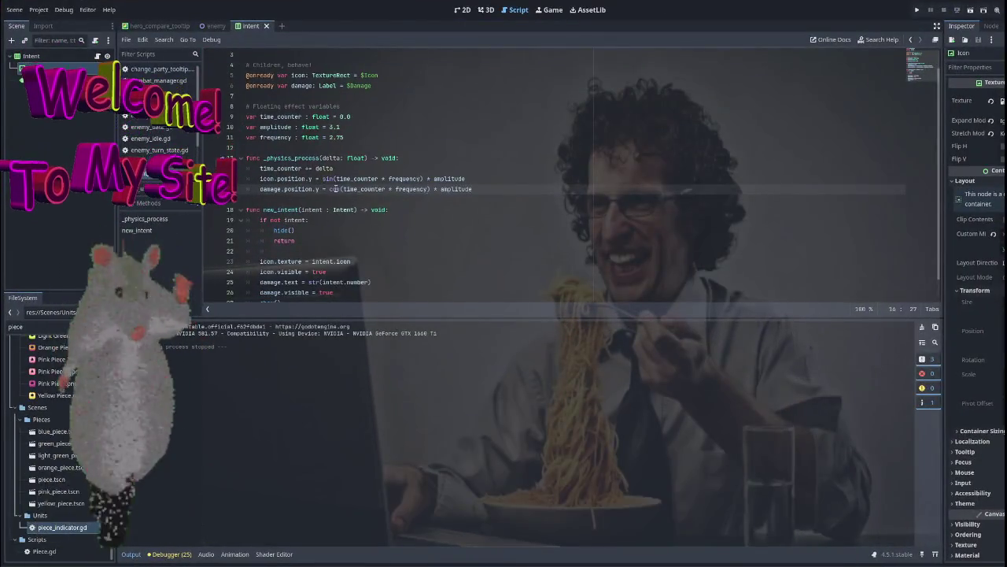
On line 16 replace cos with sin, offset time_counter by 0.1, and test-run the scene.
{"action": "double_click", "coordinate": [335, 189]}
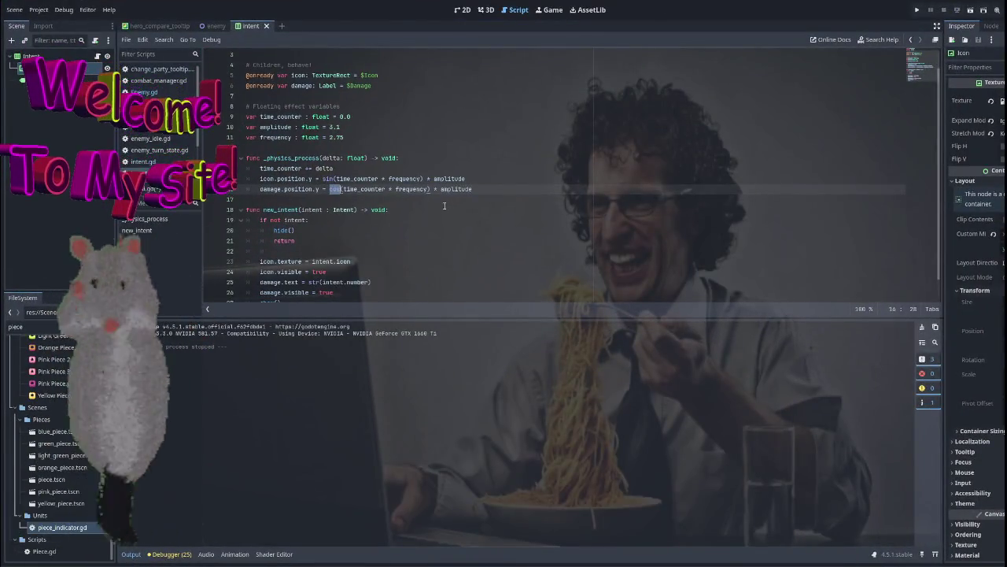
{"action": "type", "text": "sin"}
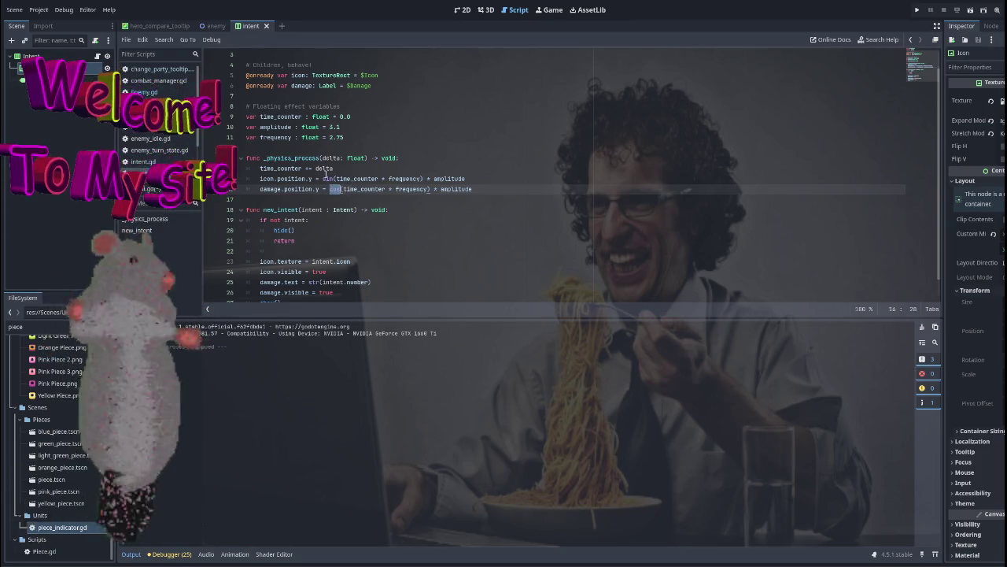
{"action": "type", "text": "sin"}
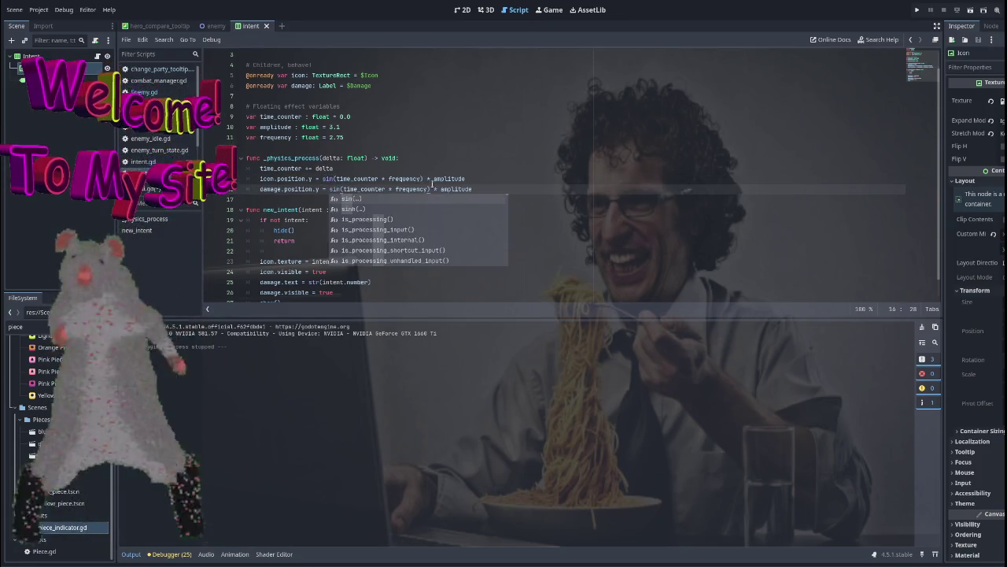
{"action": "left_click", "coordinate": [386, 189]}
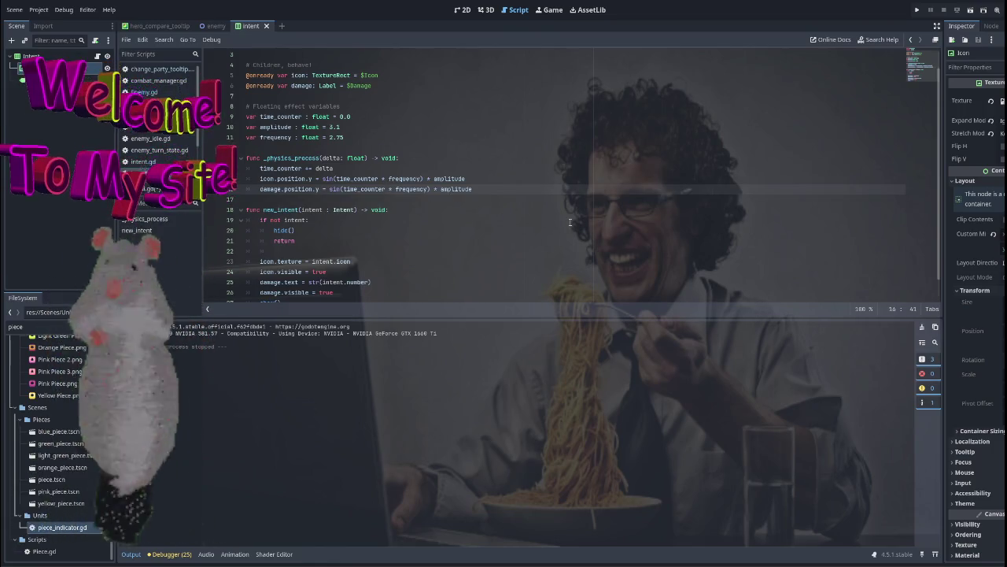
{"action": "key", "text": "Left"}
{"action": "key", "text": "Left"}
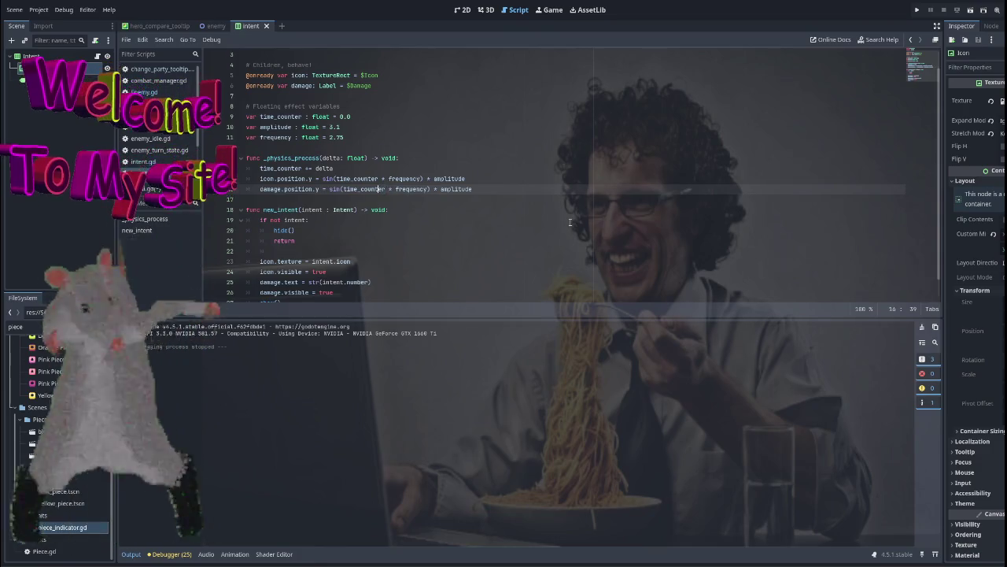
{"action": "type", "text": "("}
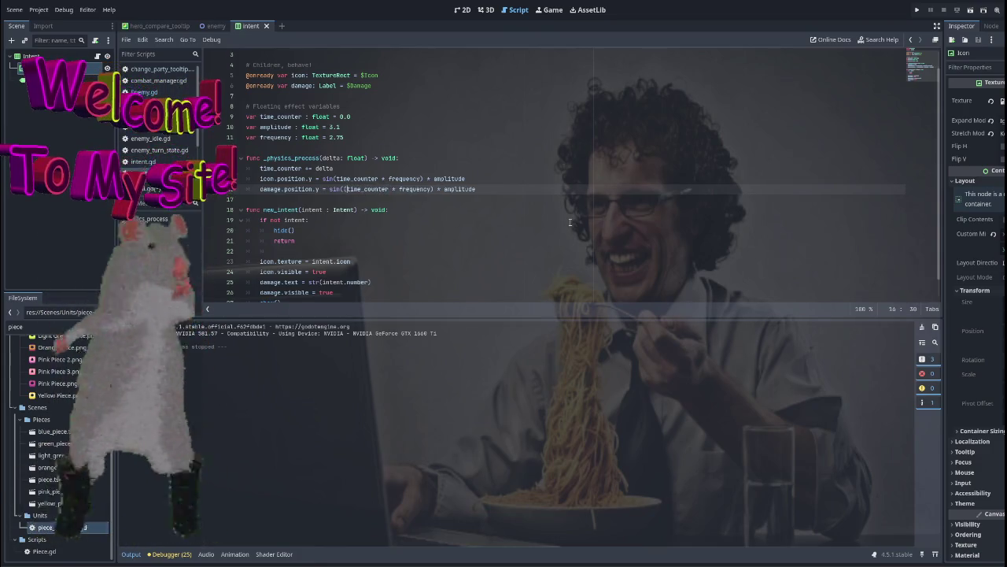
{"action": "type", "text": ")"}
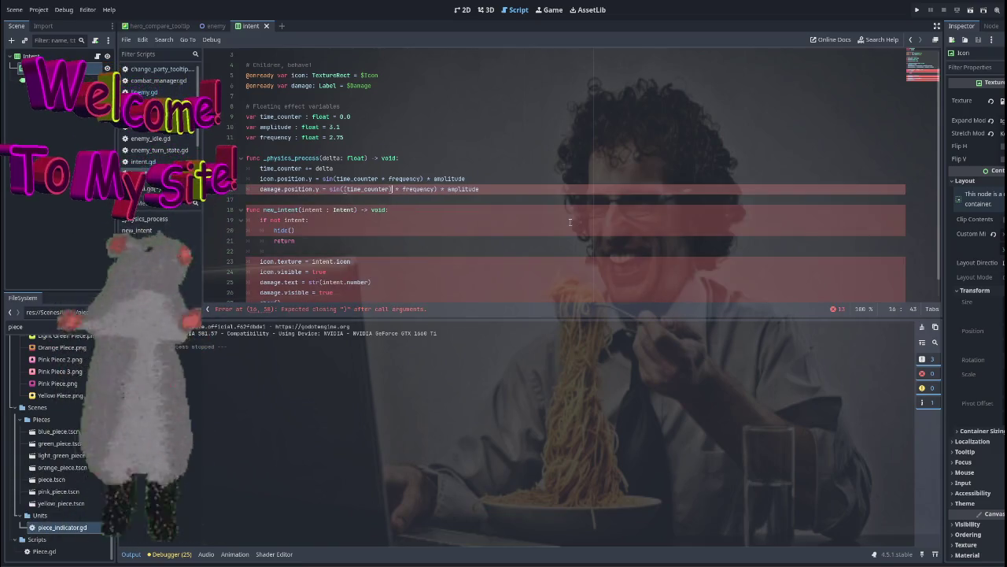
{"action": "type", "text": " +"}
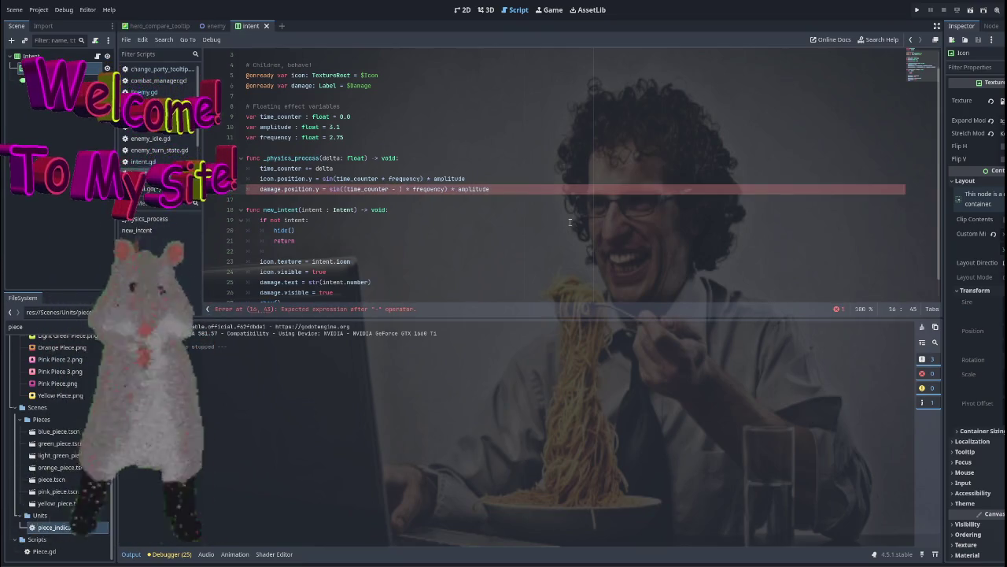
{"action": "type", "text": " 0.1"}
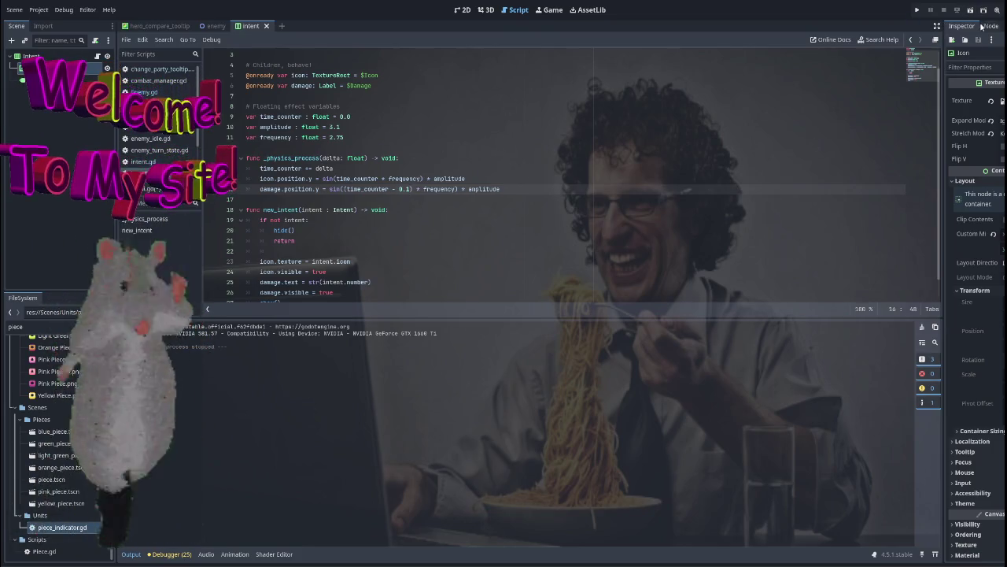
{"action": "left_click", "coordinate": [971, 9]}
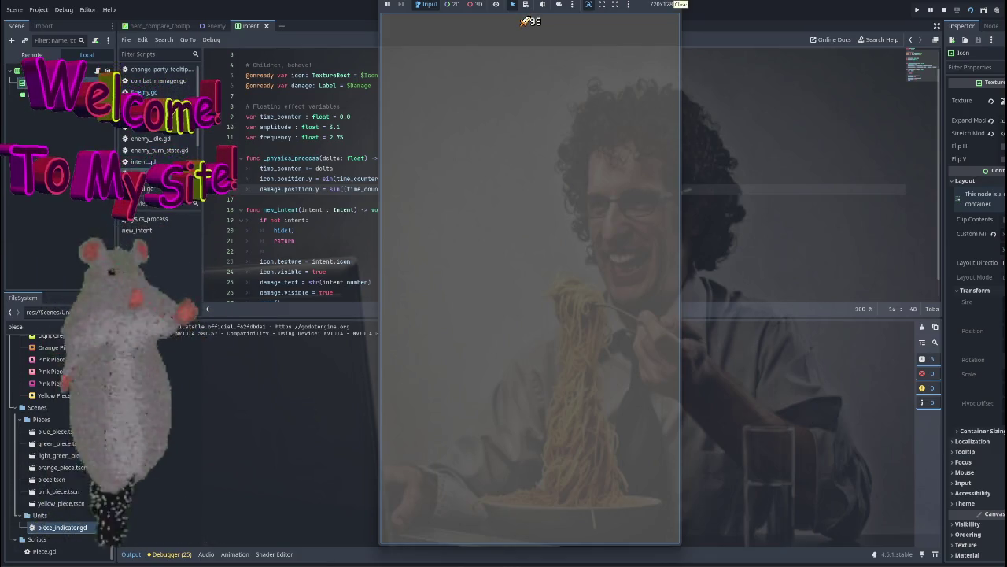
Change the time_counter offset to 0.2 and run the game again.
{"action": "left_click", "coordinate": [677, 4]}
{"action": "key", "text": "BackSpace"}
{"action": "type", "text": "25) * frequency) * amplitude"}
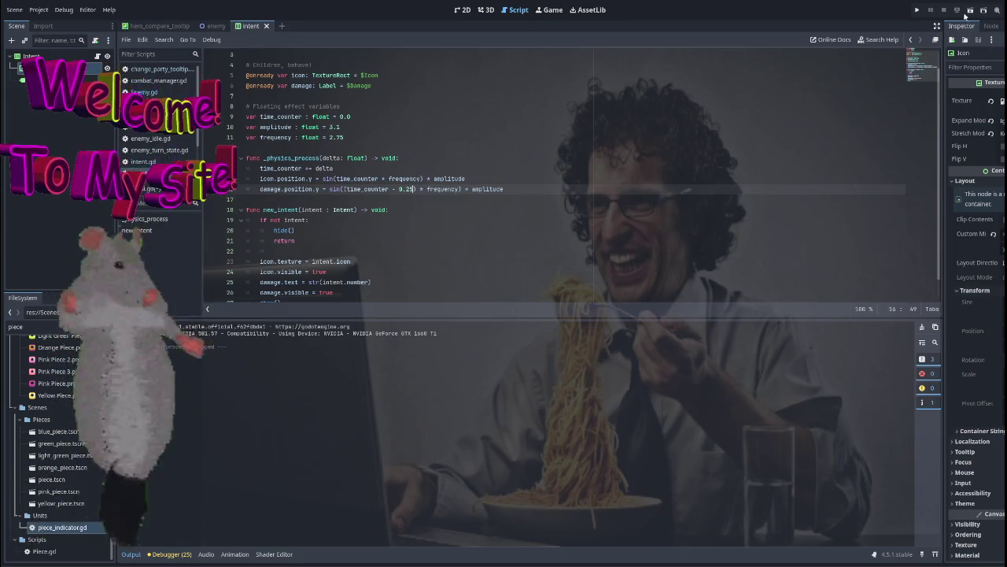
{"action": "left_click", "coordinate": [971, 9]}
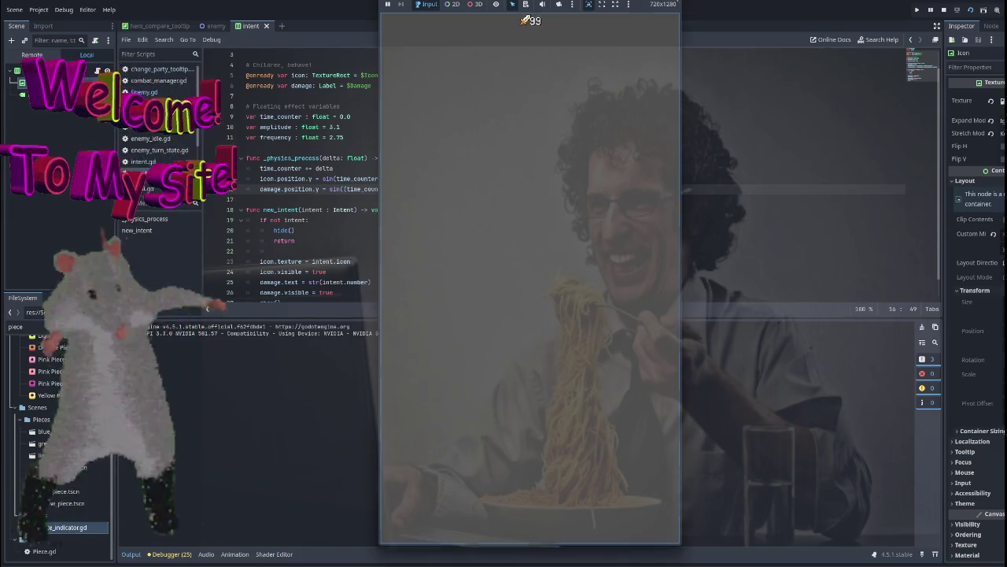
{"action": "key", "text": "F8"}
Refine the offset to 0.22 and close the Desmos graph page.
{"action": "type", "text": "2"}
{"action": "left_click", "coordinate": [503, 188]}
{"action": "scroll", "coordinate": [549, 207], "scroll_direction": "down", "scroll_amount": 1}
{"action": "scroll", "coordinate": [549, 207], "scroll_direction": "up", "scroll_amount": 2}
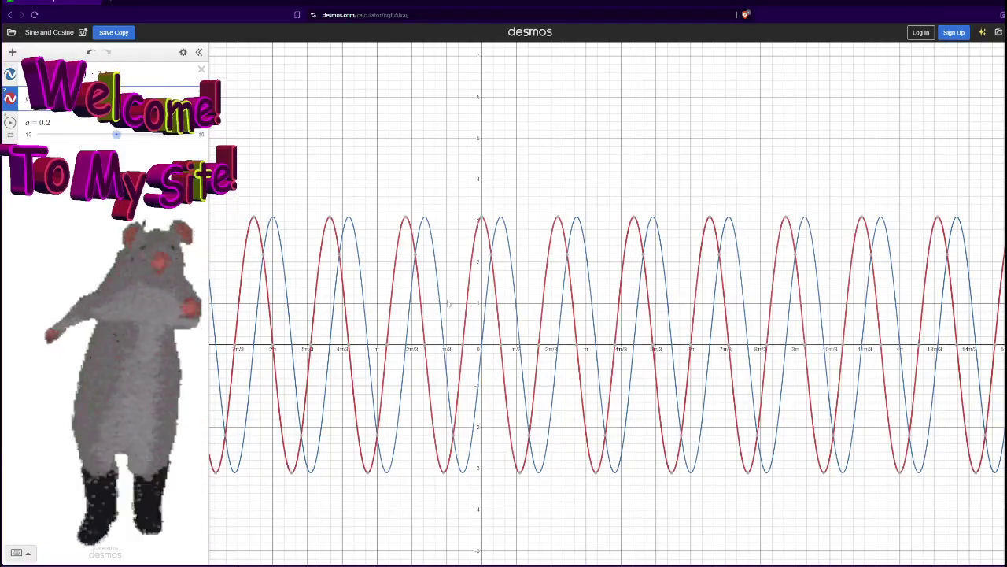
{"action": "key", "text": "ctrl+w"}
{"action": "left_click", "coordinate": [566, 65]}
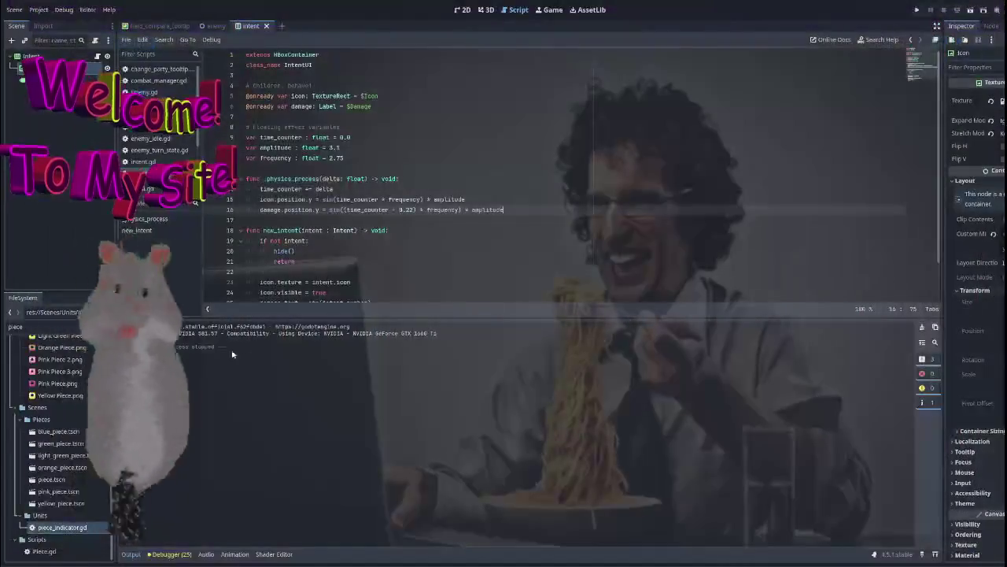
Open enemy.gd and show the enemy scene in the 2D editor.
{"action": "left_click", "coordinate": [567, 213]}
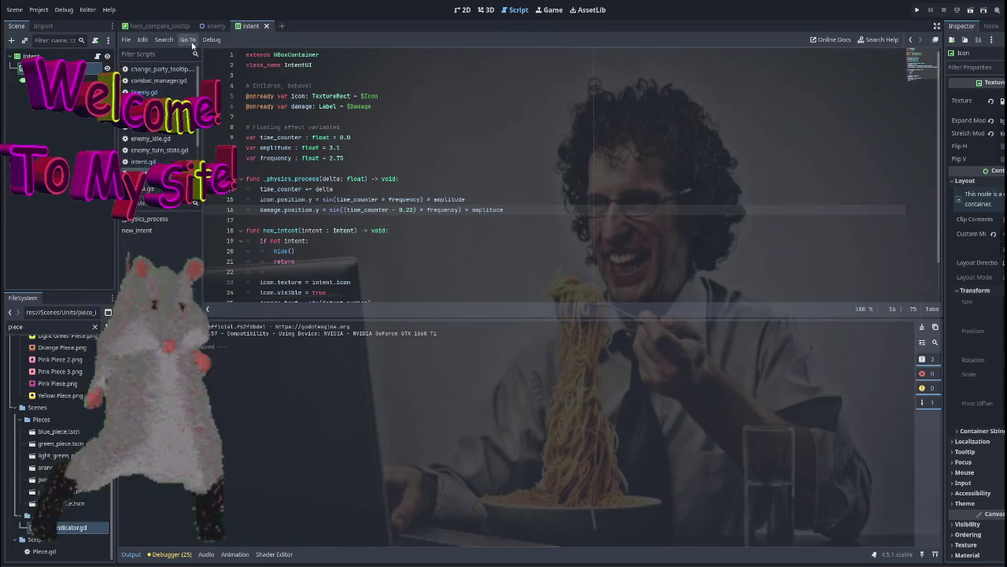
{"action": "left_click", "coordinate": [216, 26]}
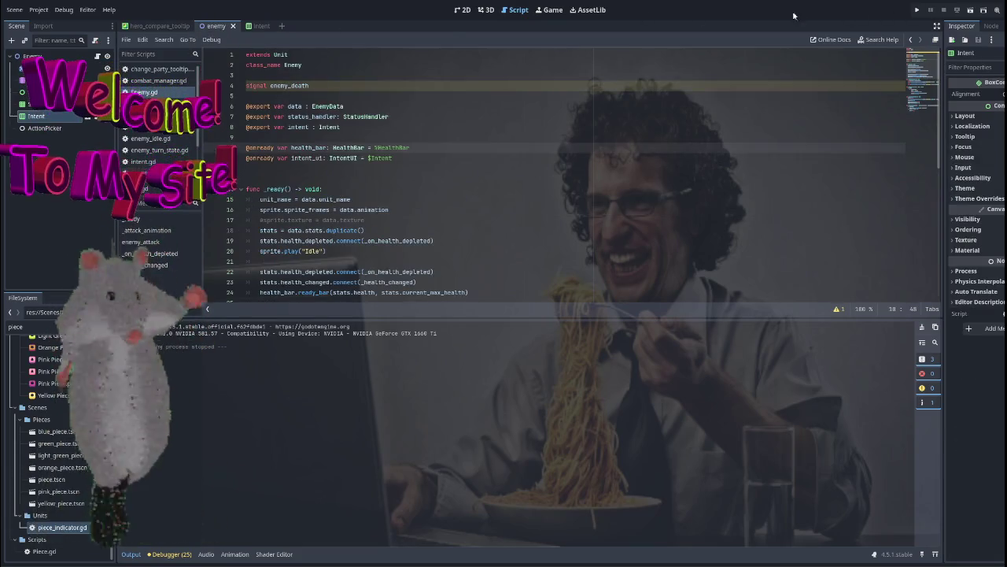
{"action": "left_click", "coordinate": [462, 10]}
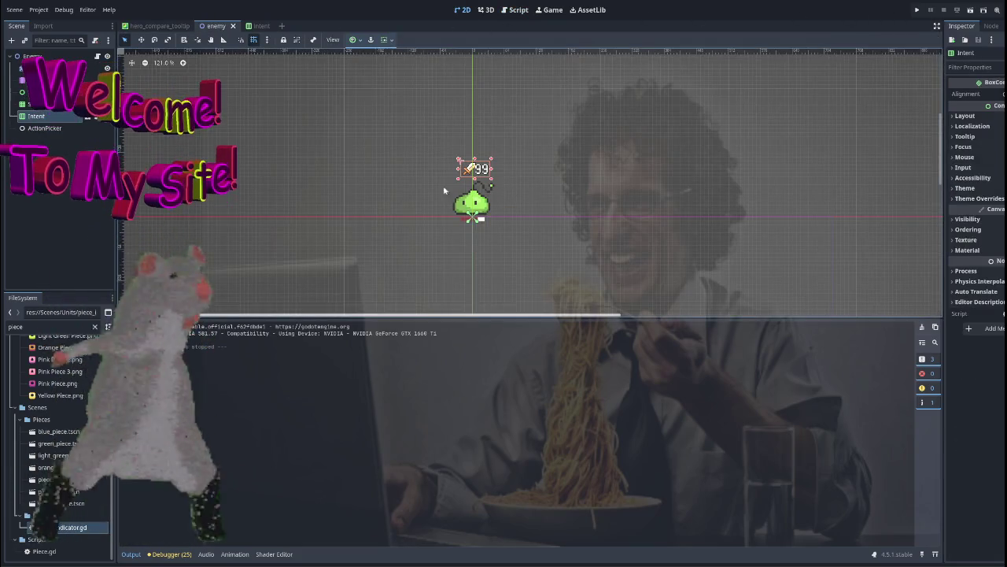
Filter the FileSystem dock to 'hero' and open Hero.gd.
{"action": "scroll", "coordinate": [338, 145], "scroll_direction": "left", "scroll_amount": 2}
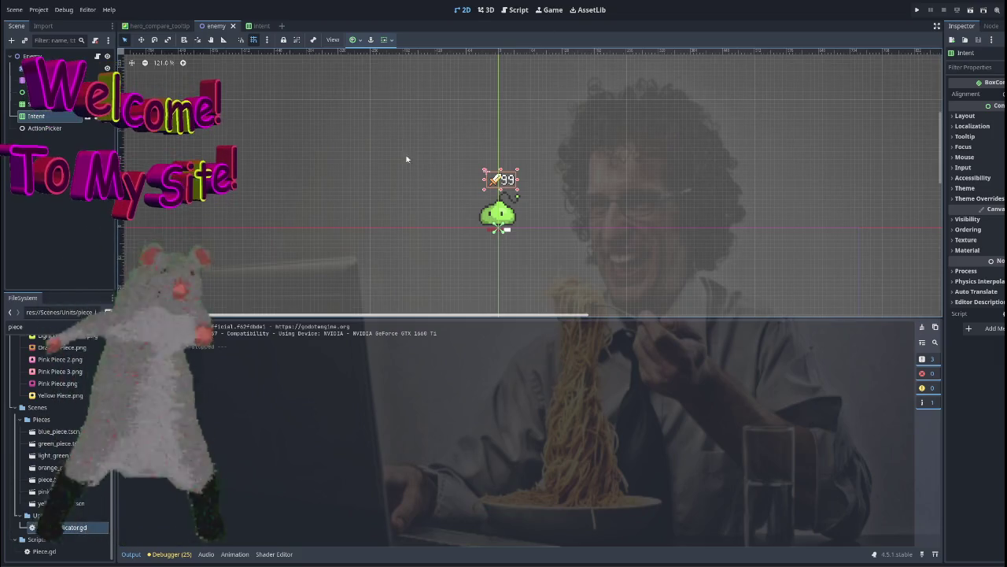
{"action": "scroll", "coordinate": [479, 164], "scroll_direction": "up", "scroll_amount": 1}
{"action": "scroll", "coordinate": [401, 173], "scroll_direction": "right", "scroll_amount": 3}
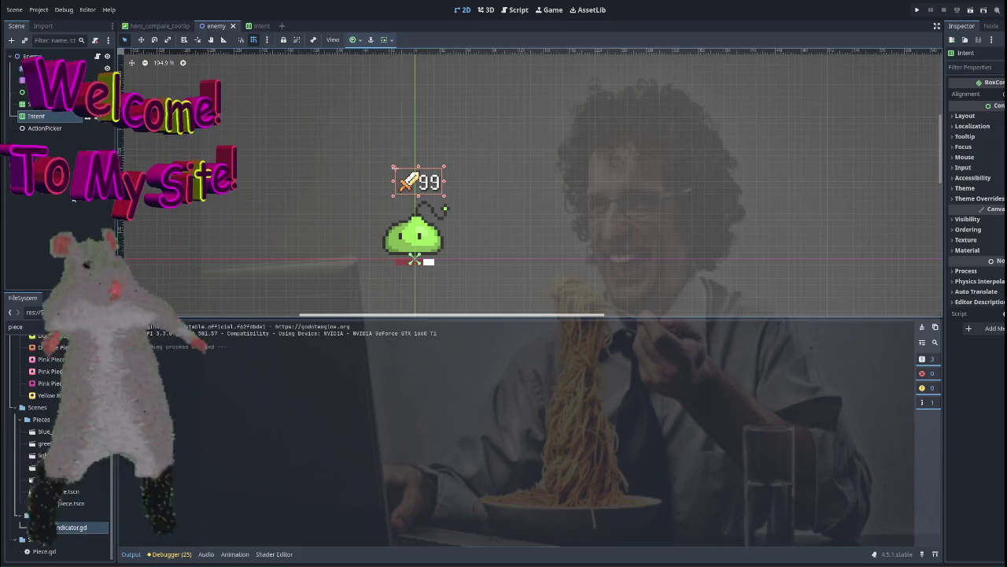
{"action": "double_click", "coordinate": [38, 326]}
{"action": "type", "text": "hero"}
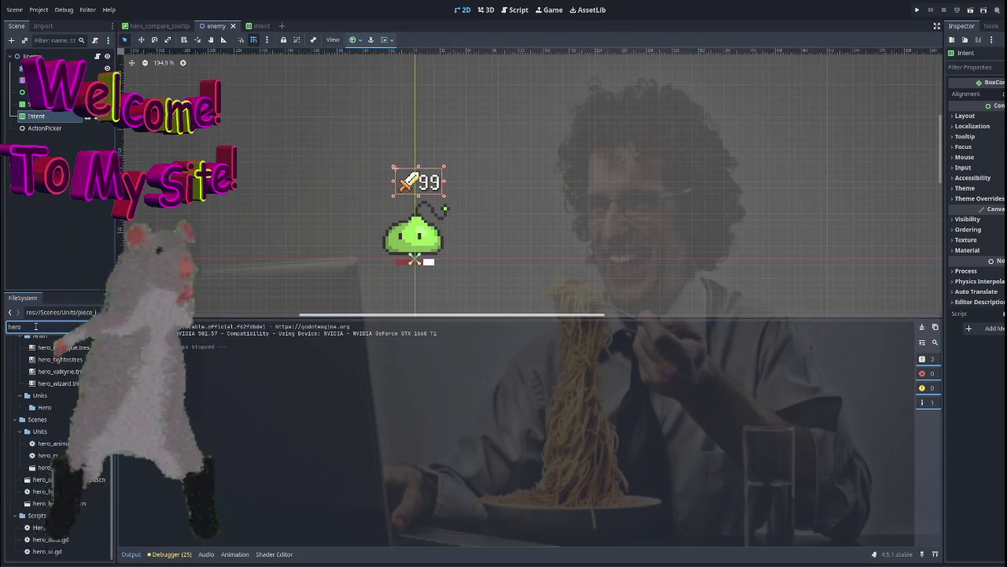
{"action": "left_click", "coordinate": [39, 527]}
{"action": "double_click", "coordinate": [39, 526]}
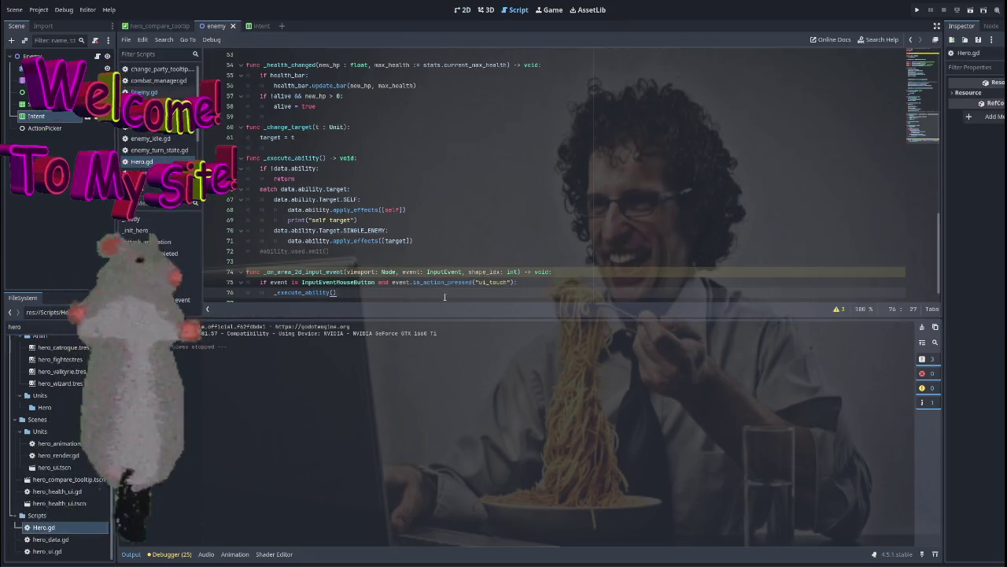
Switch between Hero.gd and the enemy scene's 2D view, then select the filter text.
{"action": "left_click", "coordinate": [464, 9]}
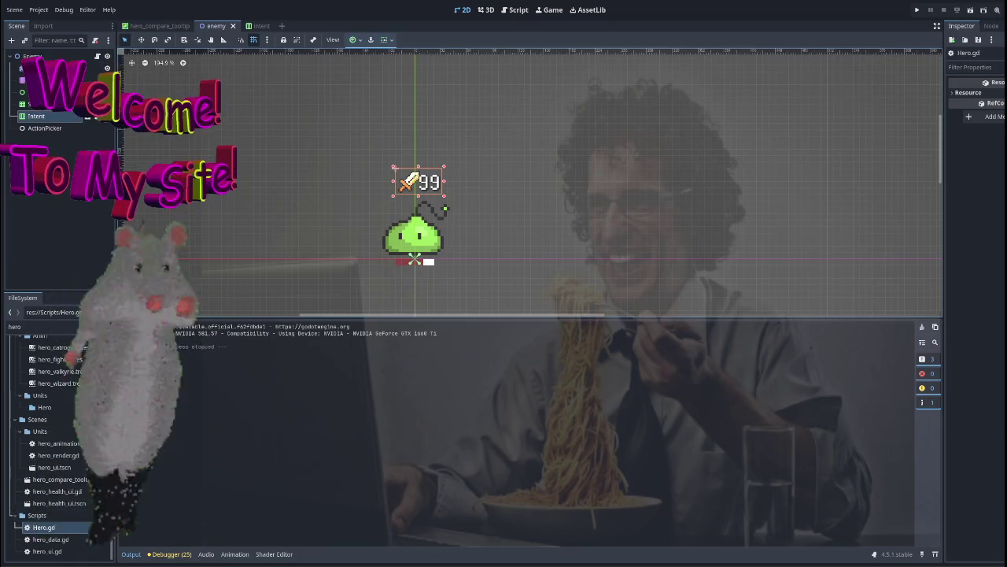
{"action": "double_click", "coordinate": [41, 526]}
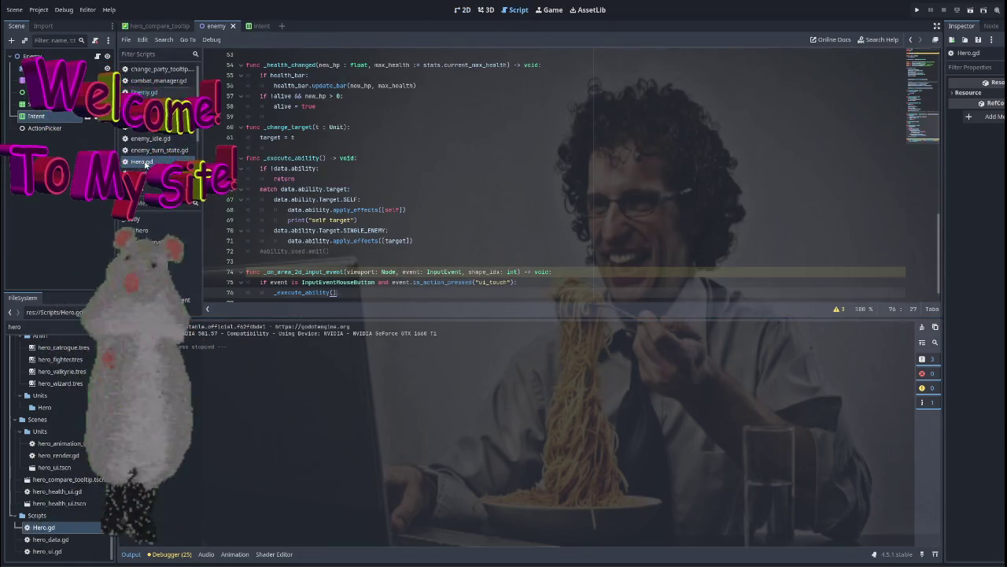
{"action": "left_click", "coordinate": [463, 10]}
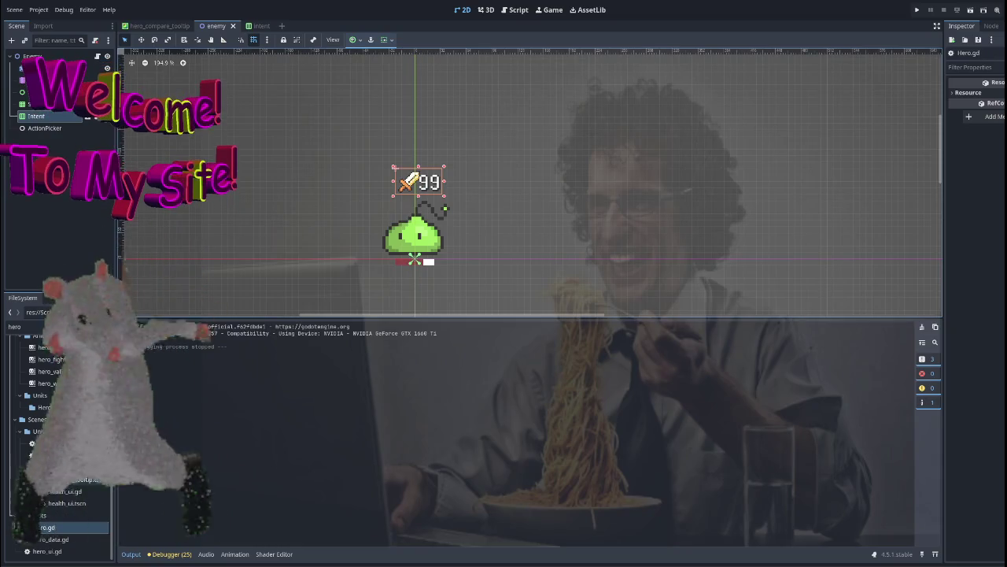
{"action": "double_click", "coordinate": [50, 327]}
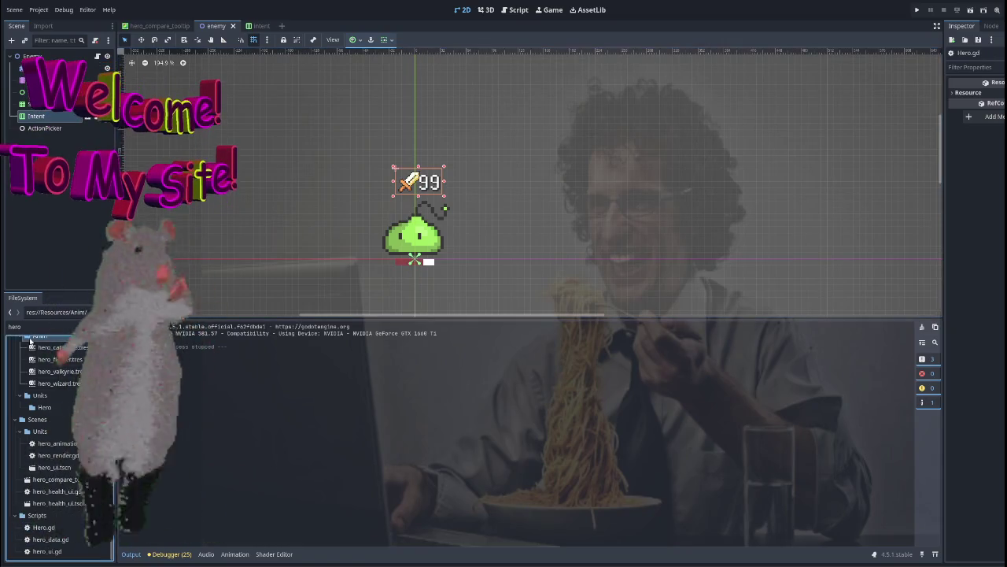
Filter the files to 'unit' and open unit.tscn.
{"action": "type", "text": "unit"}
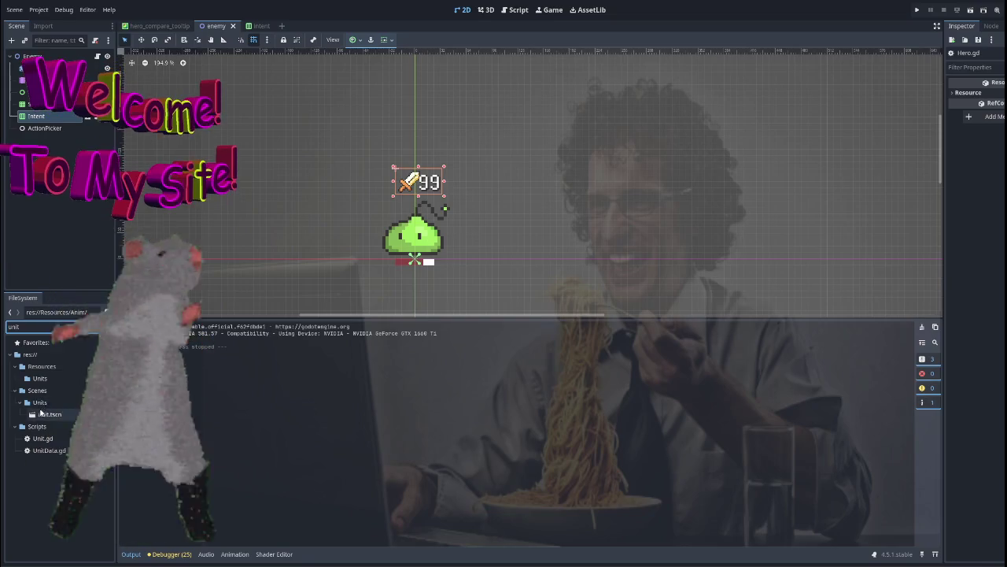
{"action": "double_click", "coordinate": [48, 414]}
{"action": "scroll", "coordinate": [412, 193], "scroll_direction": "up", "scroll_amount": 8}
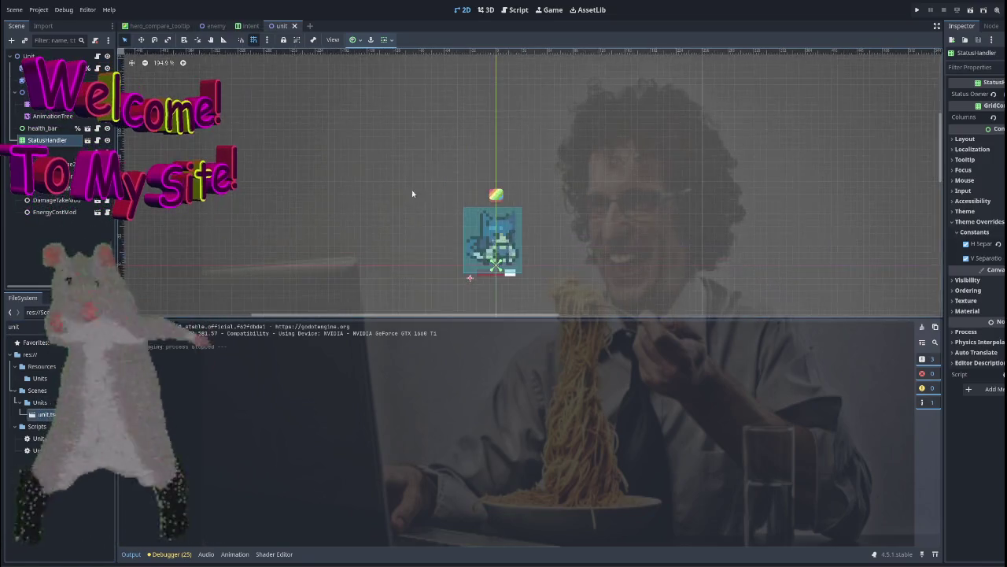
{"action": "scroll", "coordinate": [316, 183], "scroll_direction": "up", "scroll_amount": 2}
{"action": "scroll", "coordinate": [390, 173], "scroll_direction": "down", "scroll_amount": 5}
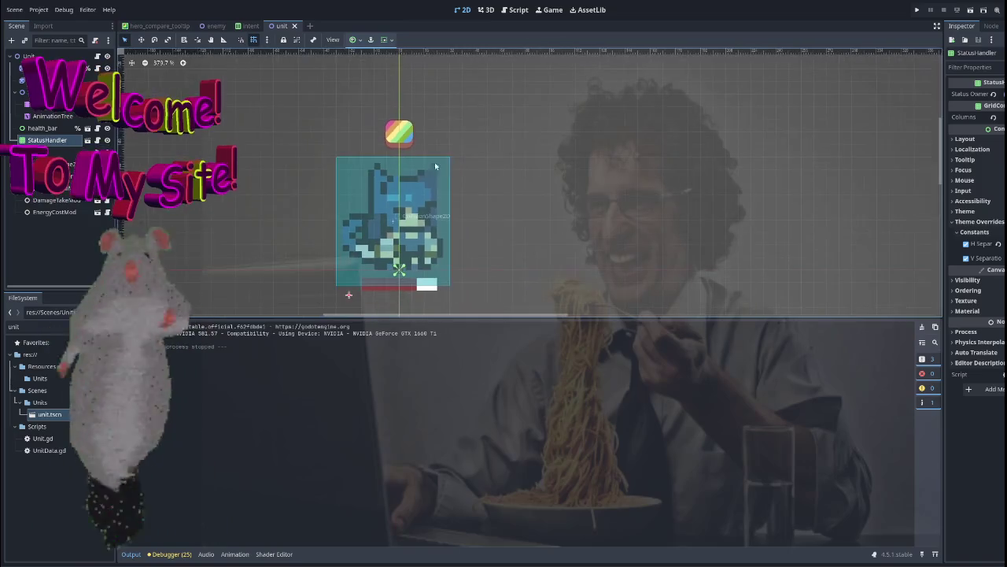
Inspect the unit's health_bar, AnimatedSprite2D and rainbow color_identity_hover nodes.
{"action": "left_click", "coordinate": [376, 255]}
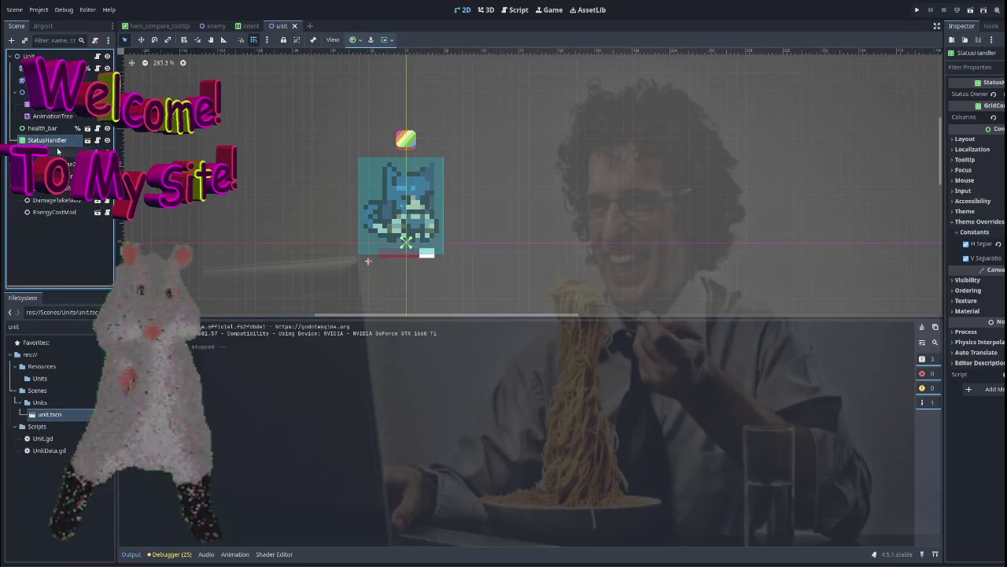
{"action": "left_click", "coordinate": [402, 200]}
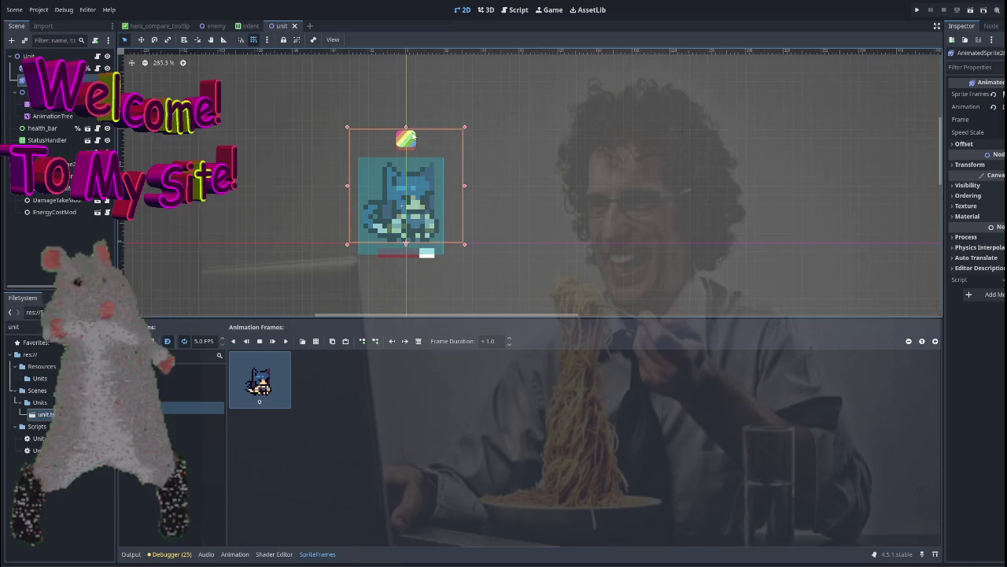
{"action": "left_click", "coordinate": [52, 128]}
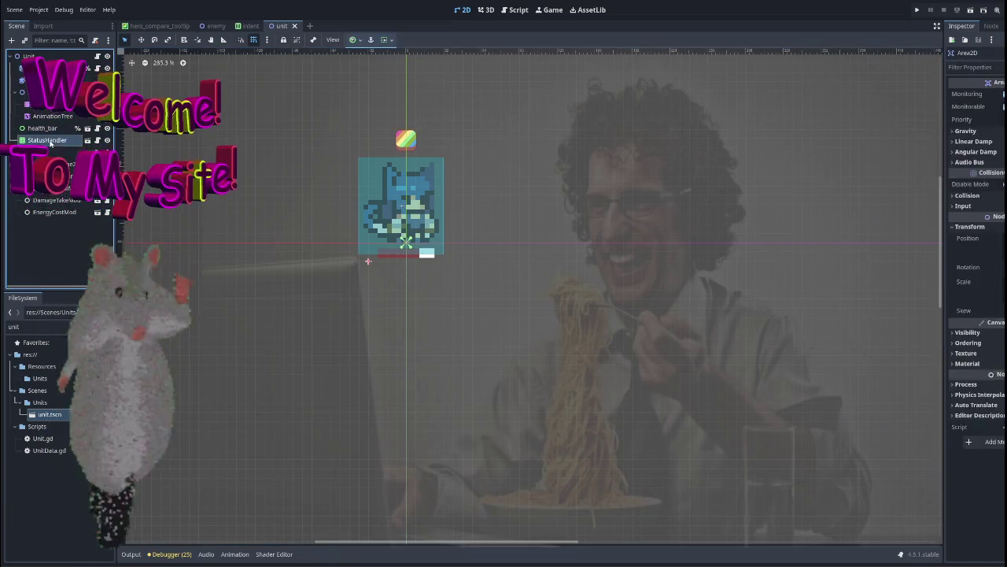
{"action": "left_click", "coordinate": [47, 80]}
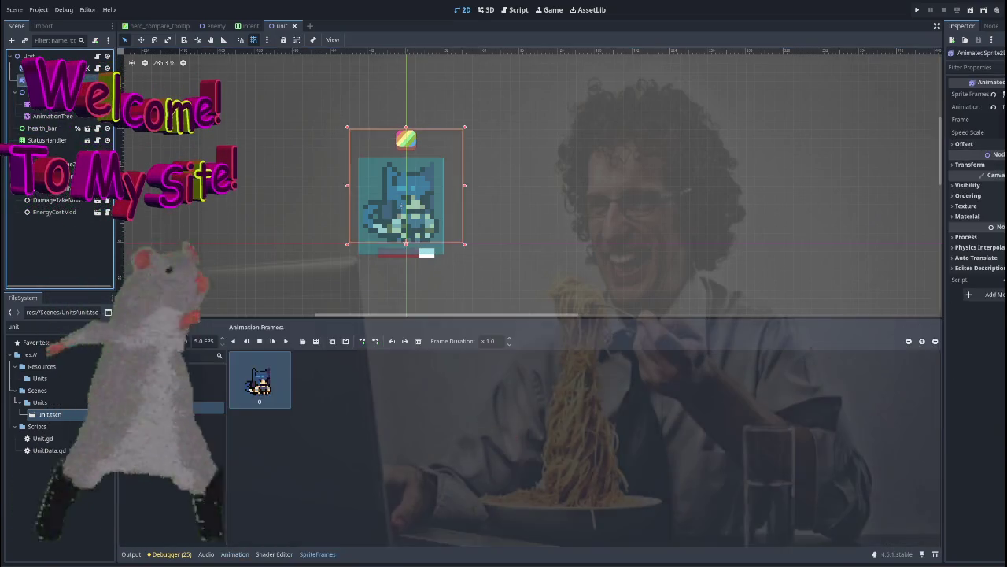
{"action": "left_click", "coordinate": [65, 69]}
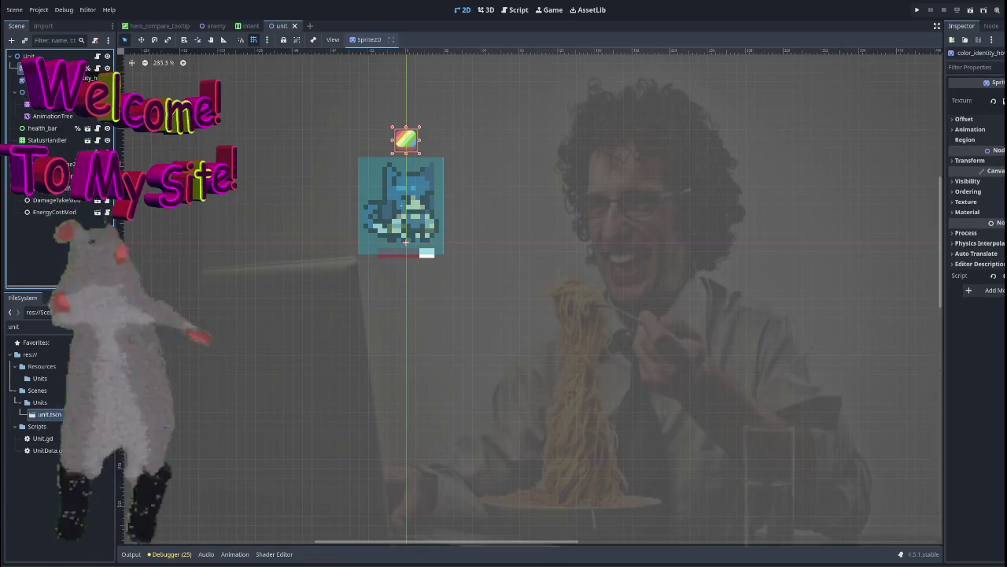
{"action": "scroll", "coordinate": [428, 152], "scroll_direction": "down", "scroll_amount": 2}
{"action": "scroll", "coordinate": [409, 236], "scroll_direction": "down", "scroll_amount": 4}
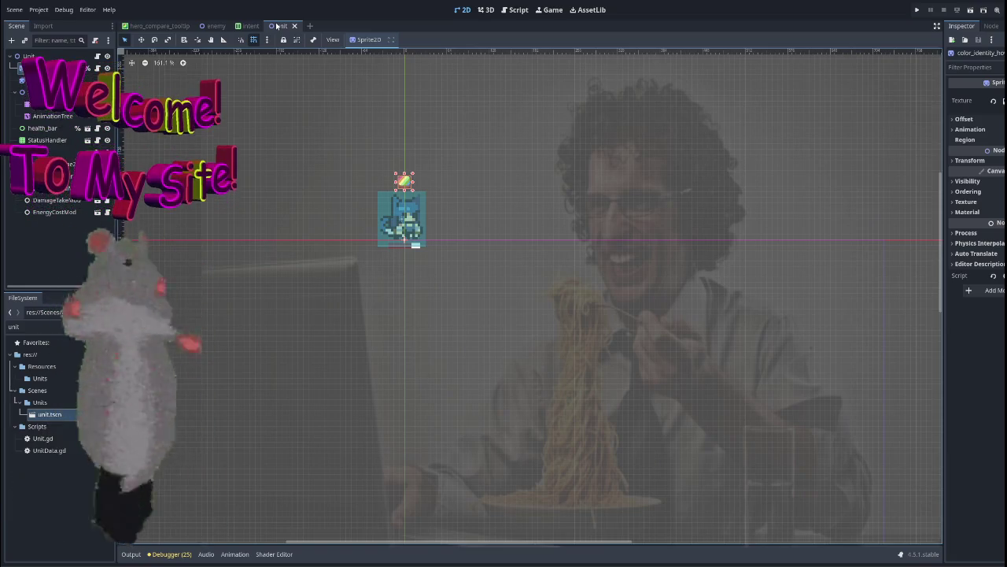
{"action": "left_click", "coordinate": [250, 25]}
Select and frame the 99 Damage label and the Intent container, checking snapping options.
{"action": "scroll", "coordinate": [385, 169], "scroll_direction": "up", "scroll_amount": 3}
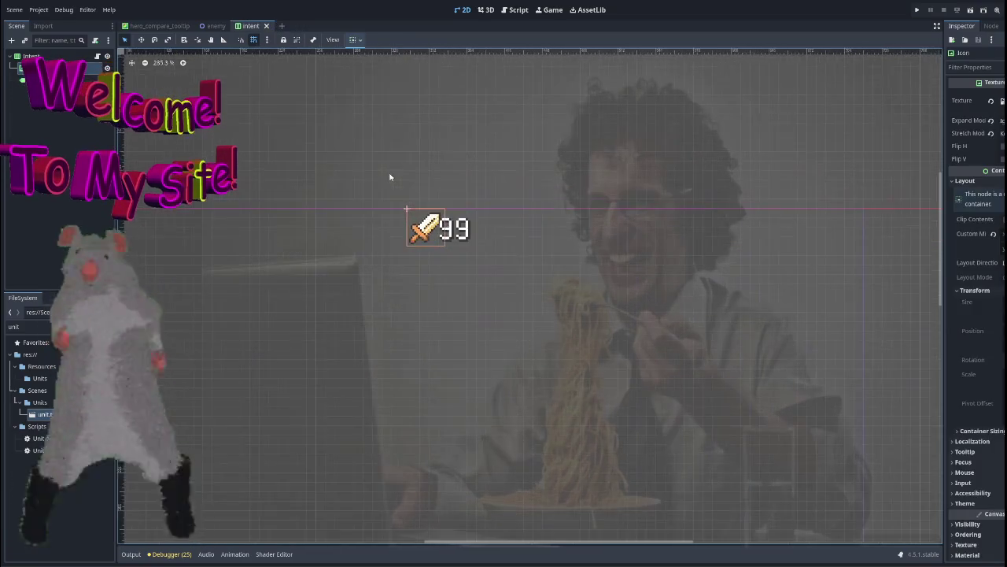
{"action": "scroll", "coordinate": [360, 169], "scroll_direction": "down", "scroll_amount": 4}
{"action": "left_click", "coordinate": [449, 203]}
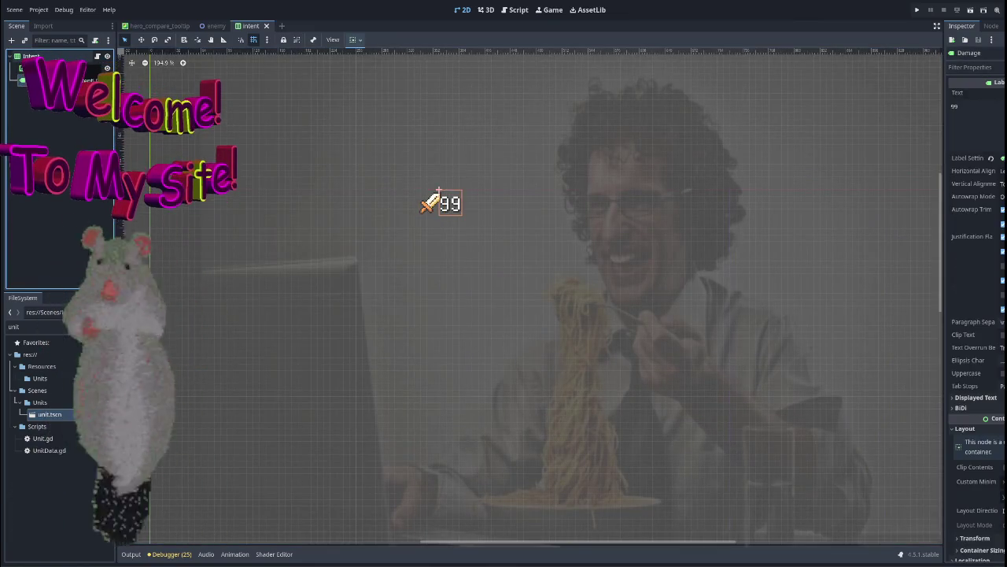
{"action": "left_click", "coordinate": [54, 63]}
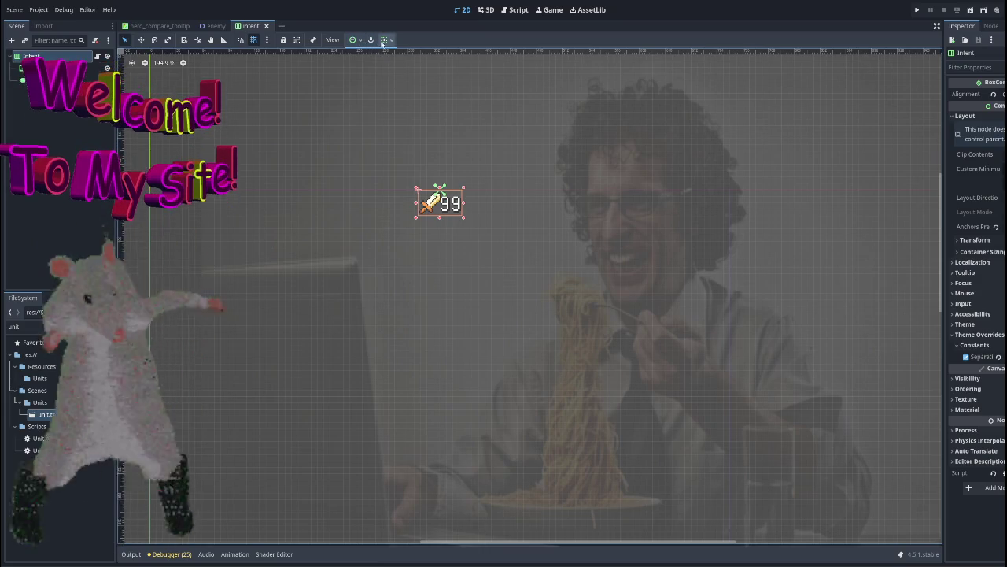
{"action": "left_click", "coordinate": [385, 41]}
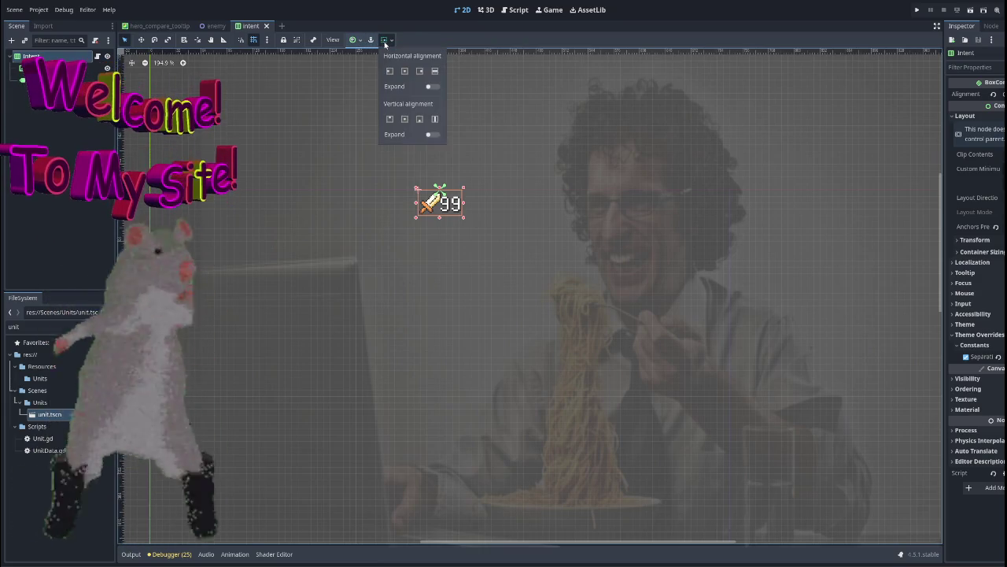
{"action": "left_click", "coordinate": [355, 45]}
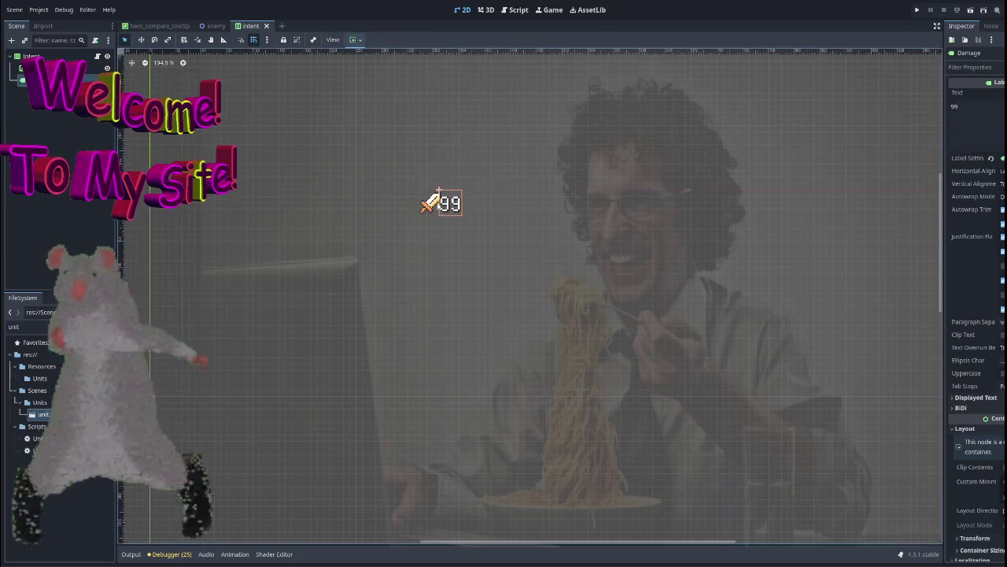
{"action": "double_click", "coordinate": [36, 80]}
{"action": "double_click", "coordinate": [60, 57]}
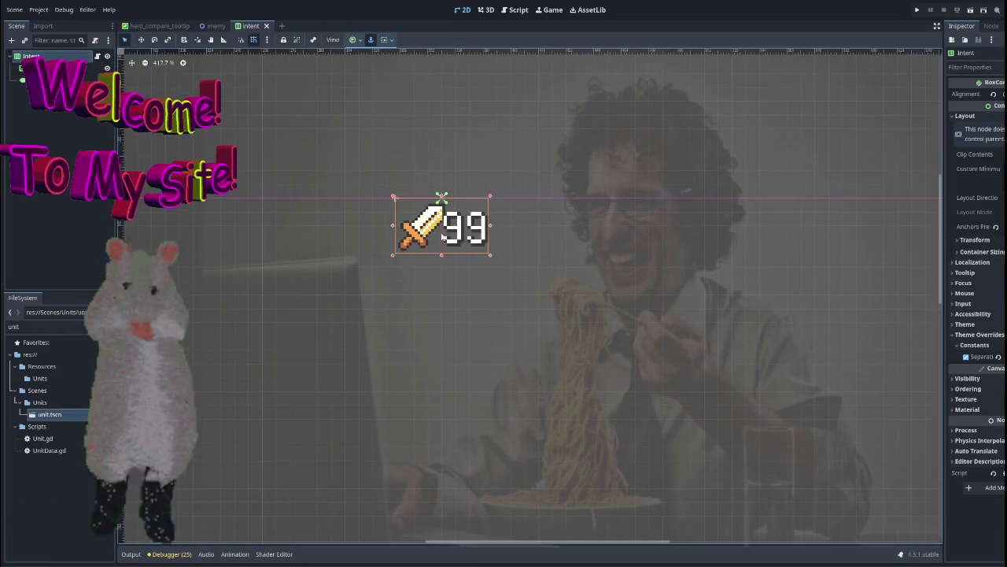
{"action": "left_click", "coordinate": [464, 227]}
{"action": "left_click", "coordinate": [55, 56]}
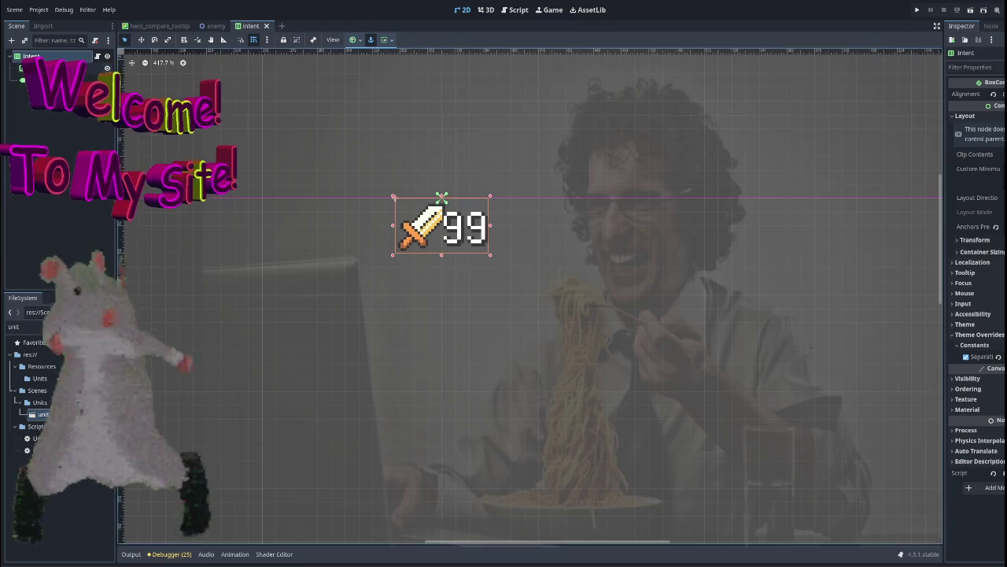
Drag the Intent container's anchor to custom anchors, then save and test-run the scene.
{"action": "left_click", "coordinate": [385, 41]}
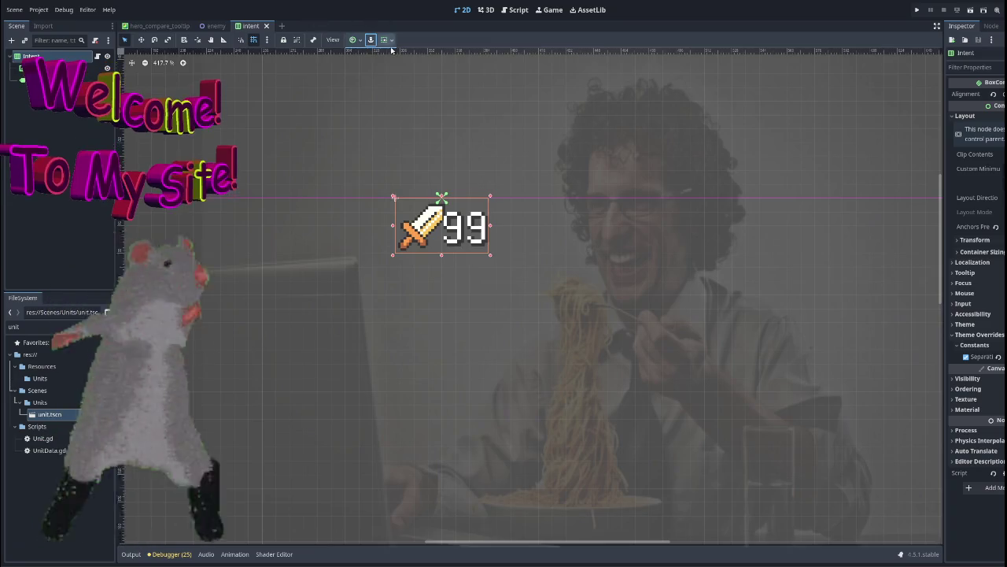
{"action": "scroll", "coordinate": [409, 100], "scroll_direction": "down", "scroll_amount": 2}
{"action": "scroll", "coordinate": [346, 173], "scroll_direction": "down", "scroll_amount": 1}
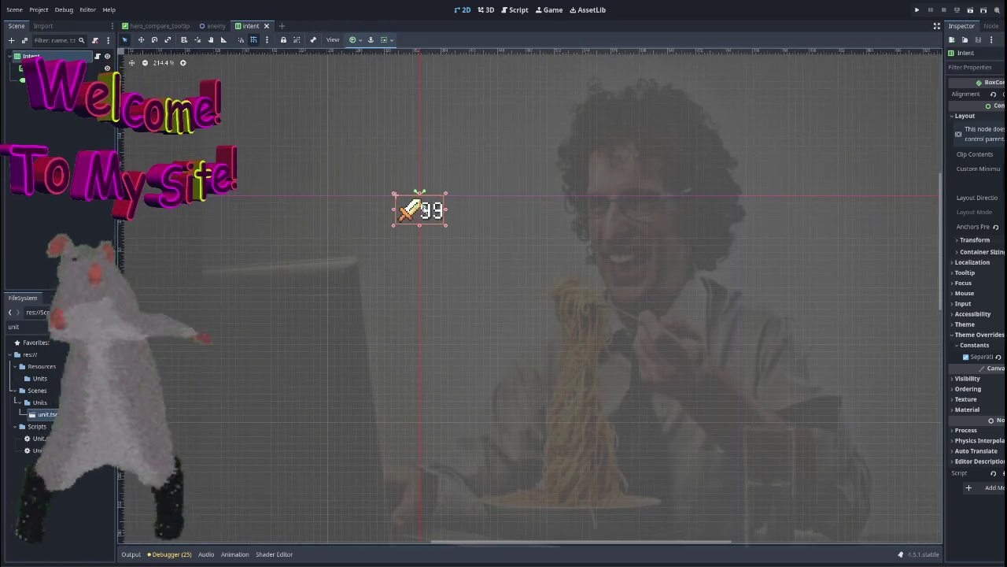
{"action": "left_click_drag", "start_coordinate": [426, 230], "coordinate": [421, 228]}
{"action": "scroll", "coordinate": [512, 204], "scroll_direction": "up", "scroll_amount": 5}
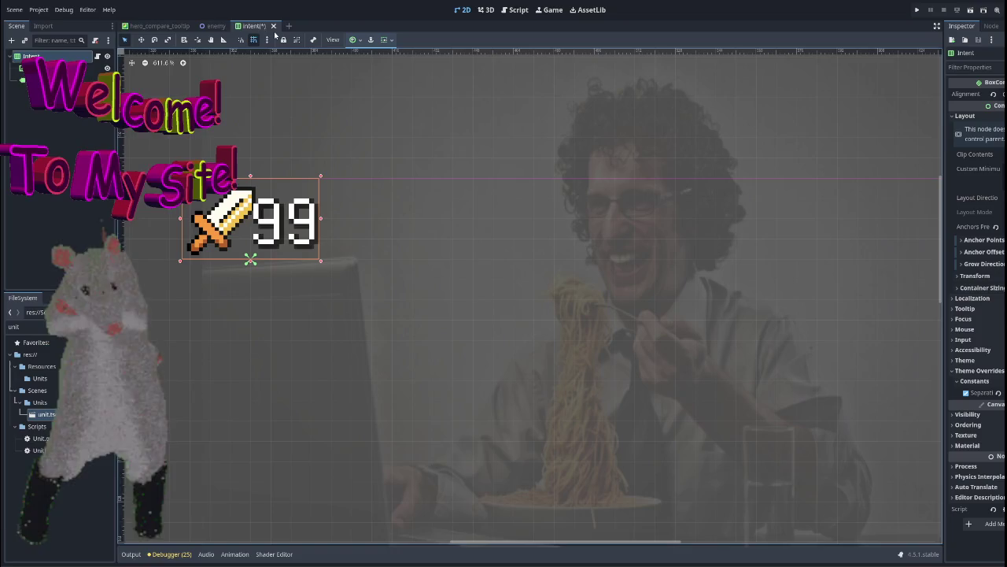
{"action": "left_click", "coordinate": [957, 10]}
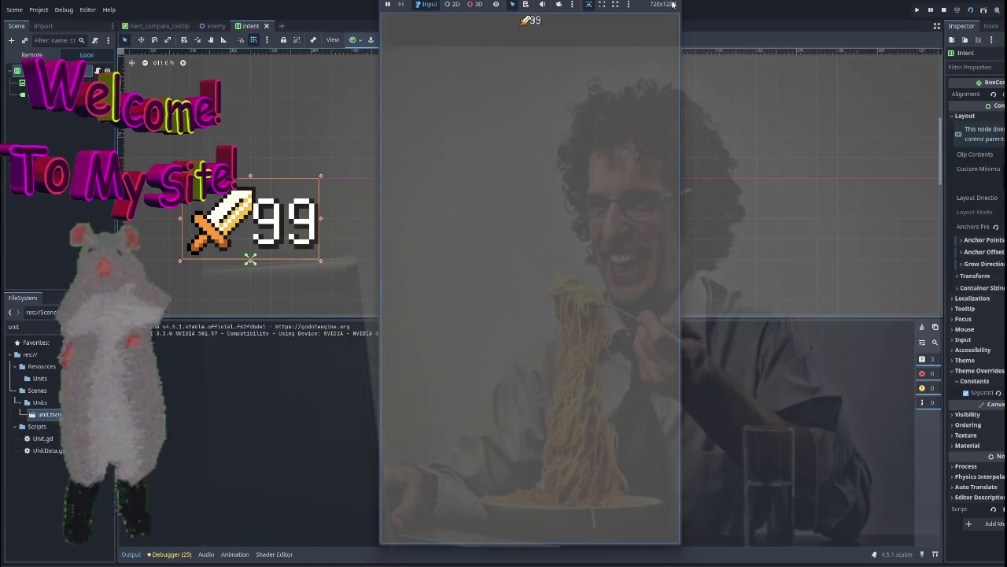
{"action": "key", "text": "F8"}
{"action": "scroll", "coordinate": [415, 132], "scroll_direction": "down", "scroll_amount": 5}
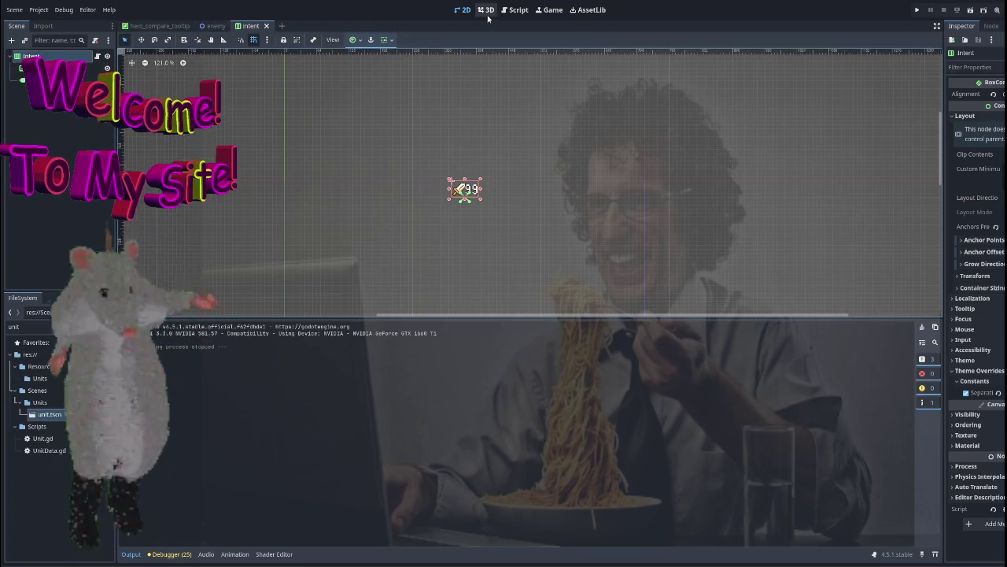
Change the floating frequency on line 11 of intent_ui.gd from 2.75 to 2.85 and save.
{"action": "left_click", "coordinate": [514, 9]}
{"action": "left_click", "coordinate": [421, 152]}
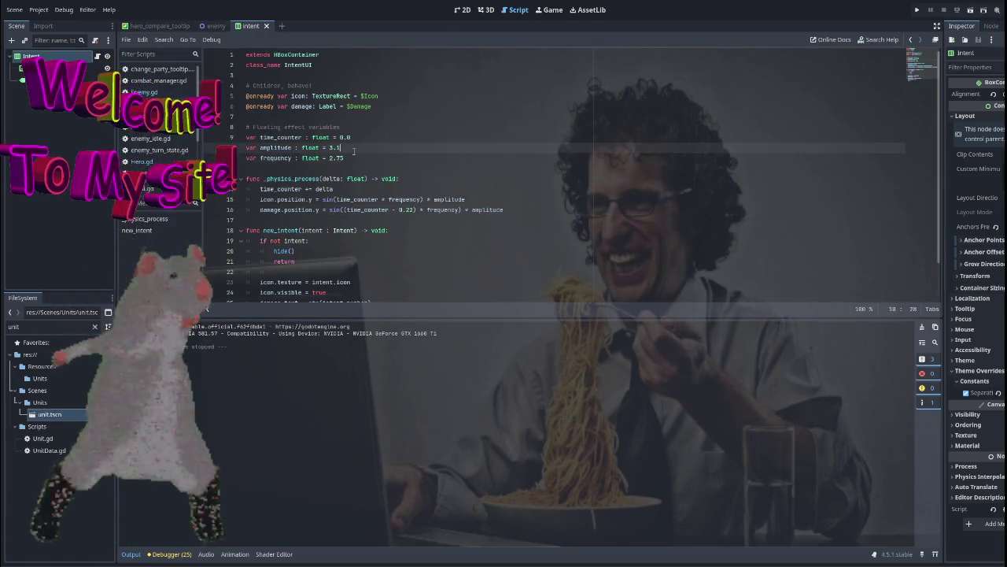
{"action": "left_click", "coordinate": [411, 161]}
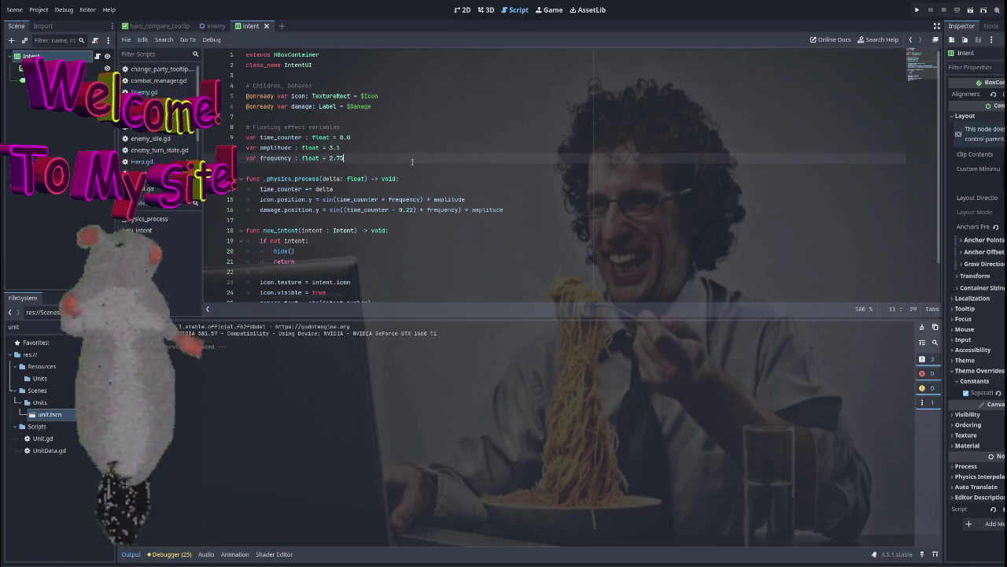
{"action": "key", "text": "BackSpace"}
{"action": "key", "text": "BackSpace"}
{"action": "type", "text": "85"}
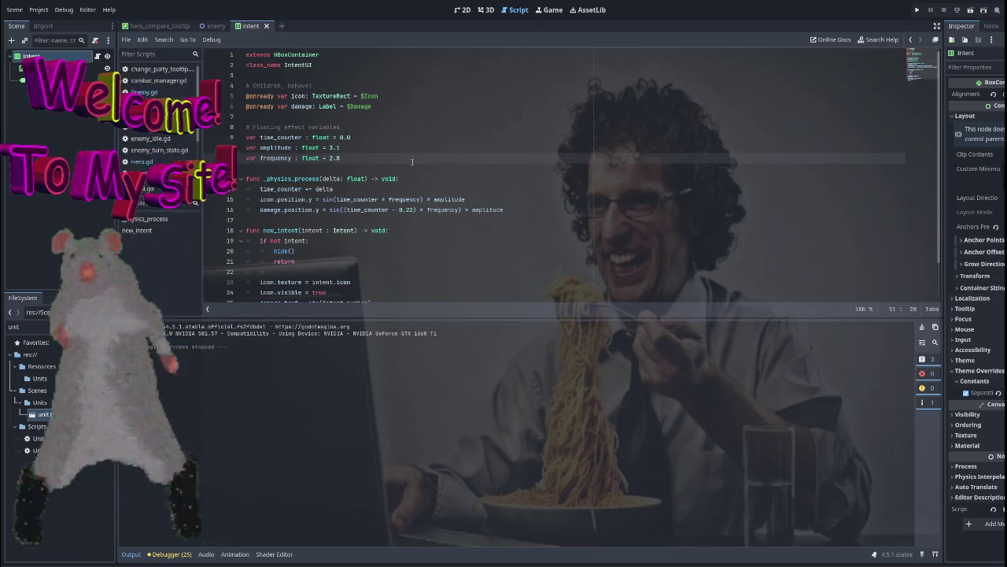
{"action": "left_click", "coordinate": [508, 147]}
{"action": "key", "text": "ctrl+s"}
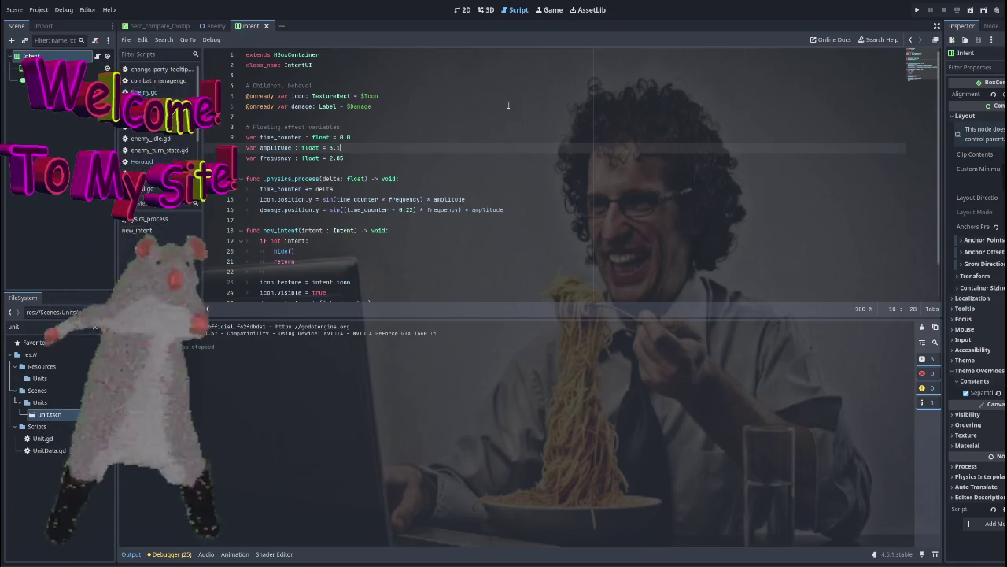
{"action": "scroll", "coordinate": [429, 116], "scroll_direction": "down", "scroll_amount": 2}
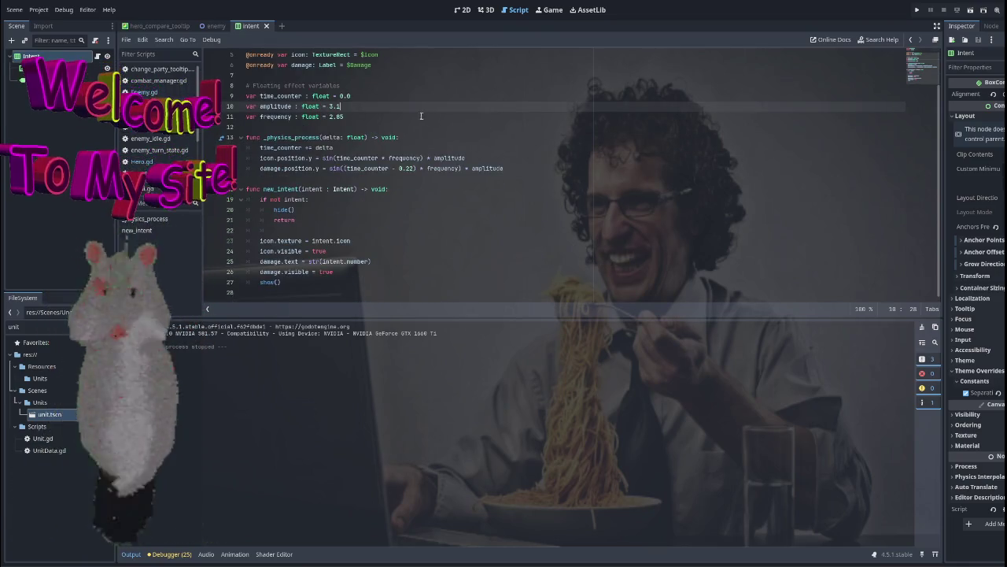
{"action": "left_click", "coordinate": [503, 169]}
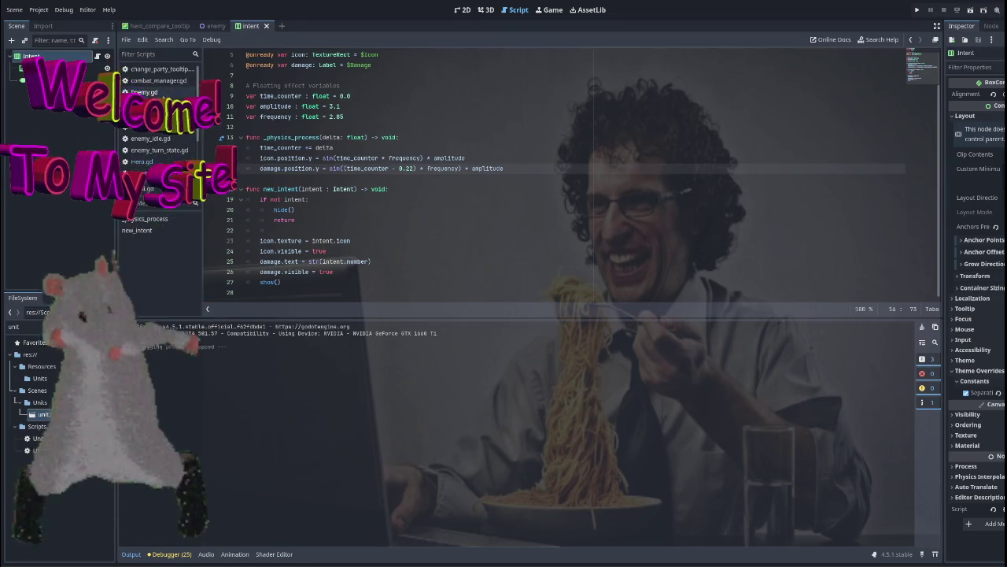
{"action": "scroll", "coordinate": [157, 126], "scroll_direction": "down", "scroll_amount": 3}
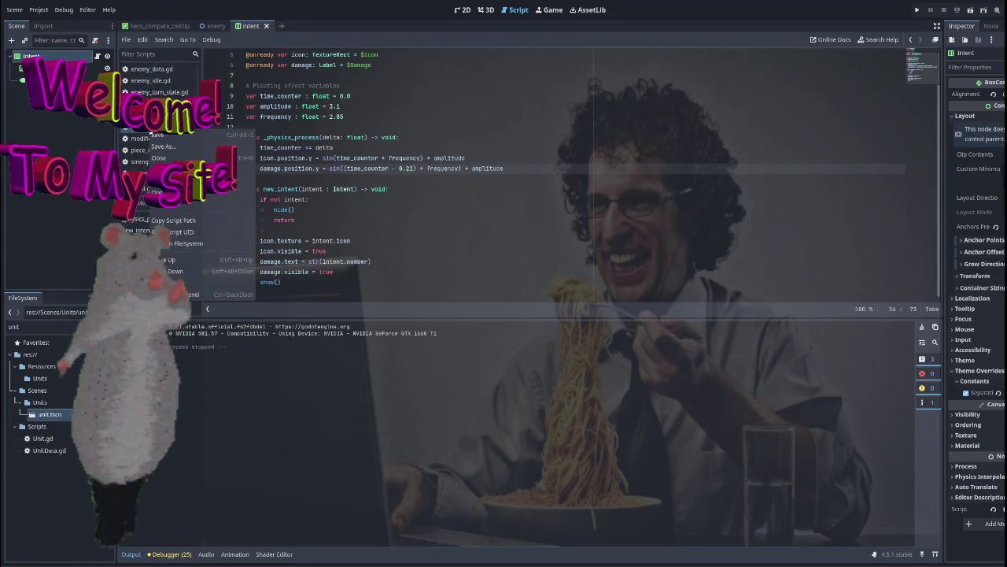
Filter the FileSystem for 'enemy' and open Enemy.gd.
{"action": "right_click", "coordinate": [151, 131]}
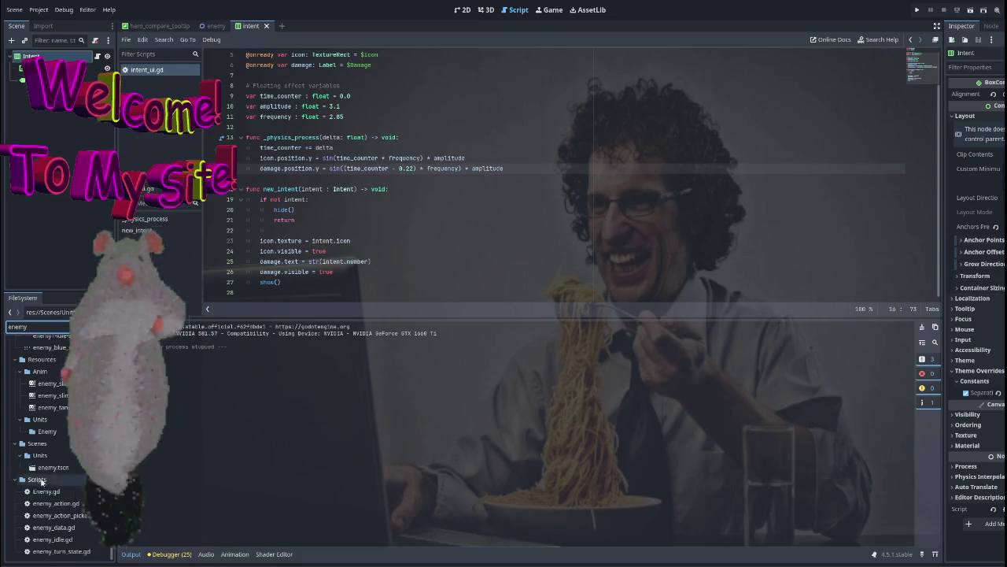
{"action": "double_click", "coordinate": [48, 496]}
{"action": "scroll", "coordinate": [398, 228], "scroll_direction": "down", "scroll_amount": 9}
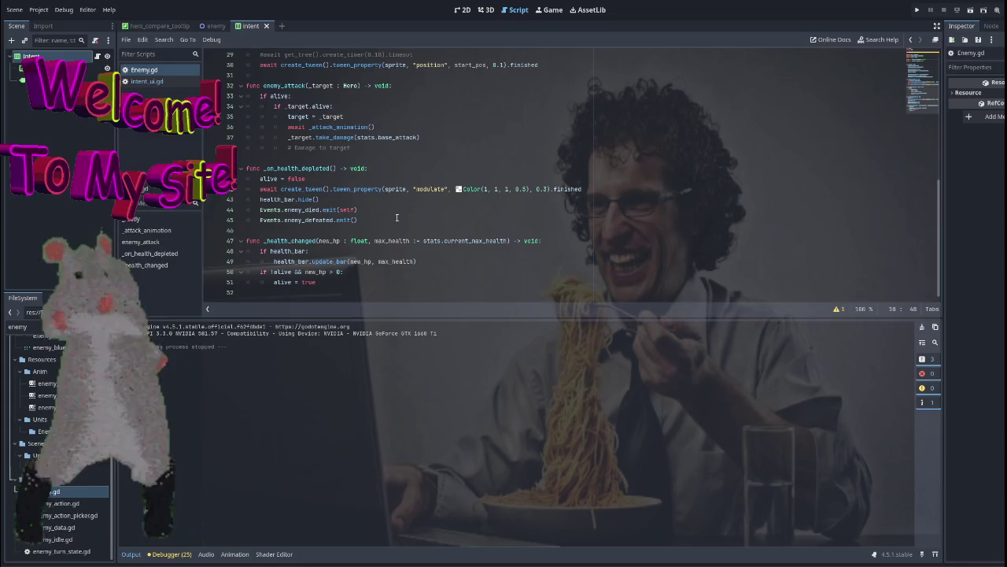
{"action": "scroll", "coordinate": [397, 218], "scroll_direction": "up", "scroll_amount": 8}
{"action": "scroll", "coordinate": [396, 217], "scroll_direction": "down", "scroll_amount": 8}
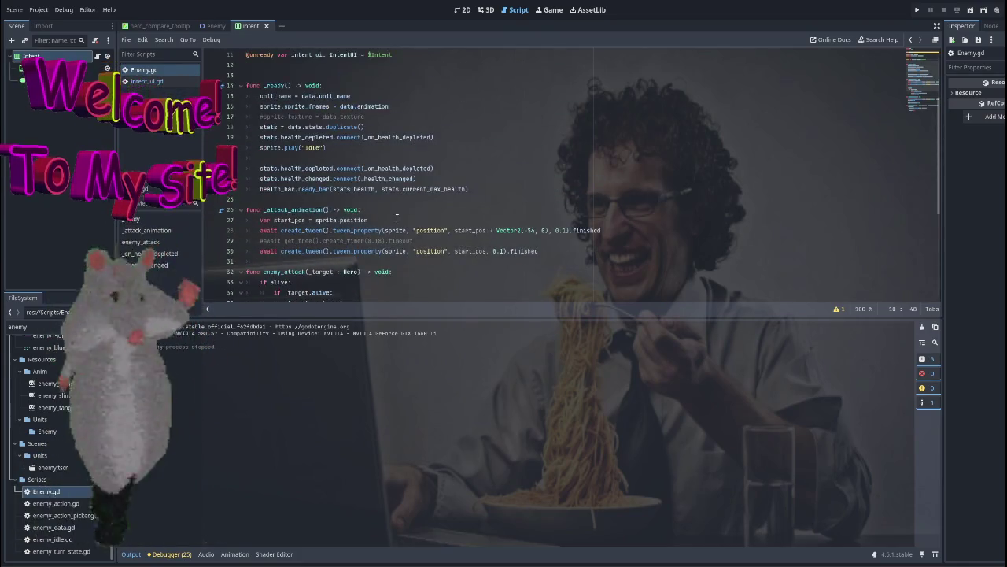
Add 'func set_current_action(action : EnemyAction) -> void:' after the _health_changed function.
{"action": "left_click", "coordinate": [348, 282]}
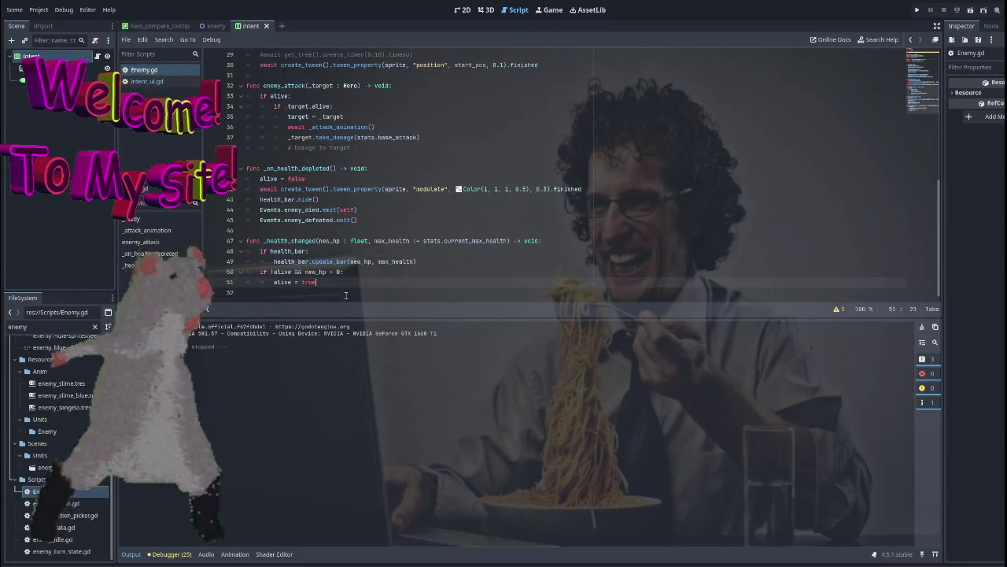
{"action": "key", "text": "Return"}
{"action": "key", "text": "Return"}
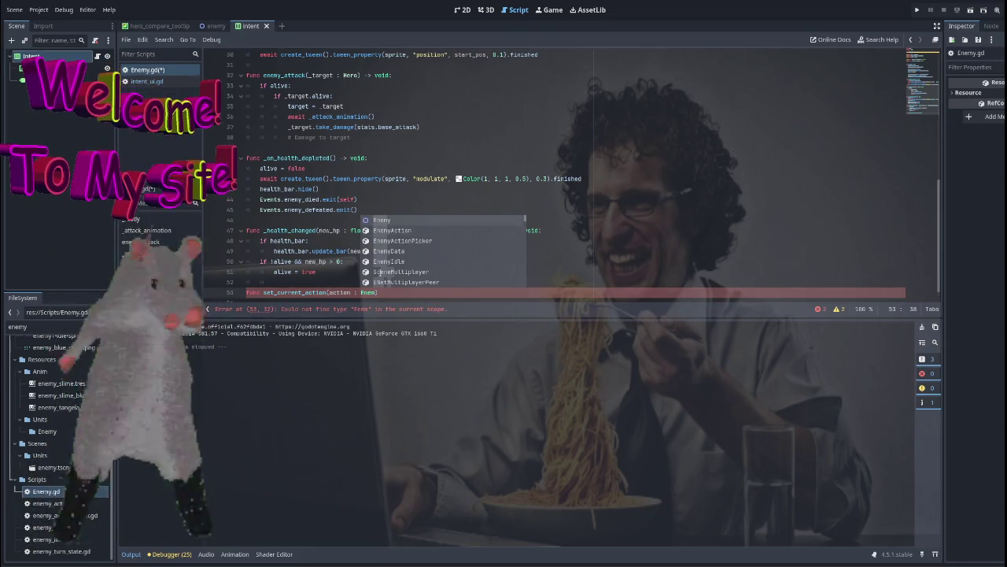
{"action": "key", "text": "Down"}
{"action": "key", "text": "Return"}
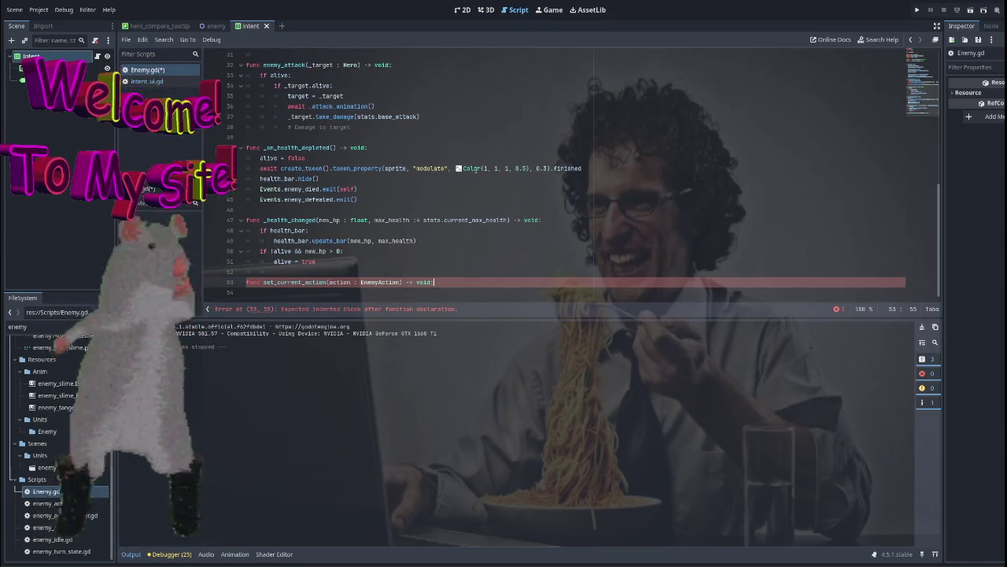
Jump from Enemy.gd's data declaration to the EnemyData class script.
{"action": "scroll", "coordinate": [438, 230], "scroll_direction": "up", "scroll_amount": 2}
{"action": "scroll", "coordinate": [433, 213], "scroll_direction": "up", "scroll_amount": 8}
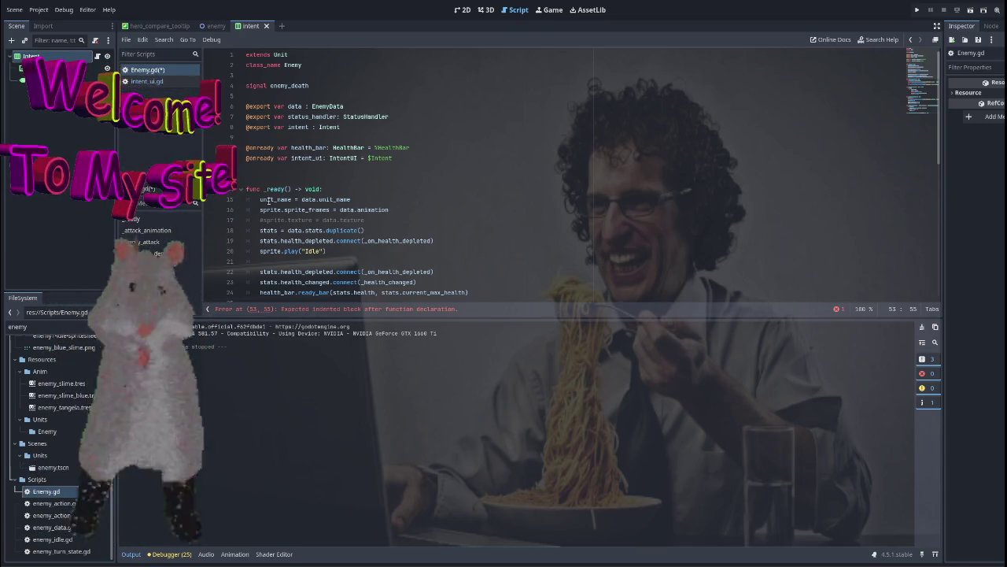
{"action": "scroll", "coordinate": [464, 212], "scroll_direction": "down", "scroll_amount": 4}
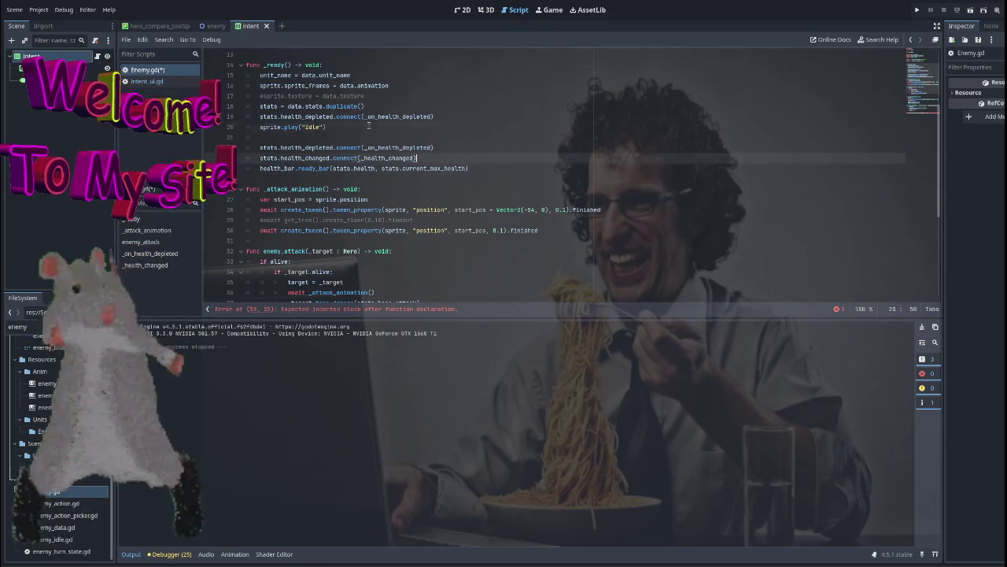
{"action": "scroll", "coordinate": [293, 157], "scroll_direction": "up", "scroll_amount": 2}
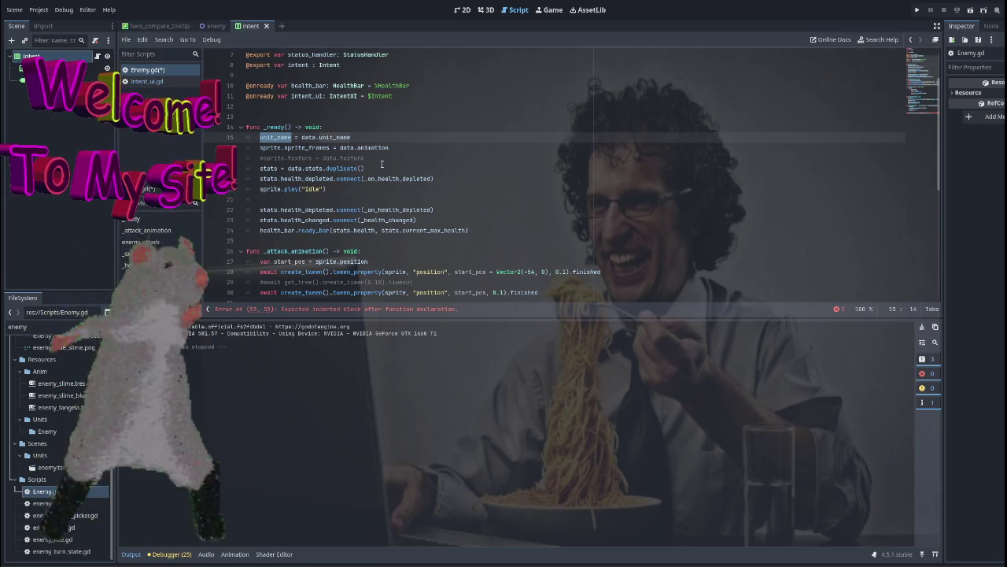
{"action": "left_click", "coordinate": [308, 137], "text": "ctrl"}
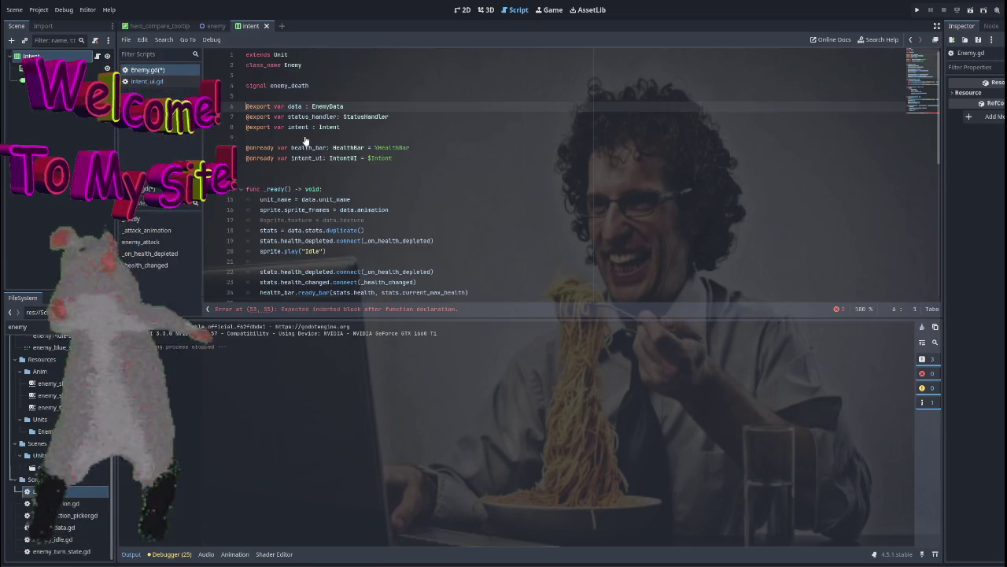
{"action": "left_click", "coordinate": [332, 106], "text": "ctrl"}
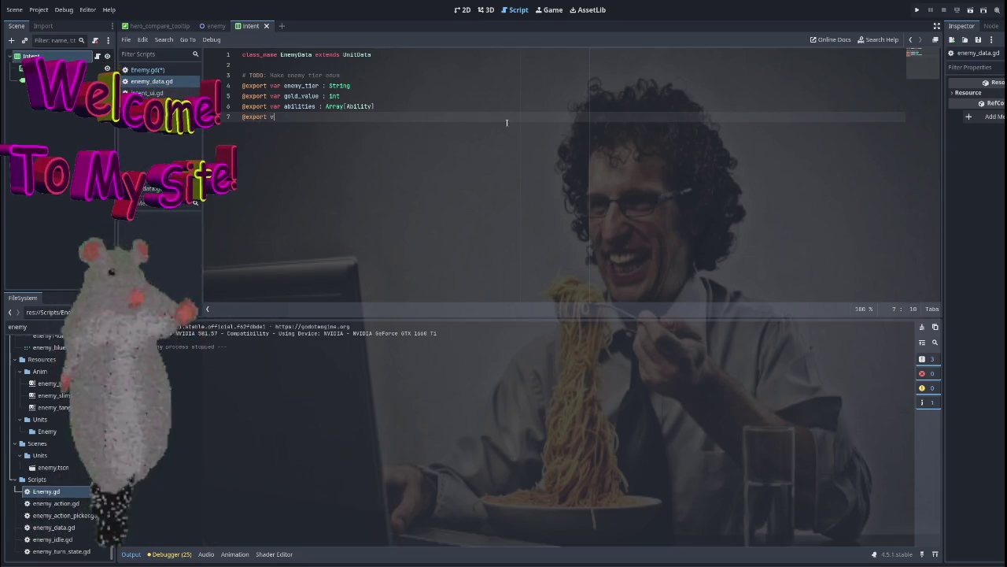
In enemy_data.gd, delete unfinished line 7 and make abilities an exported actions Array[EnemyAction].
{"action": "left_click_drag", "start_coordinate": [285, 116], "coordinate": [274, 117]}
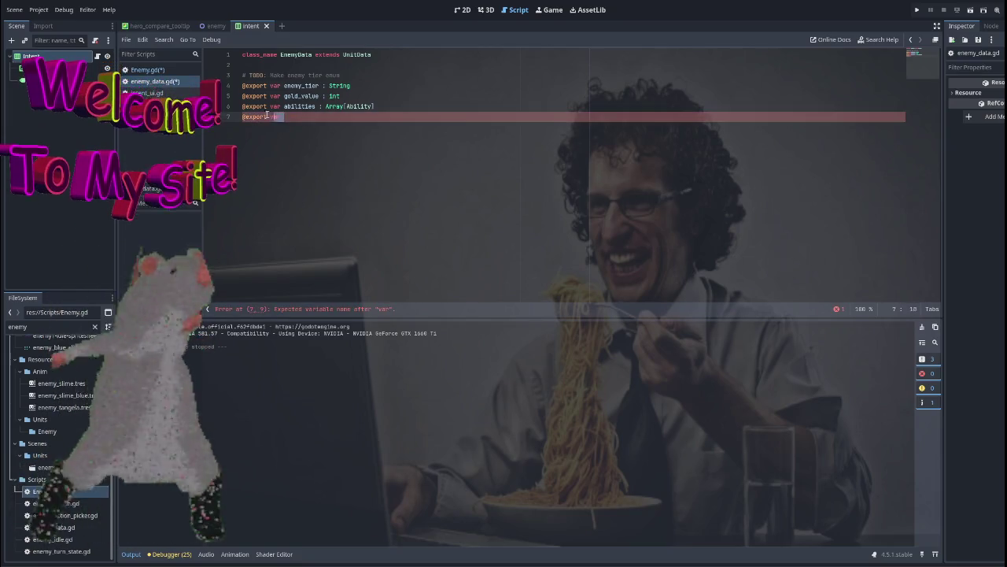
{"action": "key", "text": "BackSpace"}
{"action": "left_click", "coordinate": [293, 106]}
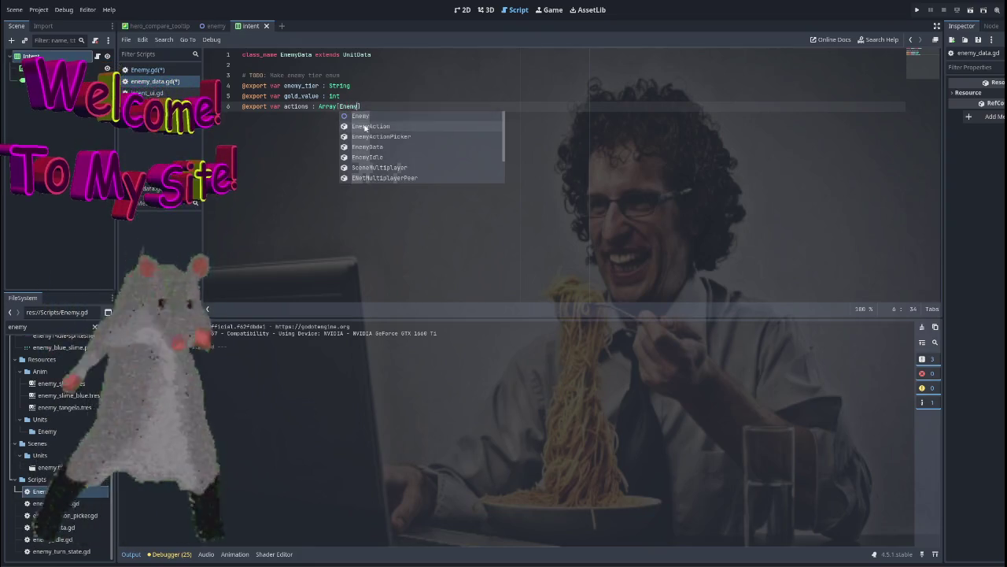
{"action": "left_click", "coordinate": [368, 126]}
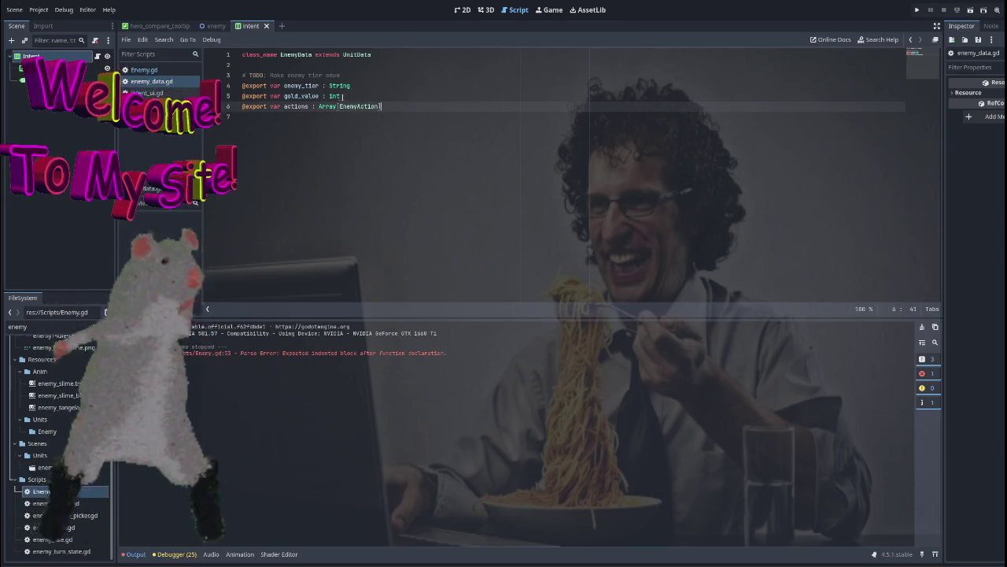
In Enemy.gd, start an indented body line under the set_current_action declaration.
{"action": "left_click", "coordinate": [142, 70]}
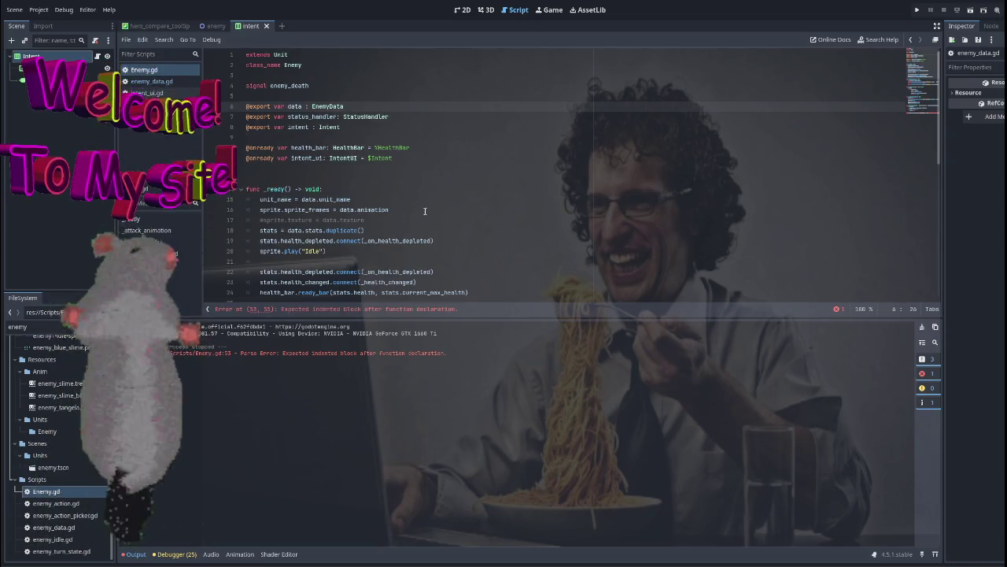
{"action": "scroll", "coordinate": [332, 192], "scroll_direction": "down", "scroll_amount": 9}
{"action": "scroll", "coordinate": [340, 192], "scroll_direction": "down", "scroll_amount": 1}
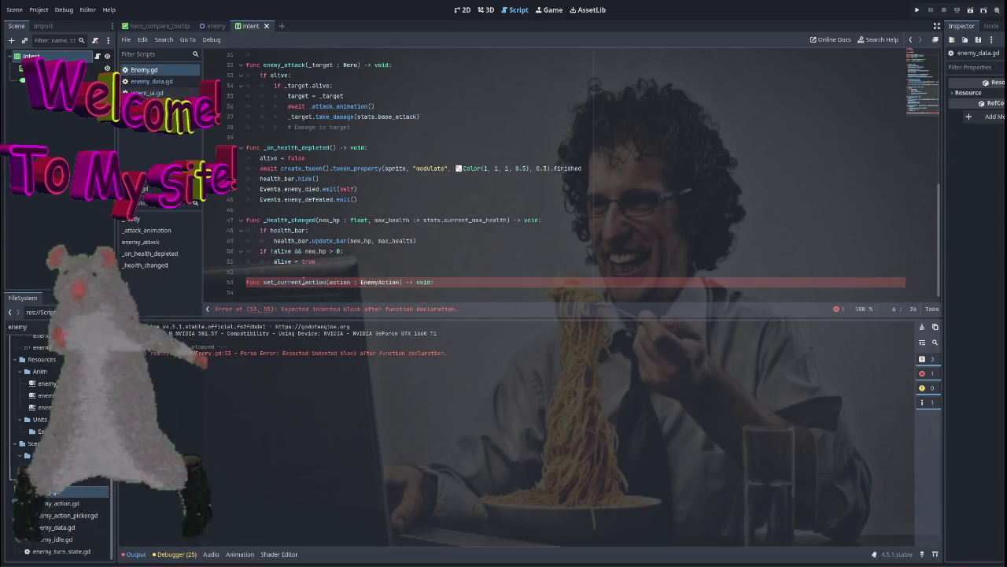
{"action": "left_click", "coordinate": [468, 282]}
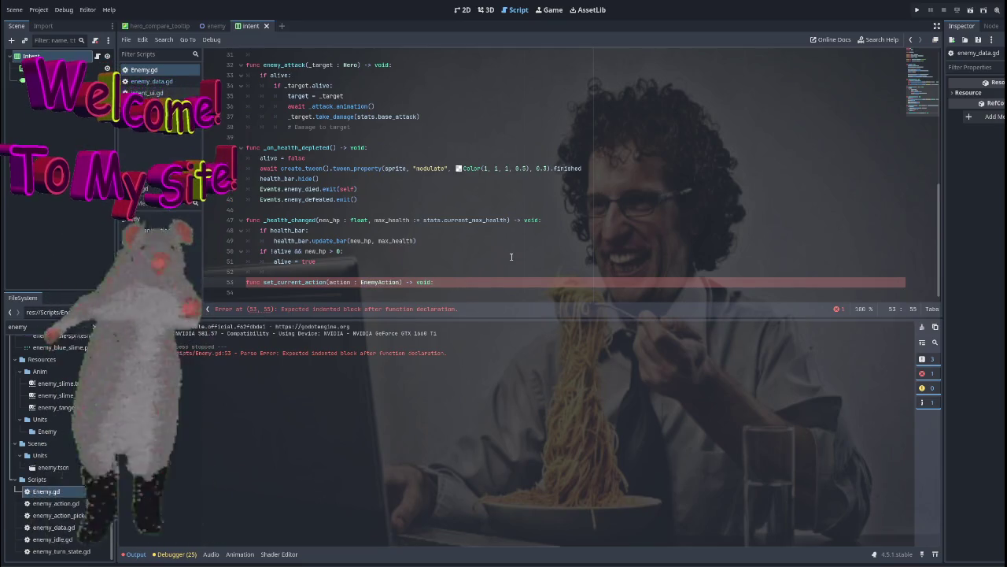
{"action": "key", "text": "Return"}
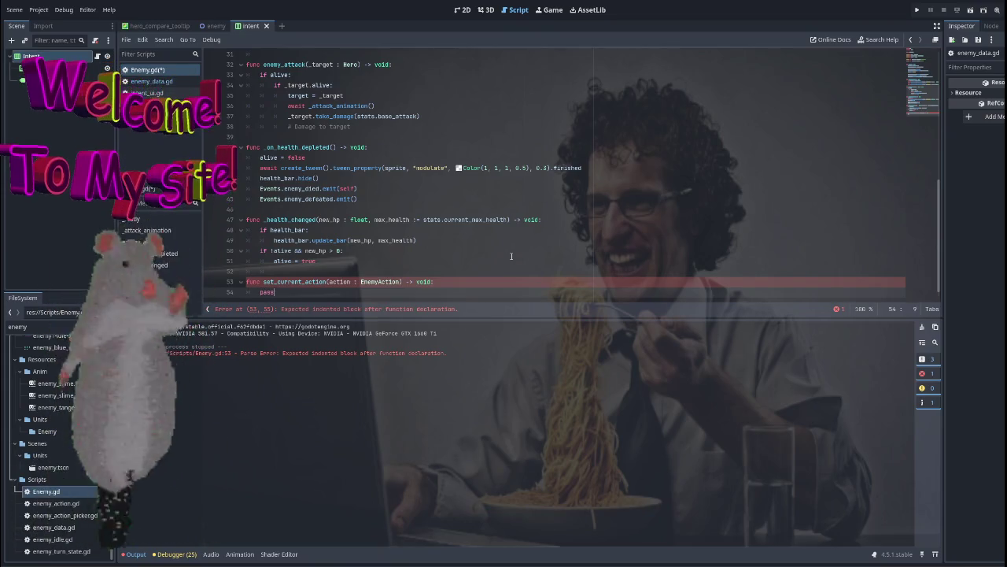
{"action": "scroll", "coordinate": [511, 256], "scroll_direction": "up", "scroll_amount": 5}
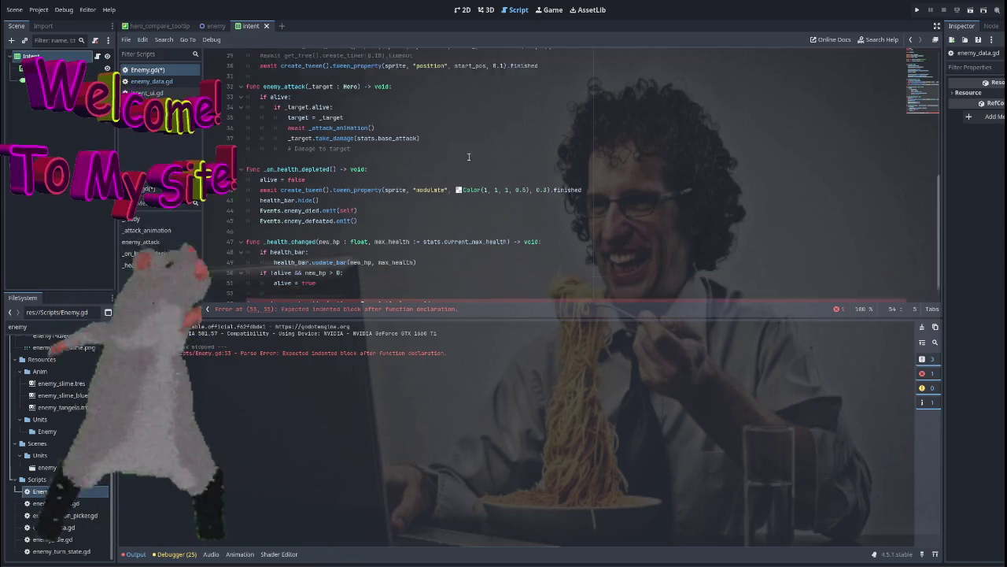
{"action": "scroll", "coordinate": [543, 205], "scroll_direction": "down", "scroll_amount": 5}
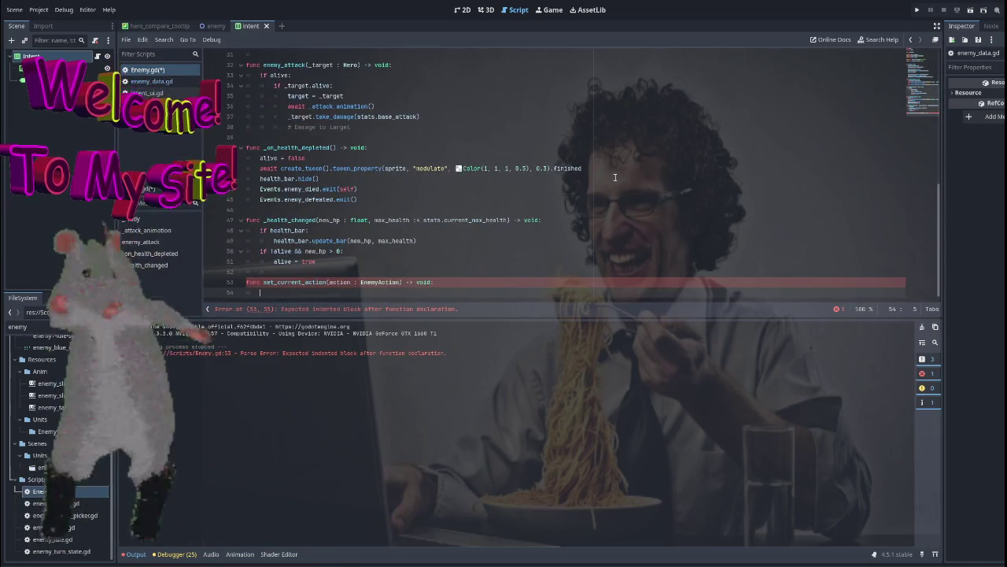